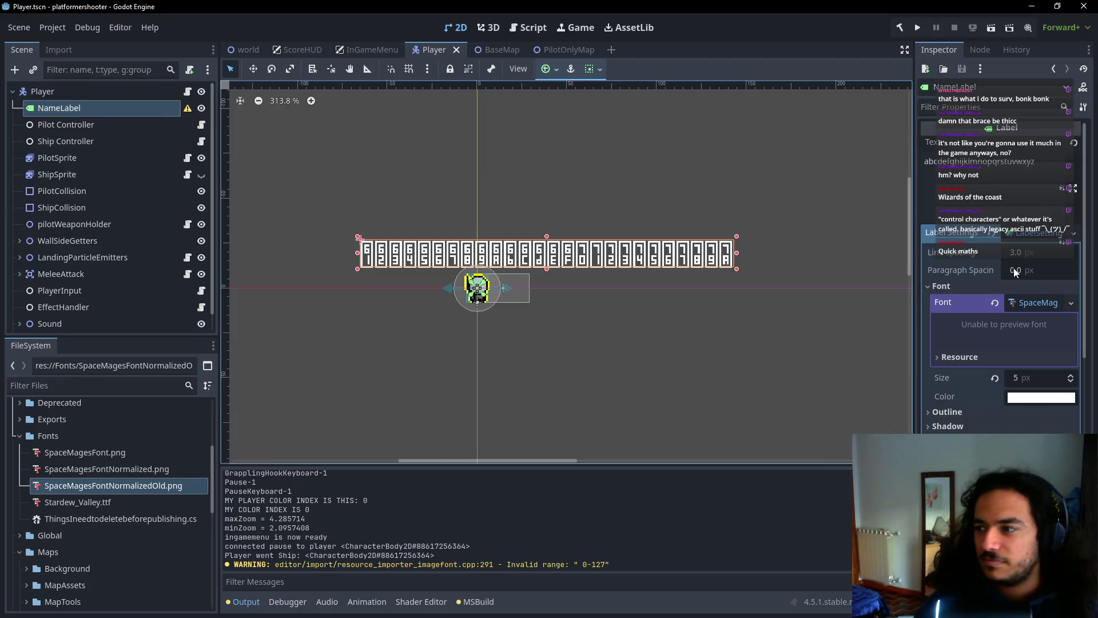
Save the scene and try each SpaceMages font image on NameLabel, ending with SpaceMagesFontNormalized.png
key(ctrl+s)
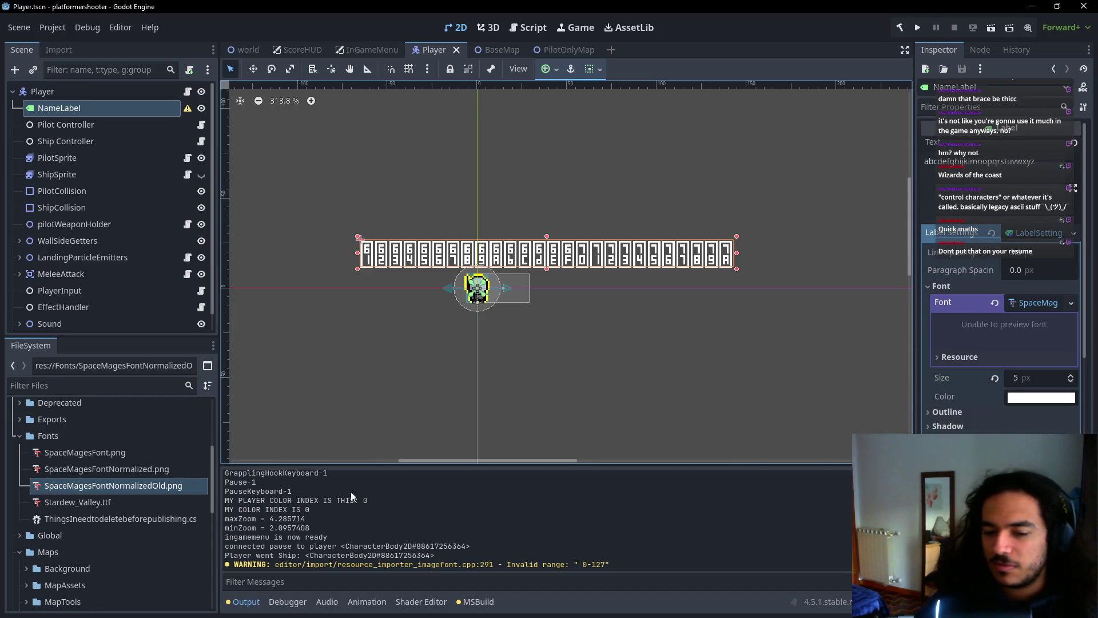
double_click(140, 489)
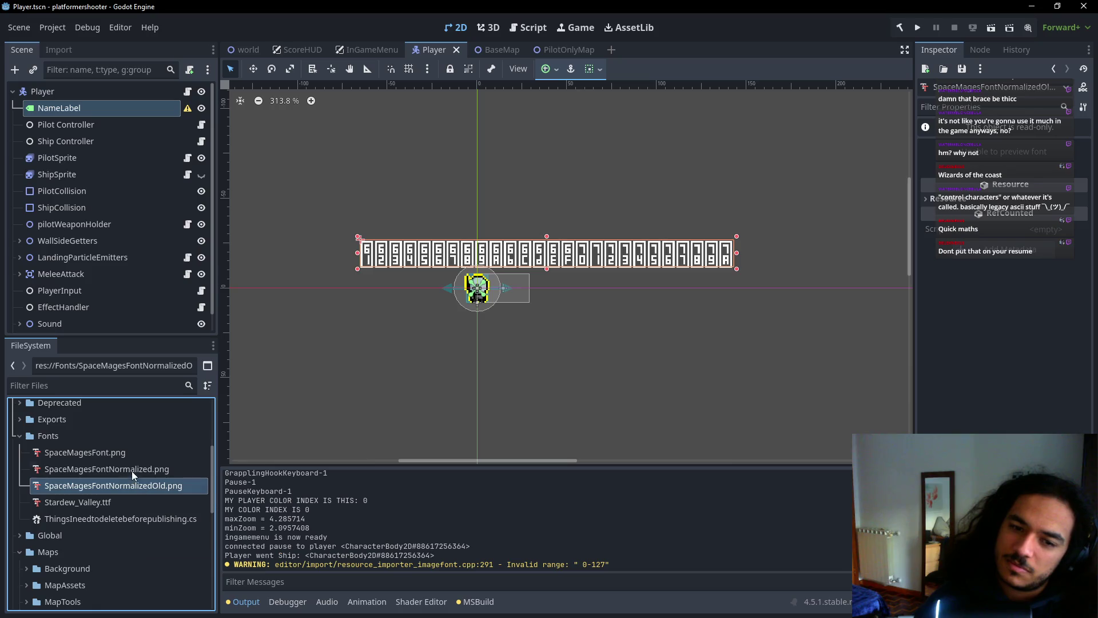
click(132, 470)
click(101, 112)
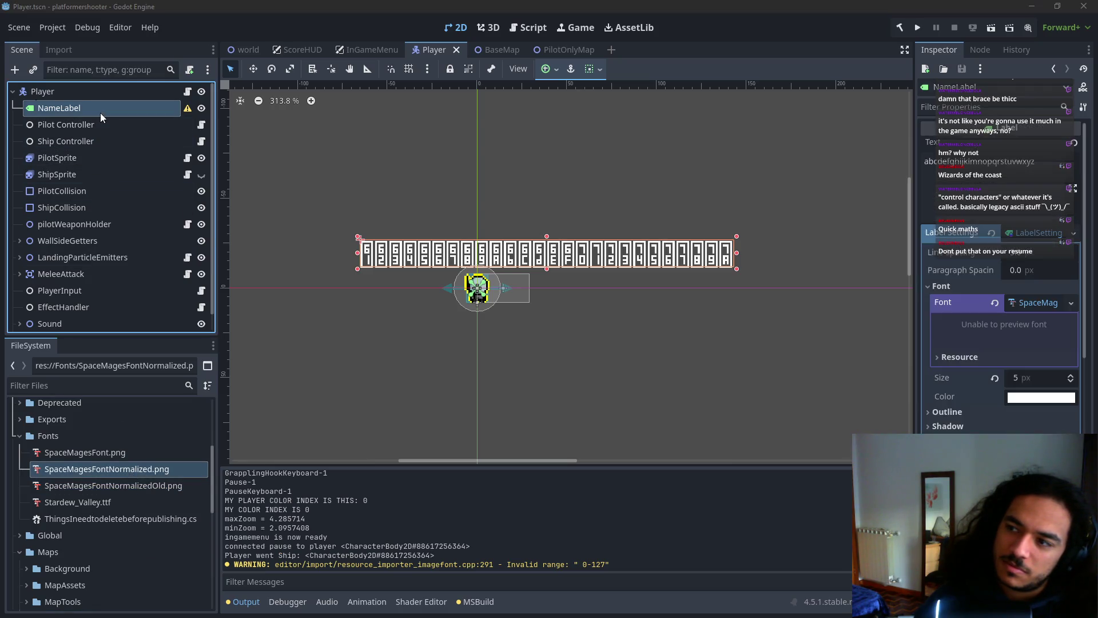
mouse_move(129, 489)
mouse_down()
mouse_move(743, 428)
mouse_move(1051, 316)
mouse_move(1041, 302)
mouse_up()
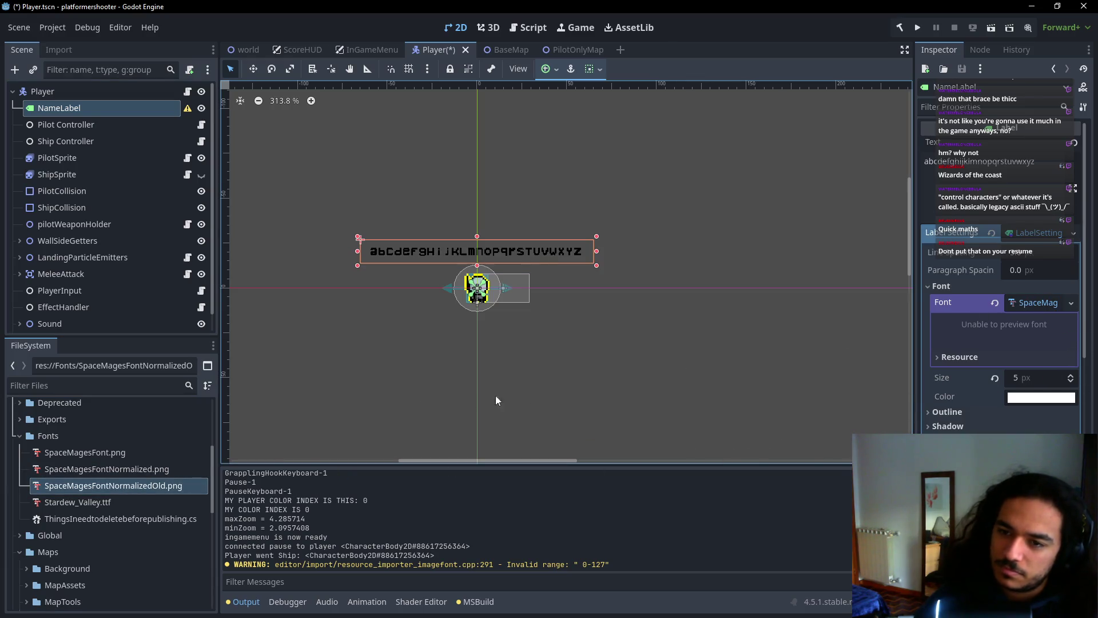
mouse_move(129, 455)
mouse_down()
mouse_move(980, 343)
mouse_move(1003, 310)
mouse_up()
mouse_move(131, 466)
mouse_down()
mouse_move(549, 410)
mouse_move(1007, 318)
mouse_move(1021, 302)
mouse_up()
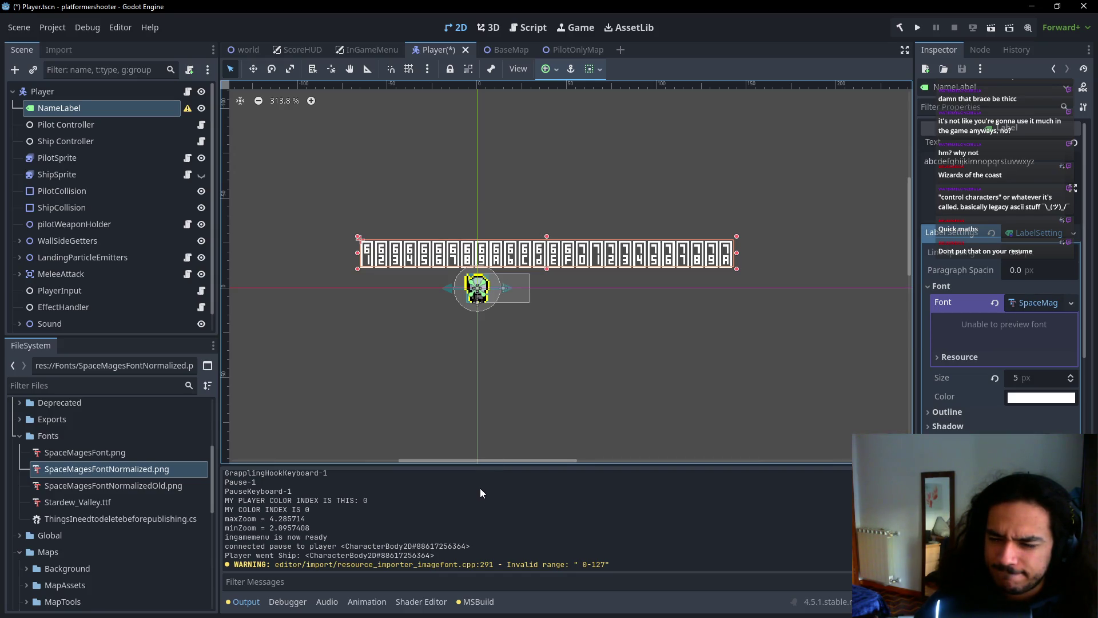
Change SpaceMagesFontNormalized.png's character range from 0-127 to 0-126 and reimport it
click(135, 470)
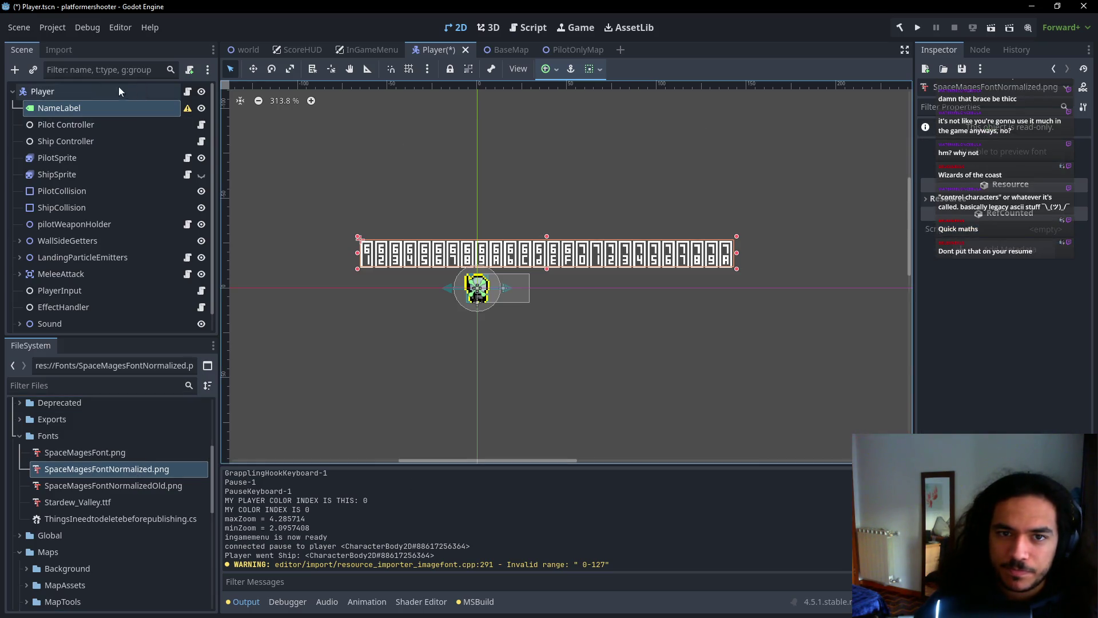
click(65, 56)
click(143, 125)
key(BackSpace)
text(6)
click(114, 322)
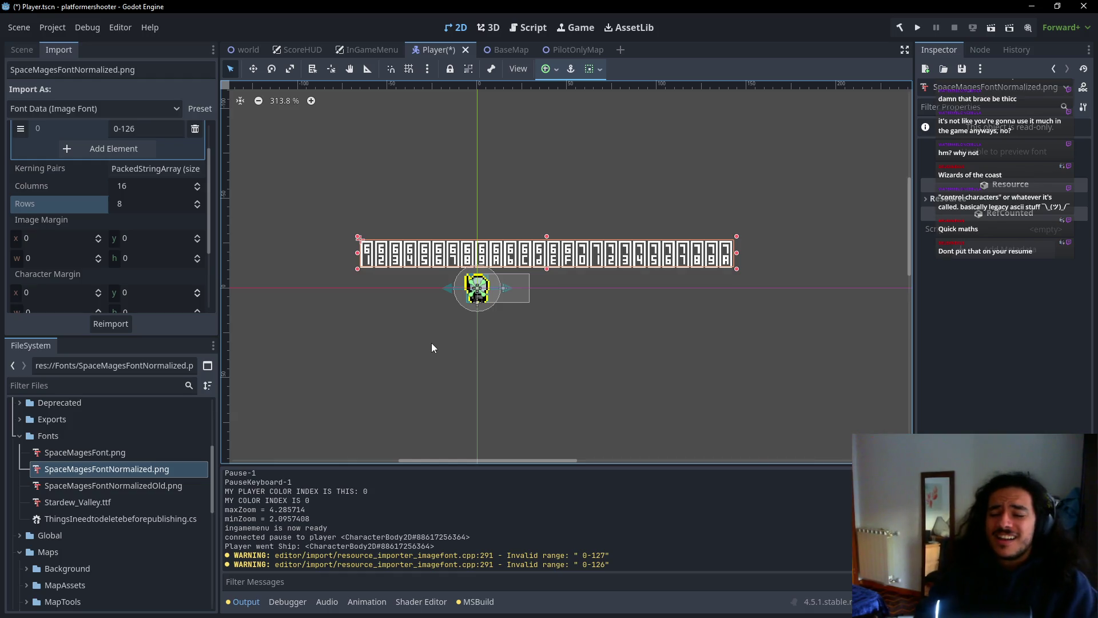
Check the 0-126 range field, glance at the font sheet in Aseprite, and return to Godot
click(165, 129)
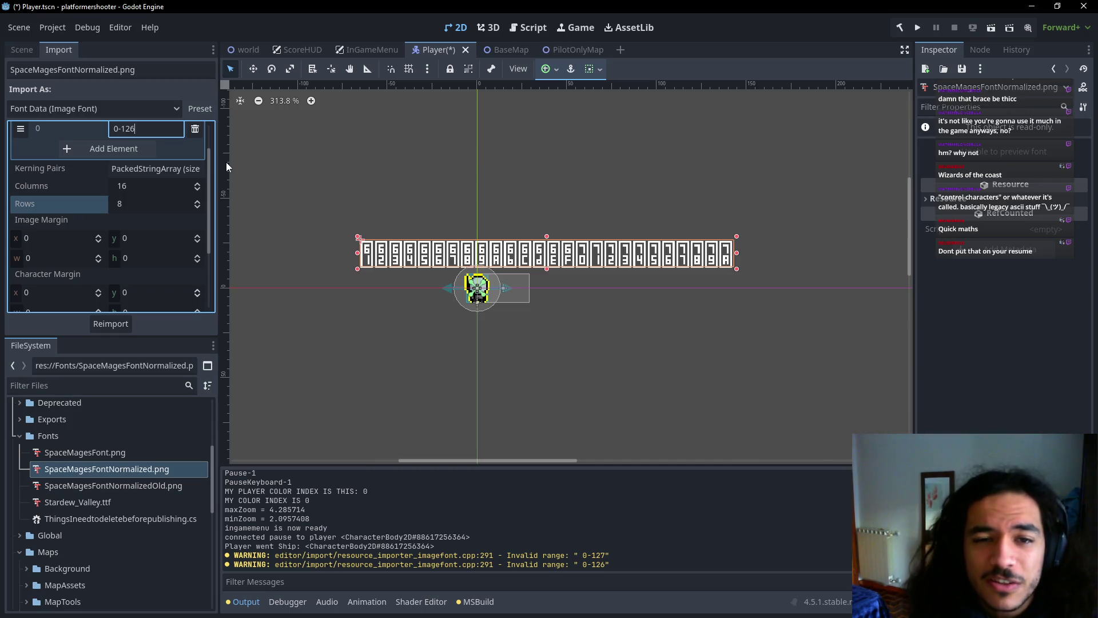
key(alt+Tab)
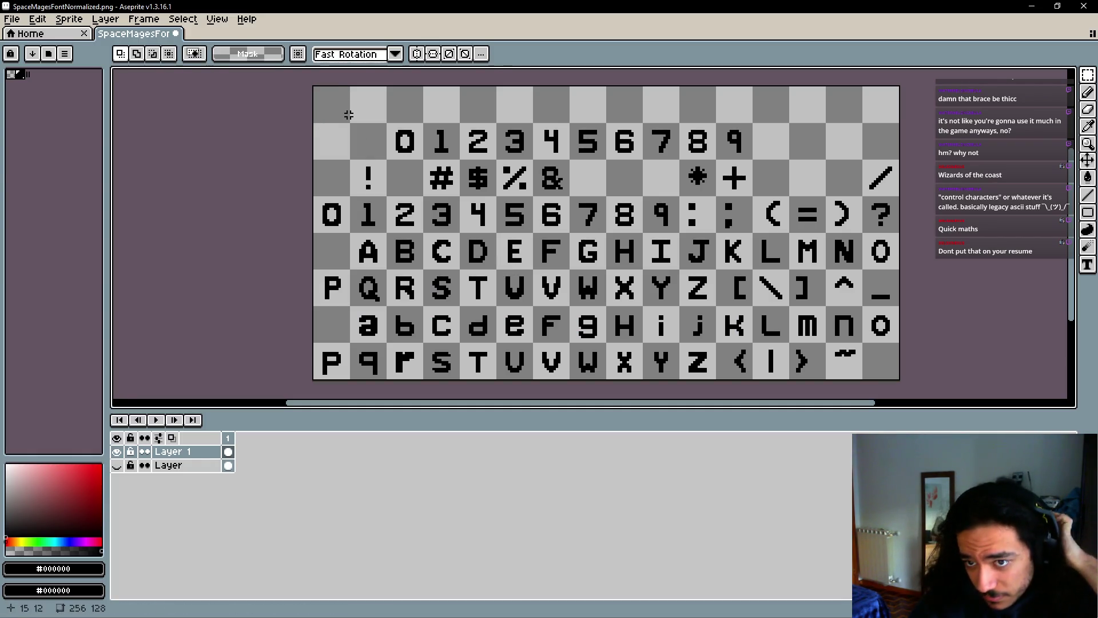
key(alt+Tab)
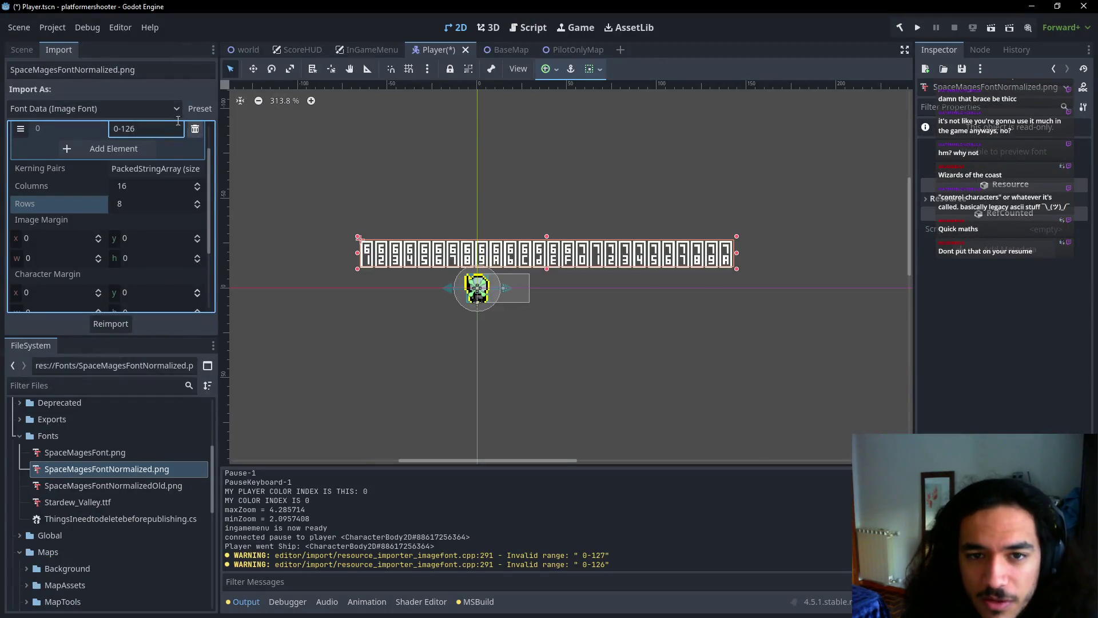
Replace the character range with 0-95 and reimport the font
double_click(123, 131)
key(BackSpace)
text(127-32)
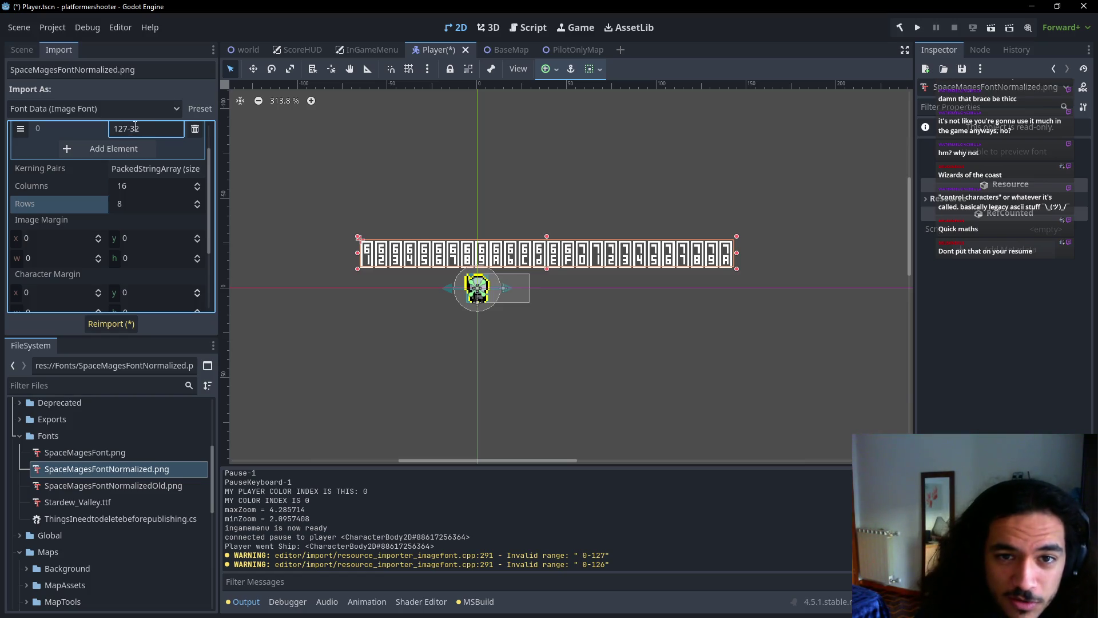
drag(137, 129, 89, 132)
key(BackSpace)
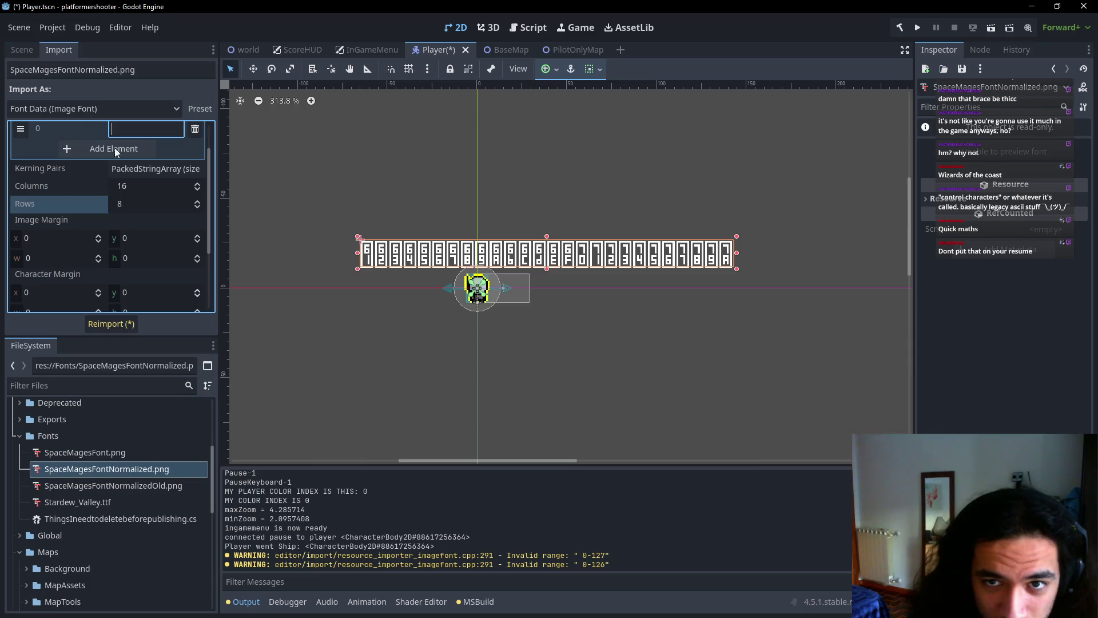
text(0)
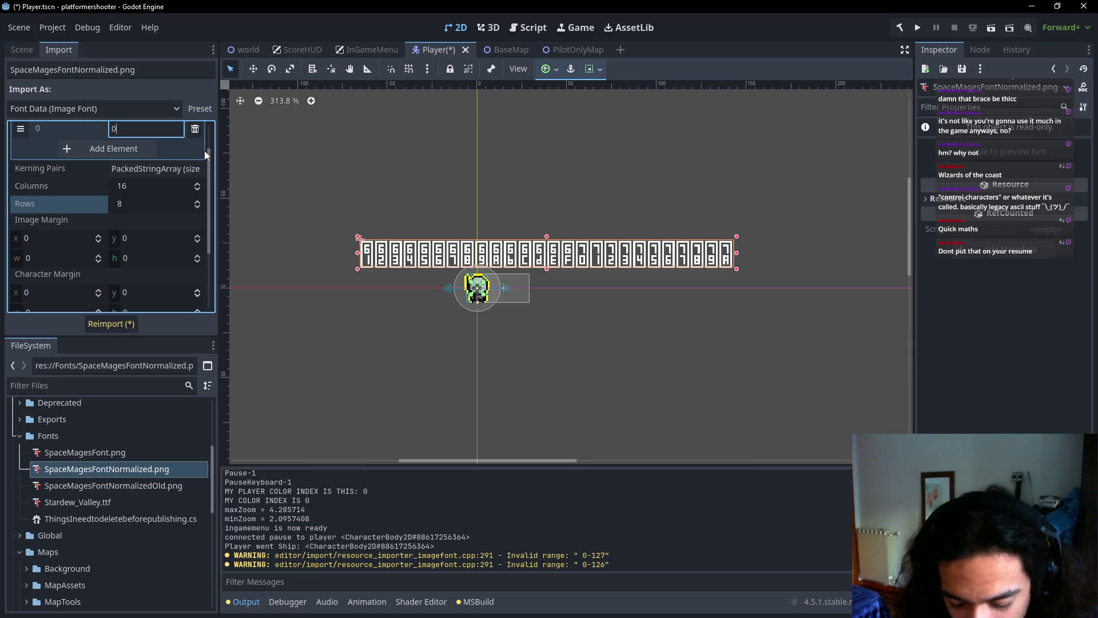
text(-127)
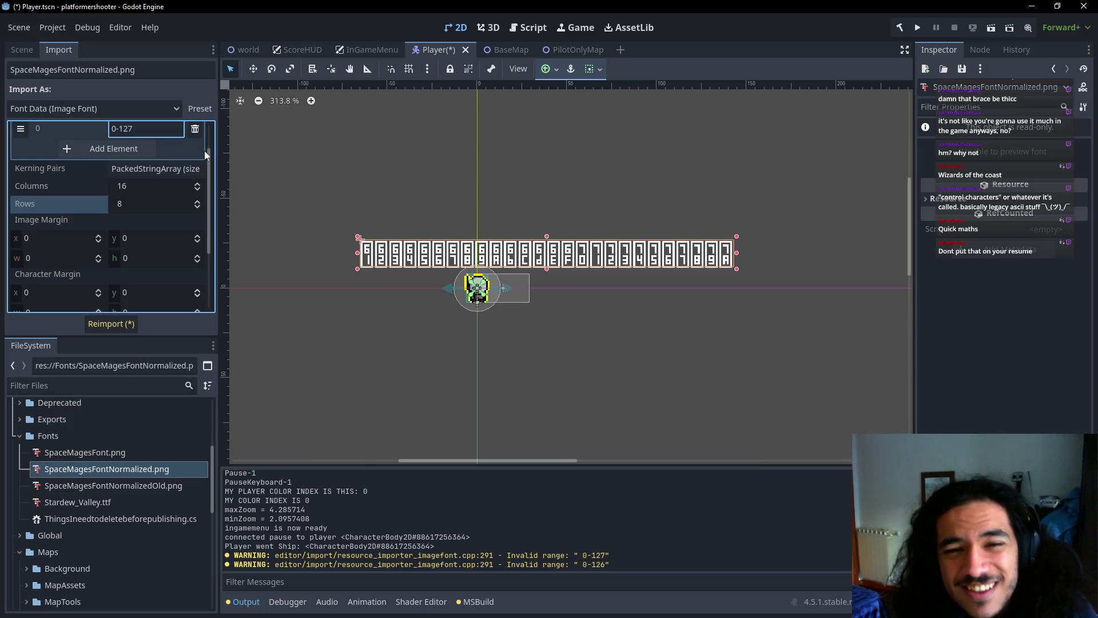
key(ctrl+shift+Left)
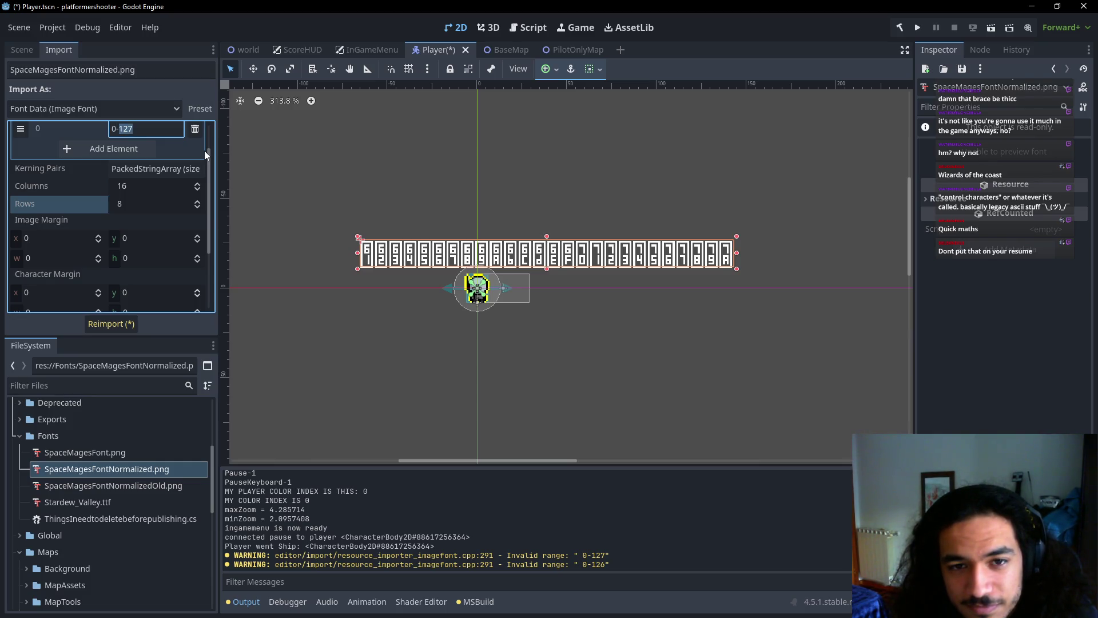
text(95)
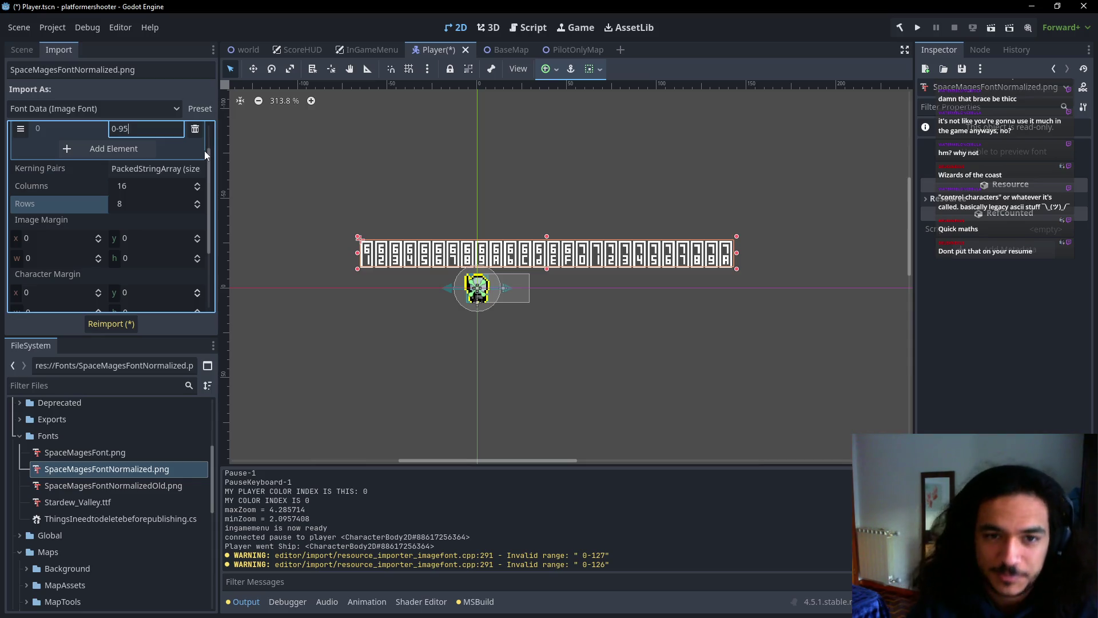
click(100, 324)
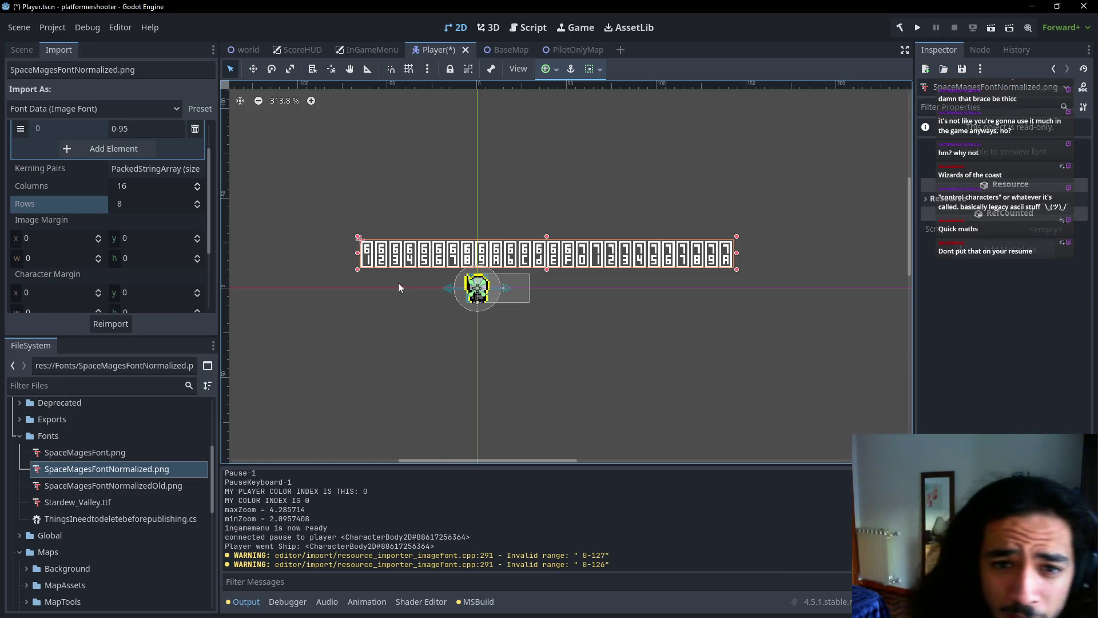
Compare SpaceMagesFont.png and SpaceMagesFontNormalized.png in FileSystem, then deselect the label on the canvas
scroll(153, 249, up, 2)
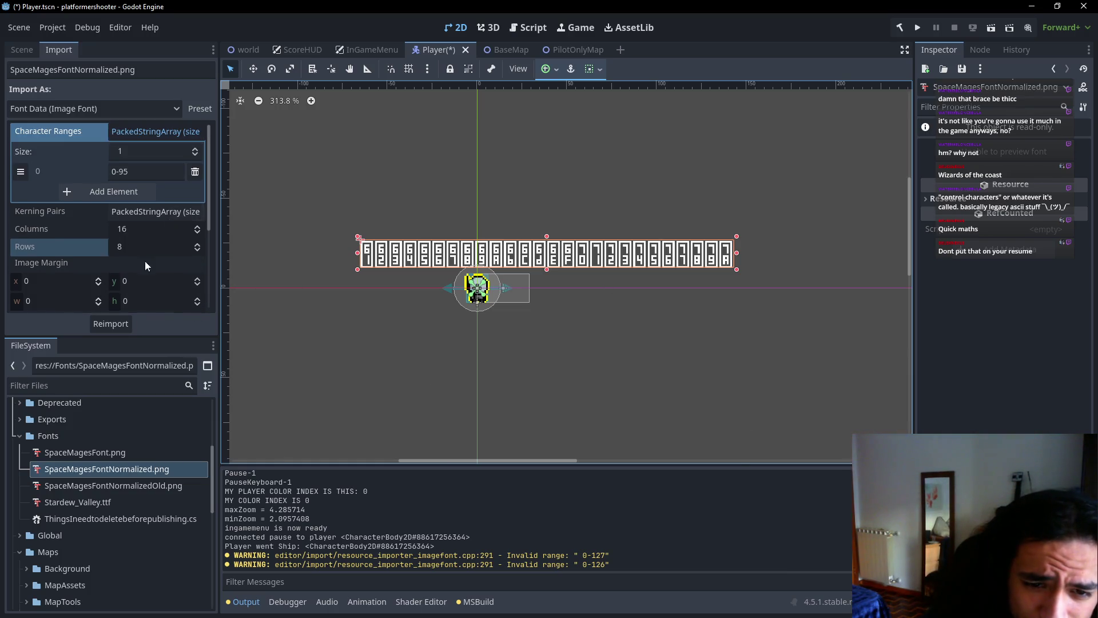
click(131, 458)
click(132, 470)
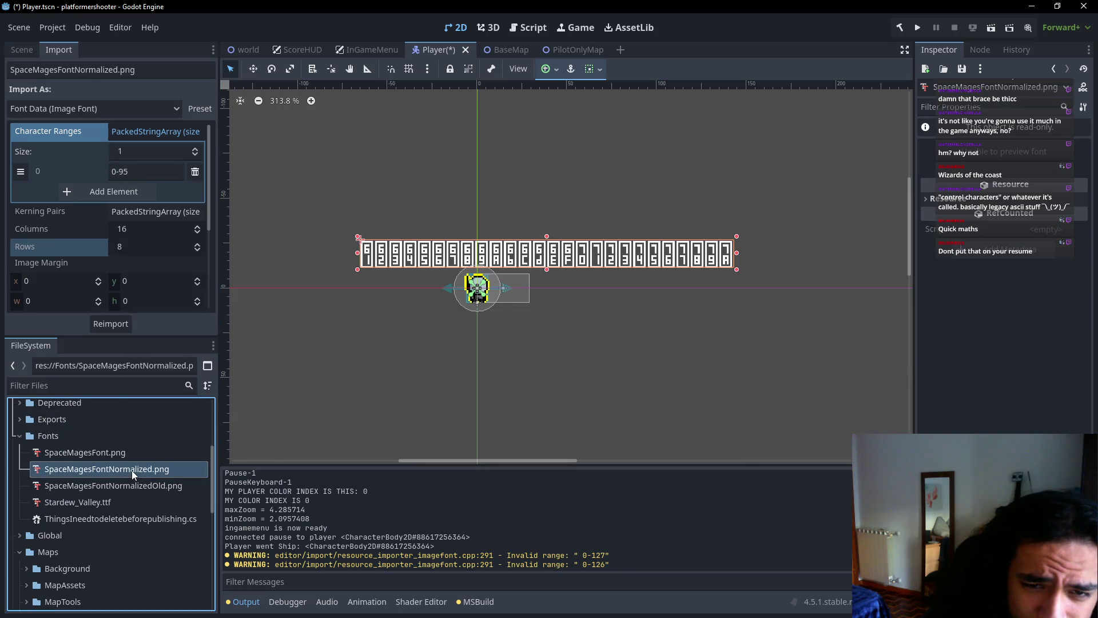
click(139, 458)
click(135, 474)
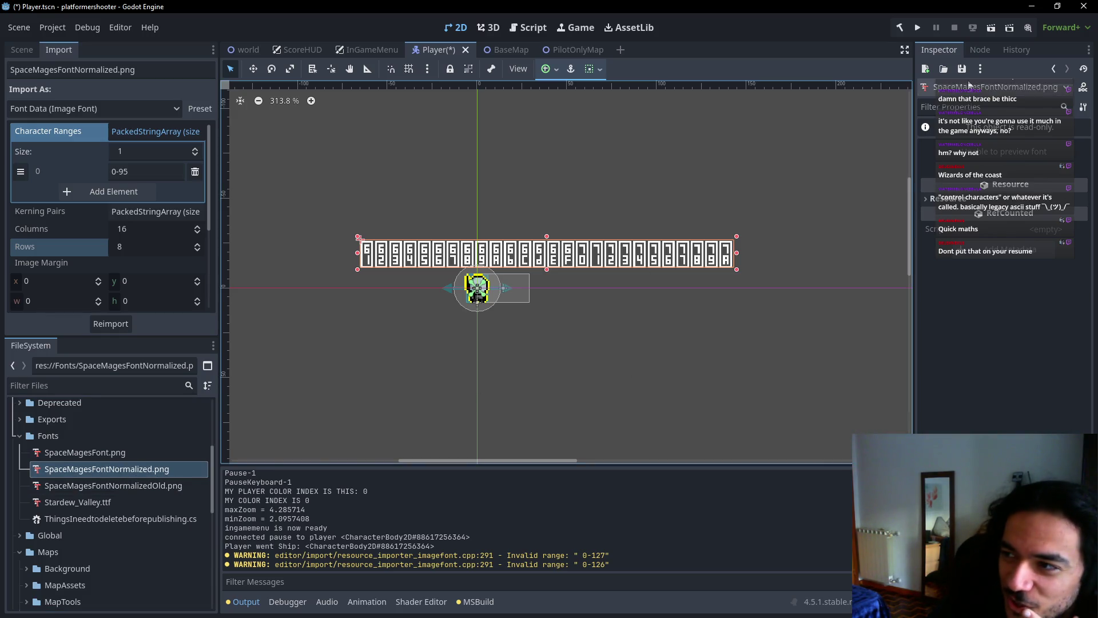
click(506, 135)
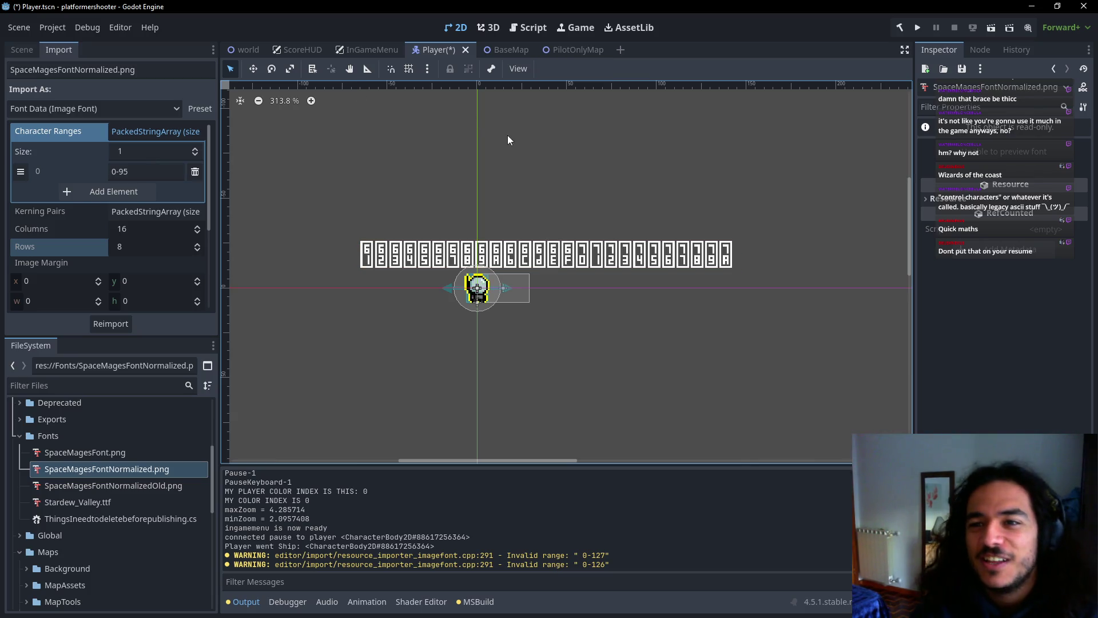
Save the scene, clear NameLabel's font, and reassign SpaceMagesFontNormalized.png after trying the other images
key(ctrl+s)
click(22, 49)
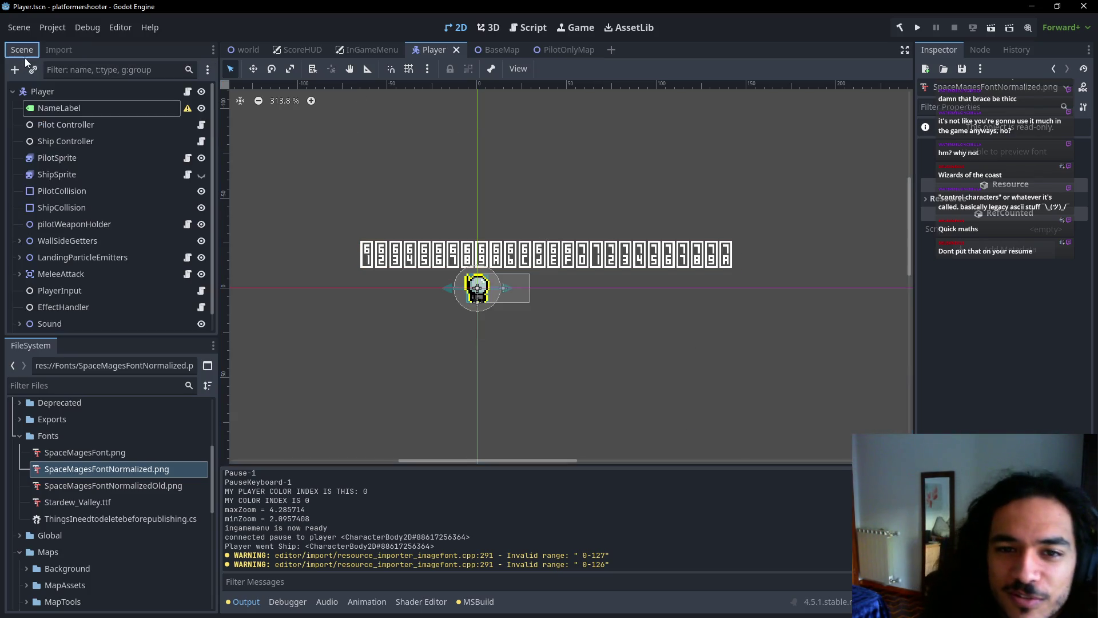
click(76, 108)
click(995, 302)
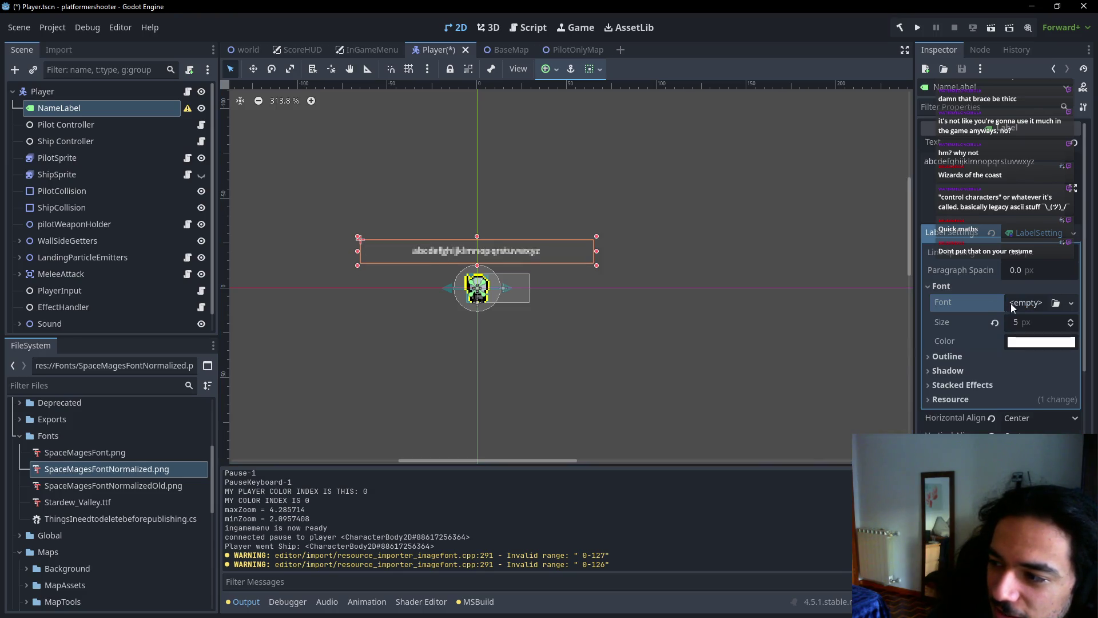
mouse_move(97, 469)
mouse_down()
mouse_move(572, 372)
mouse_move(1023, 320)
mouse_move(1018, 306)
mouse_up()
mouse_move(97, 486)
mouse_down()
mouse_move(480, 444)
mouse_move(1012, 274)
mouse_move(1023, 303)
mouse_up()
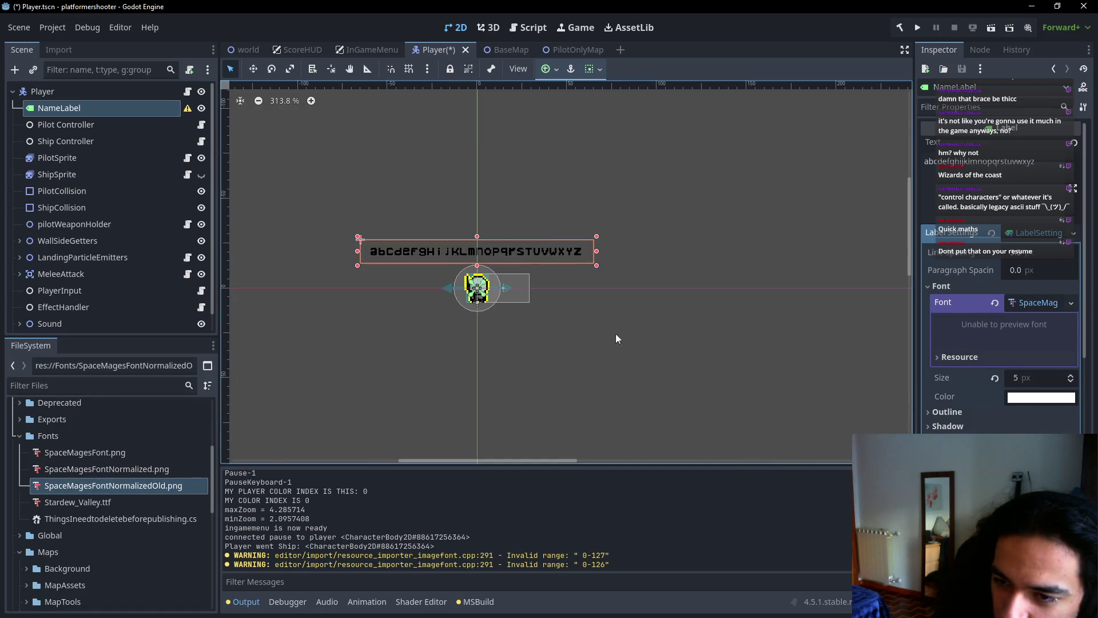
mouse_move(100, 468)
mouse_down()
mouse_move(885, 303)
mouse_move(1017, 304)
mouse_up()
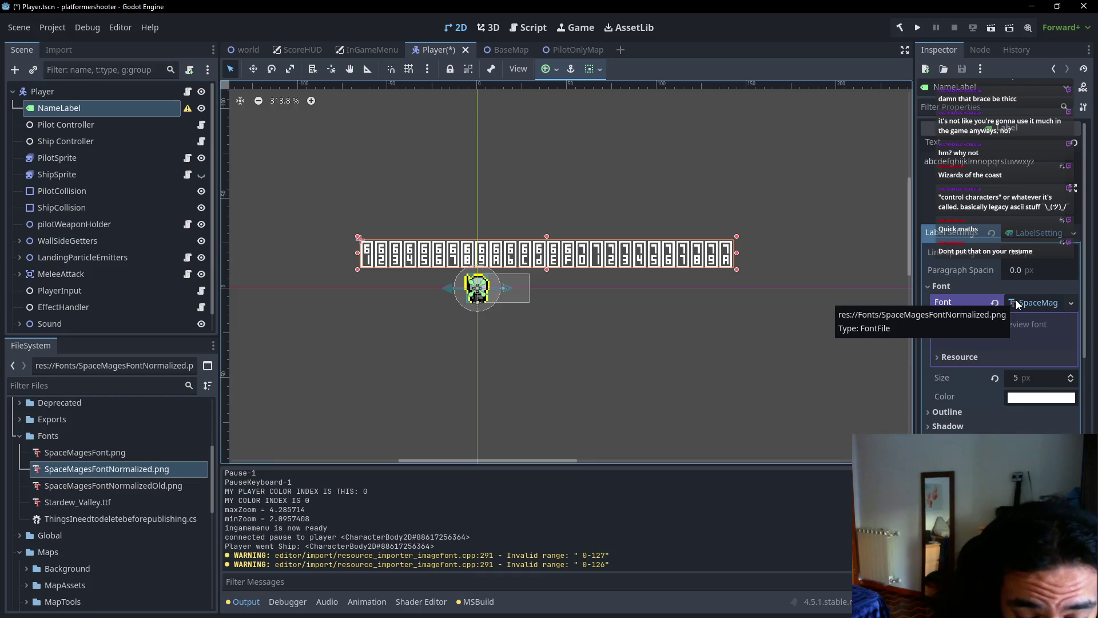
click(1041, 154)
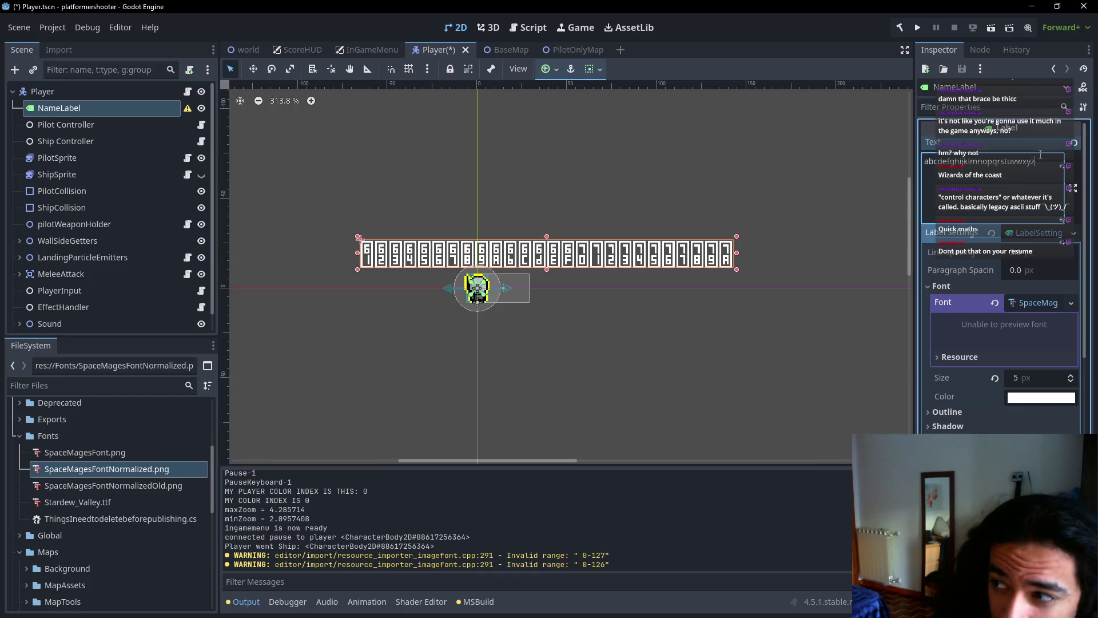
Test the label text with the letters abcd, then ABCDEFG
text(a)
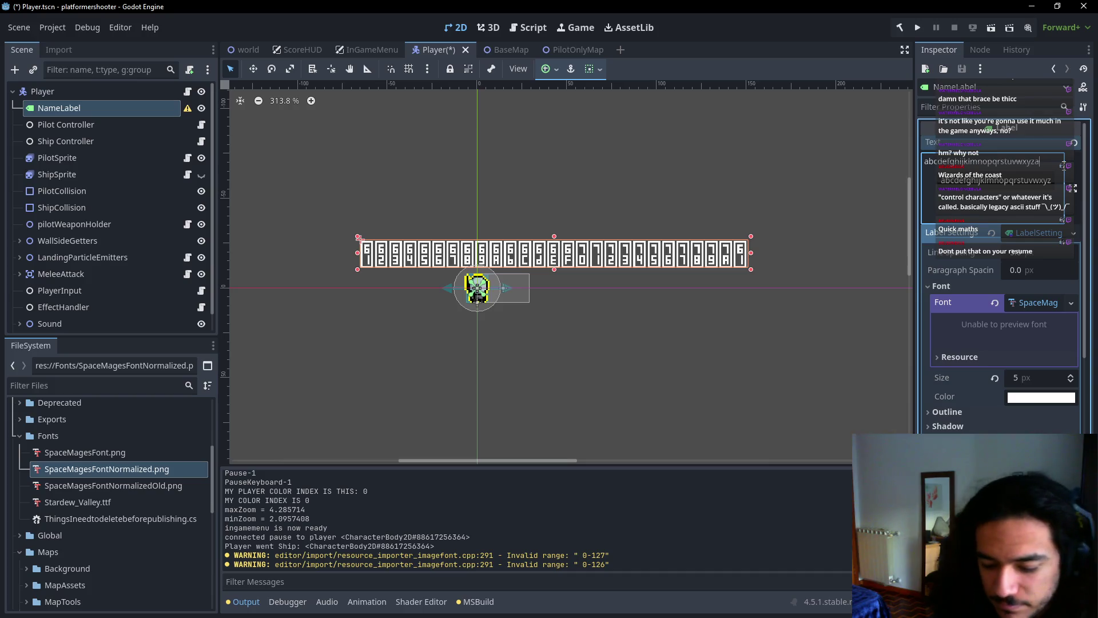
text(bcd)
key(BackSpace)
key(BackSpace)
key(BackSpace)
text(ABCDEFG)
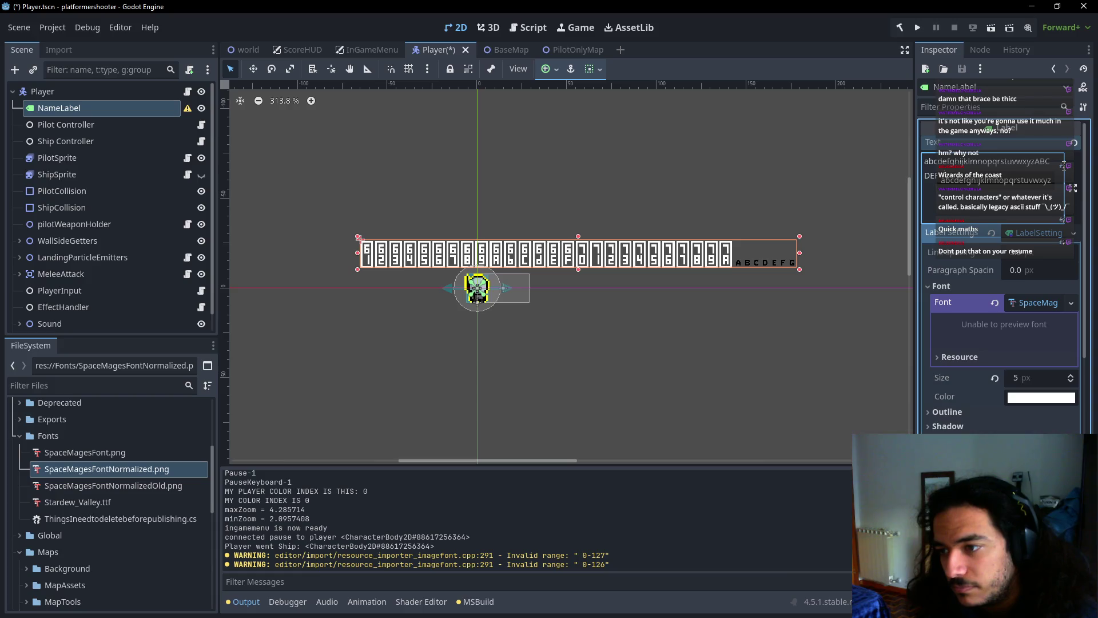
scroll(748, 273, up, 5)
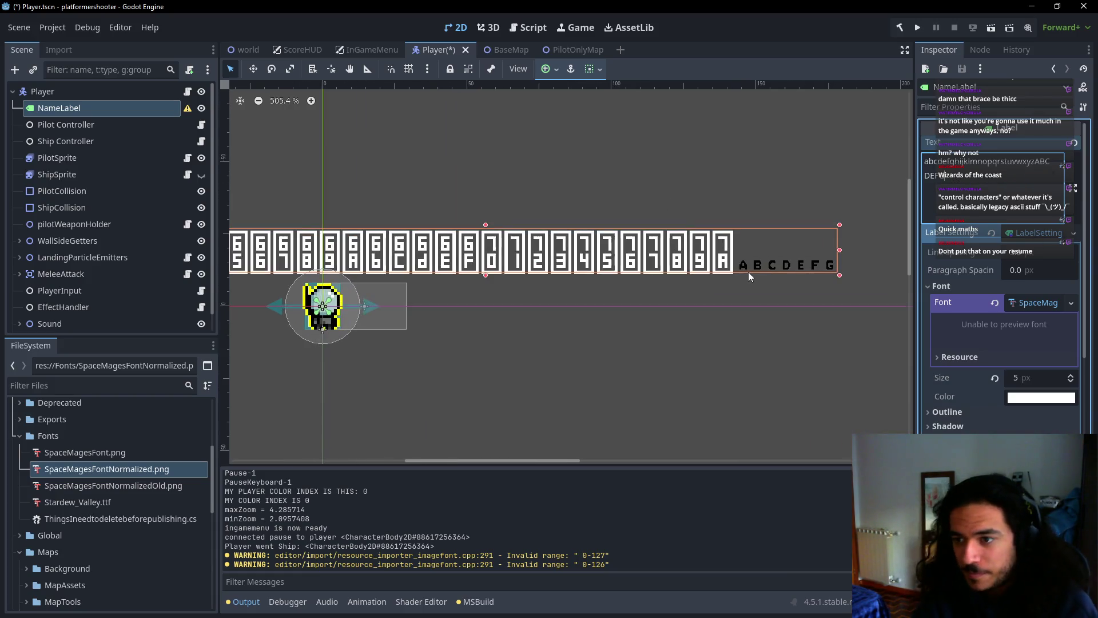
key(super)
key(super)
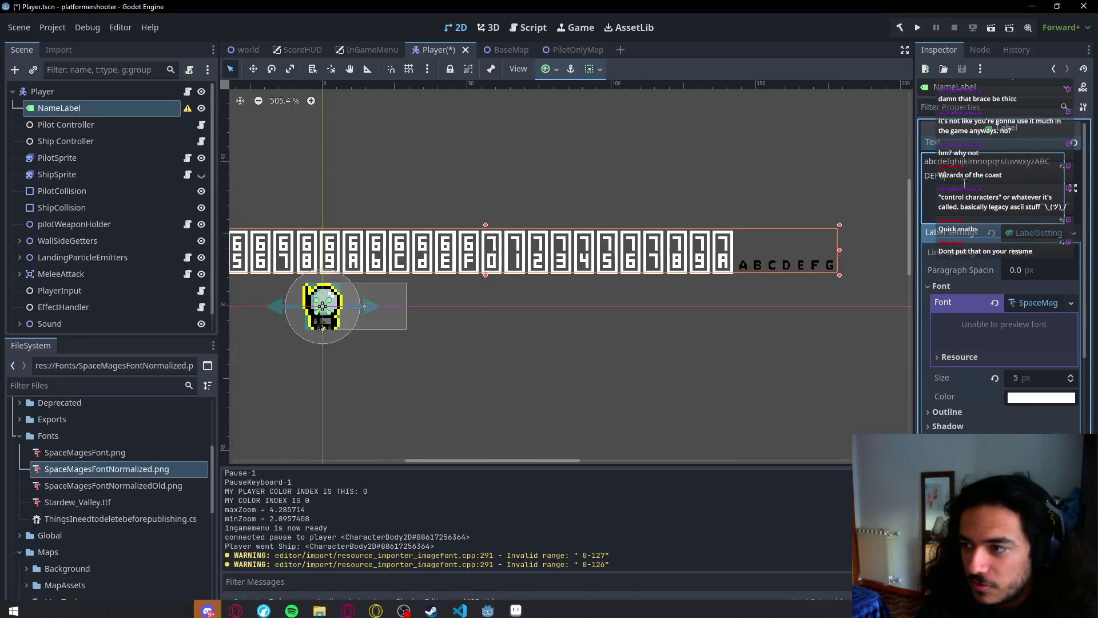
key(super)
key(super)
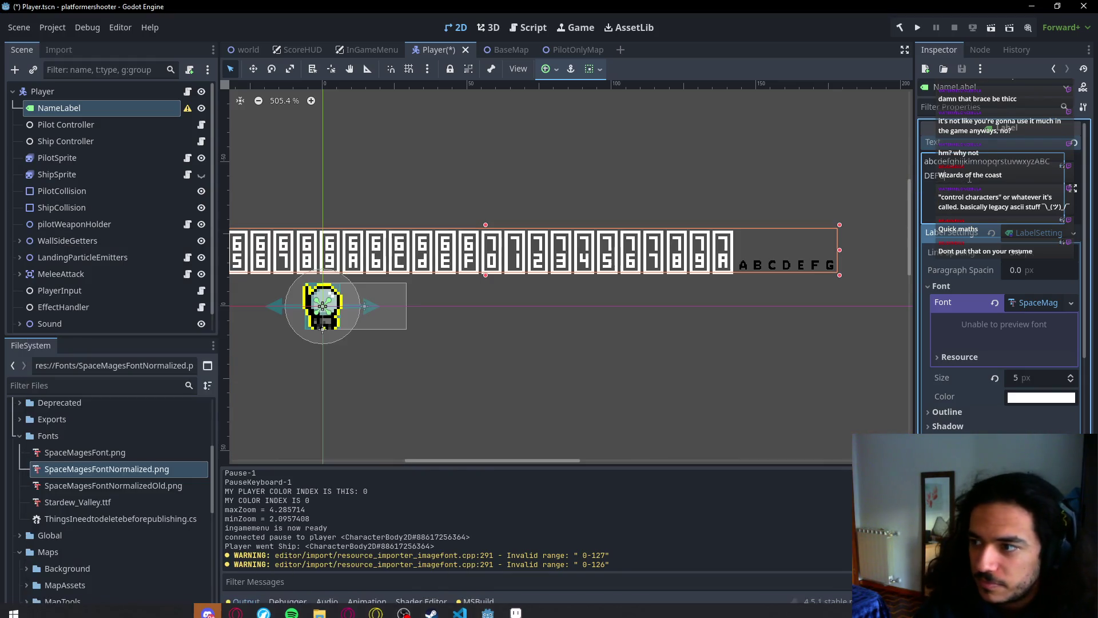
key(ctrl+a)
key(BackSpace)
key(ctrl+z)
key(ctrl+shift+z)
text(12)
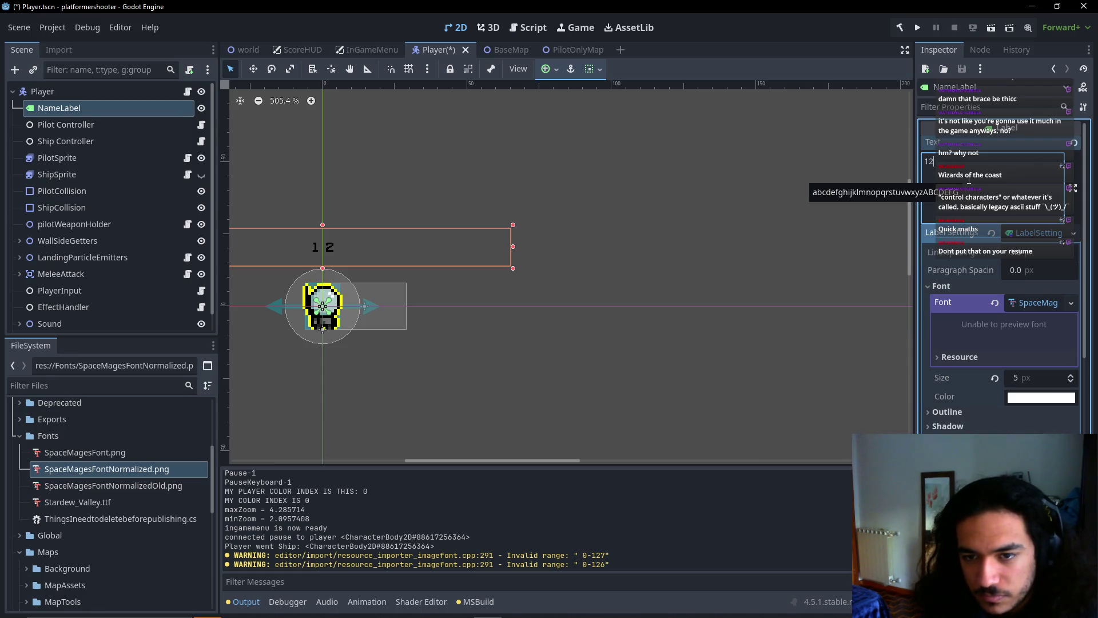
text(34567890)
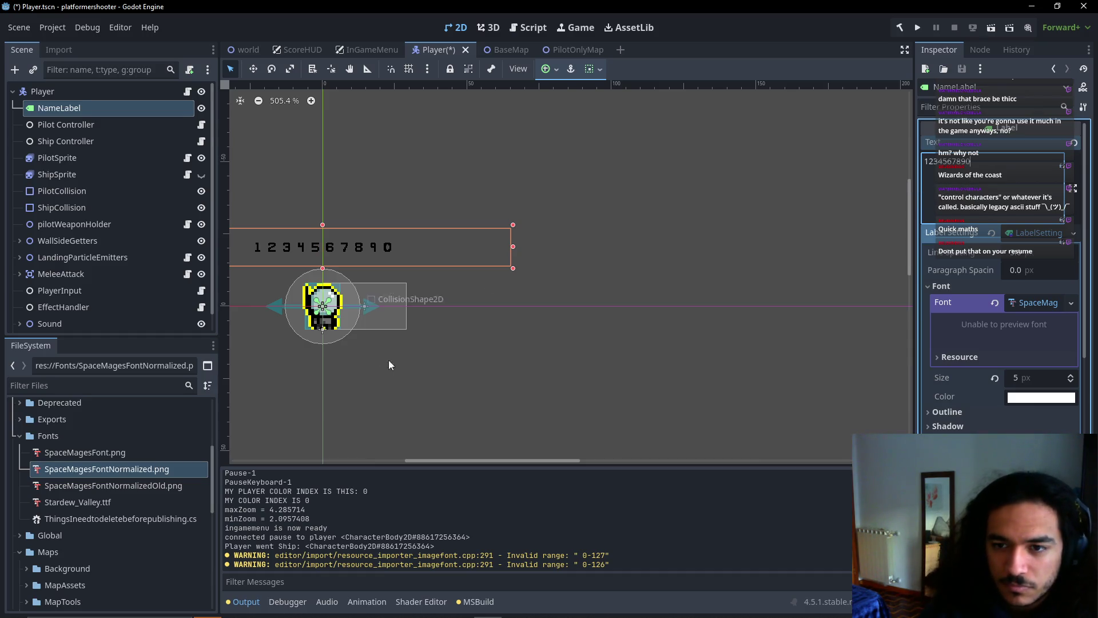
scroll(329, 254, up, 6)
scroll(534, 245, down, 1)
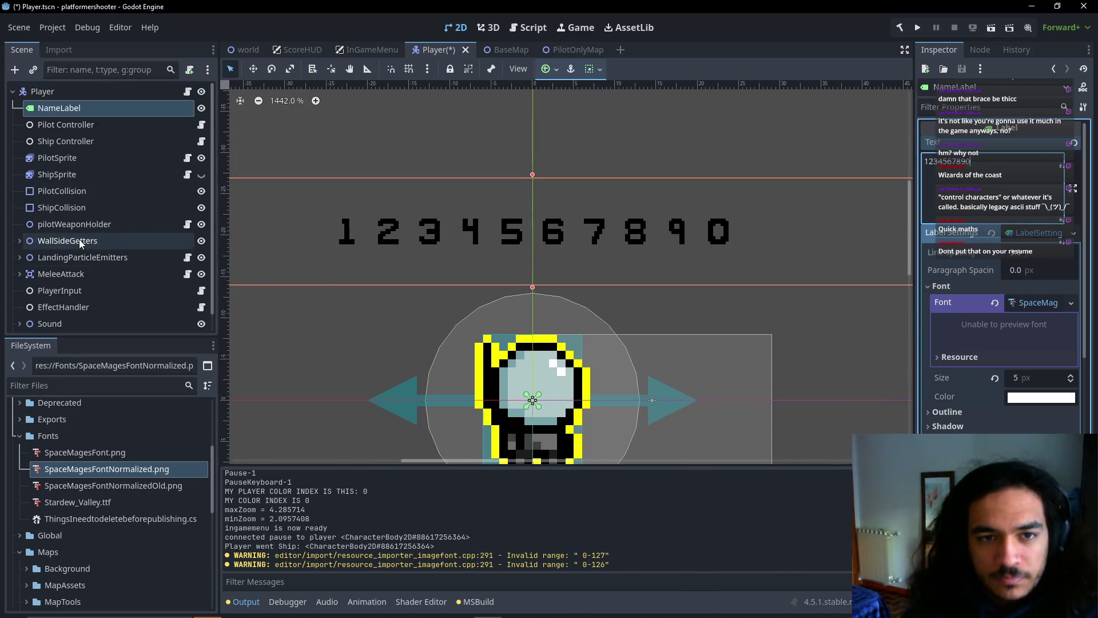
Set the font's Image Margin x, y, w and h to 3 and reimport
click(88, 469)
click(64, 50)
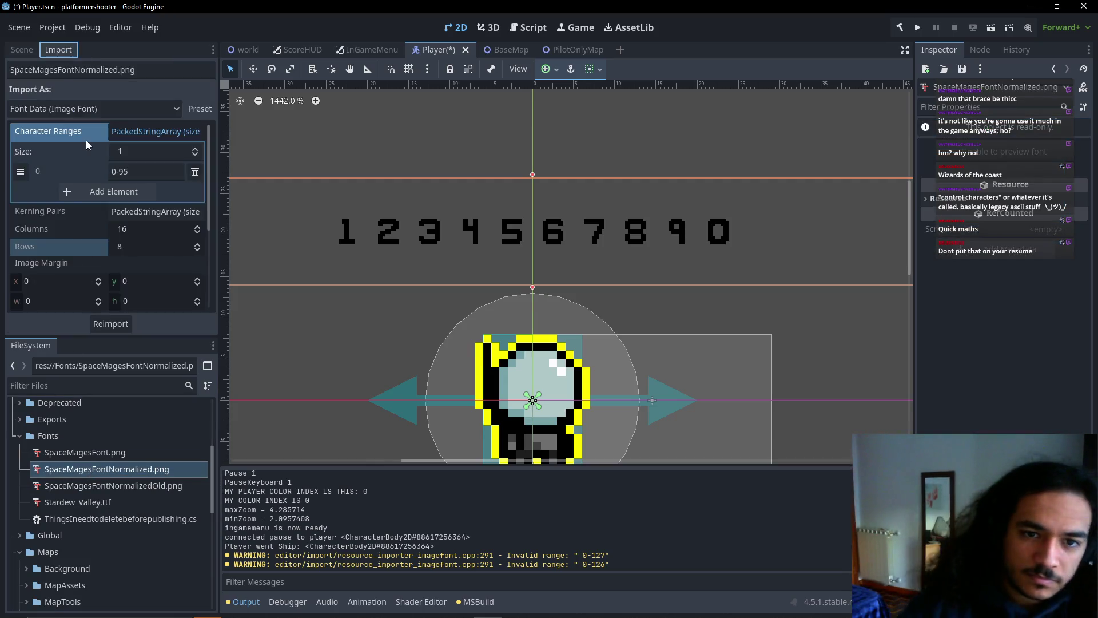
click(41, 280)
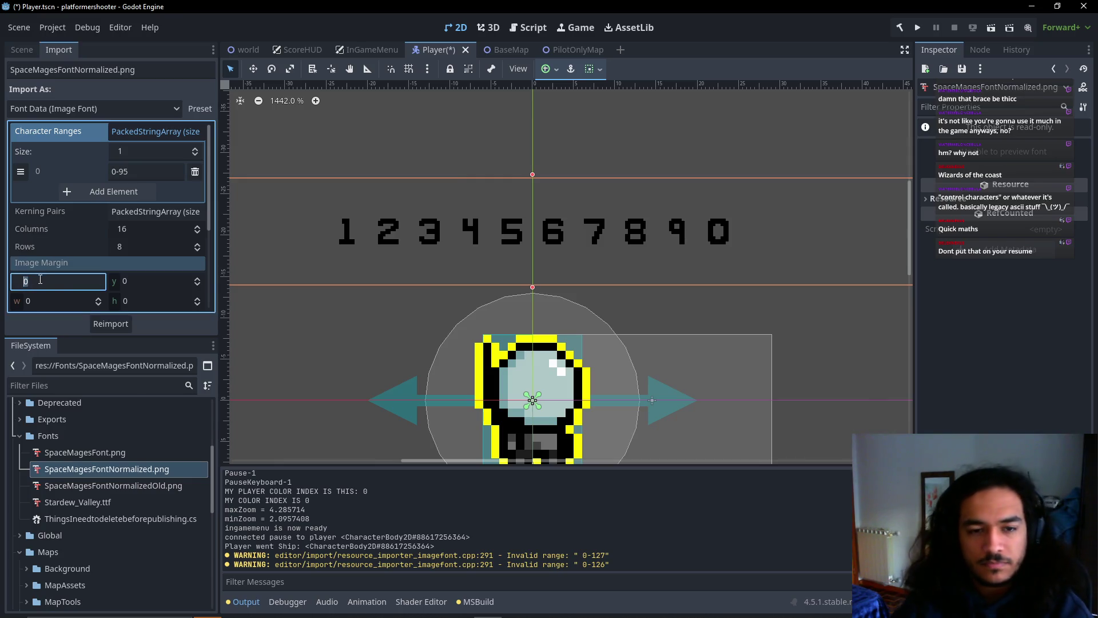
text(3)
click(60, 302)
text(25)
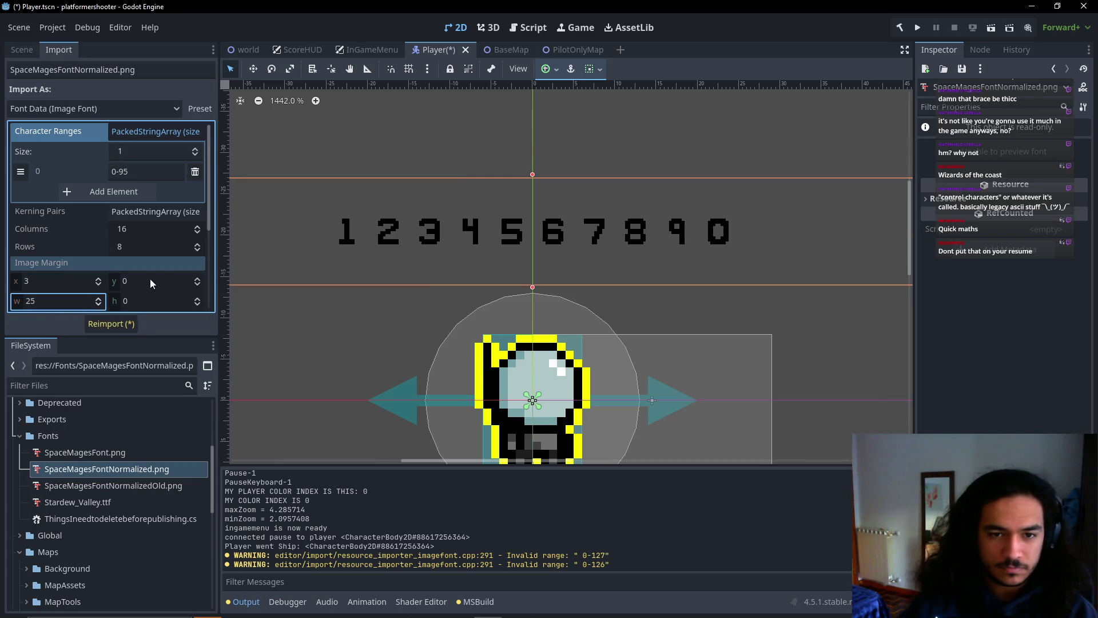
key(BackSpace)
key(BackSpace)
text(3)
click(152, 281)
text(3)
click(150, 302)
text(3)
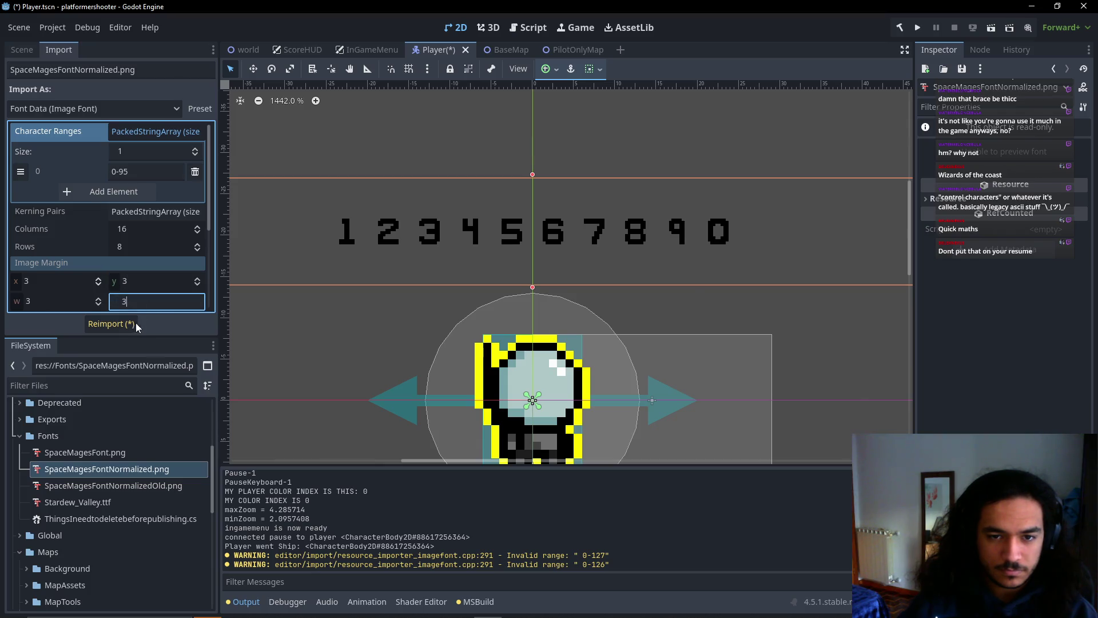
click(110, 323)
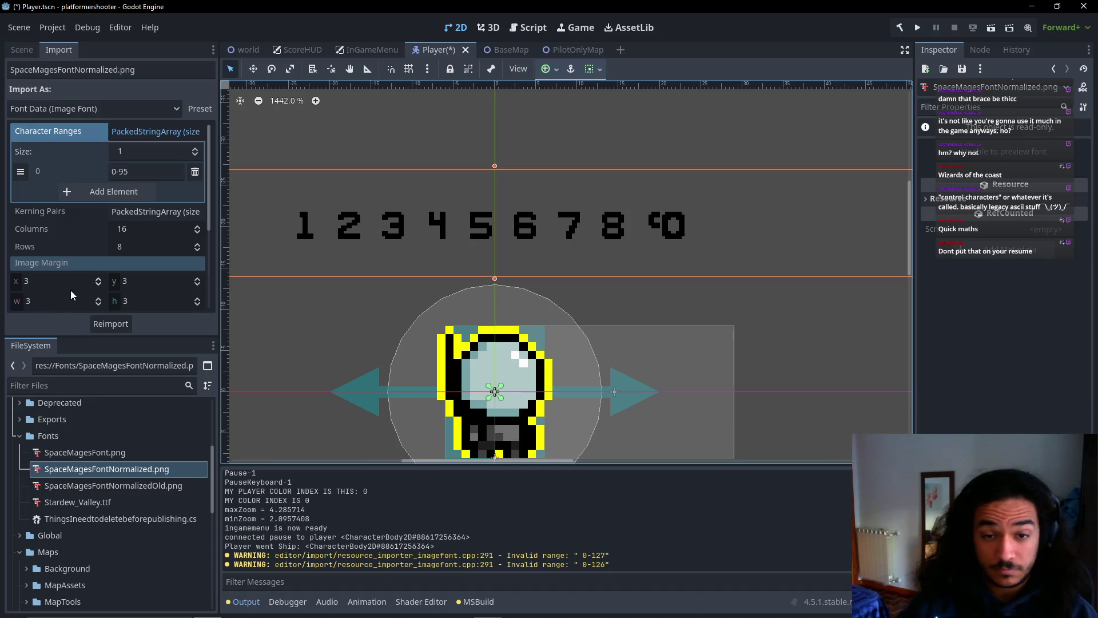
Reset all four Image Margin values back to 0
scroll(108, 289, down, 2)
click(65, 256)
click(132, 262)
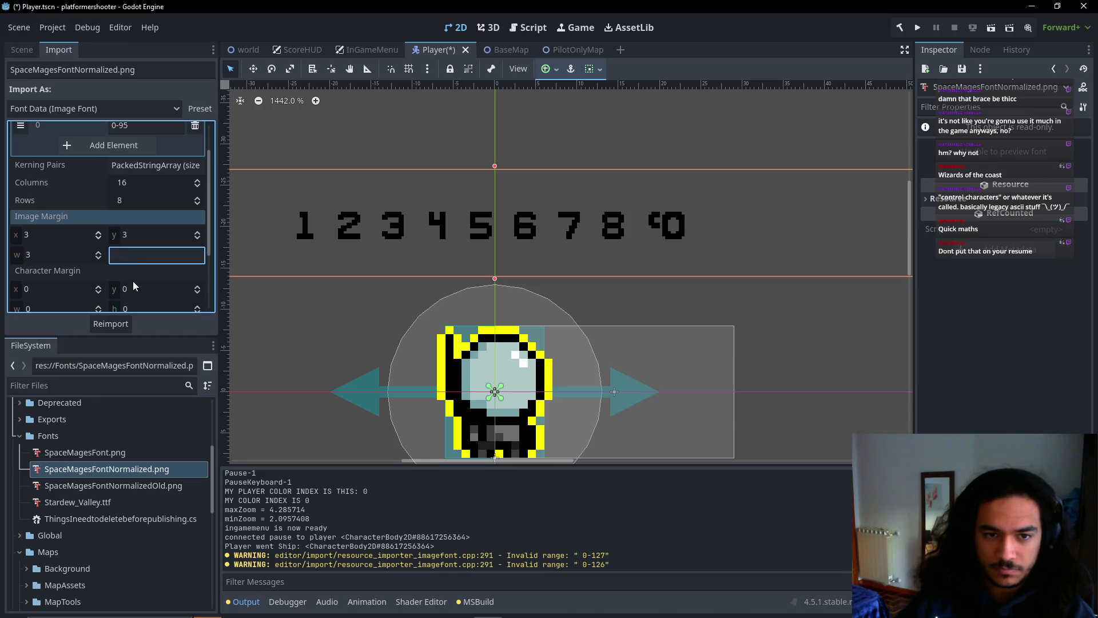
click(118, 326)
click(48, 257)
text(0)
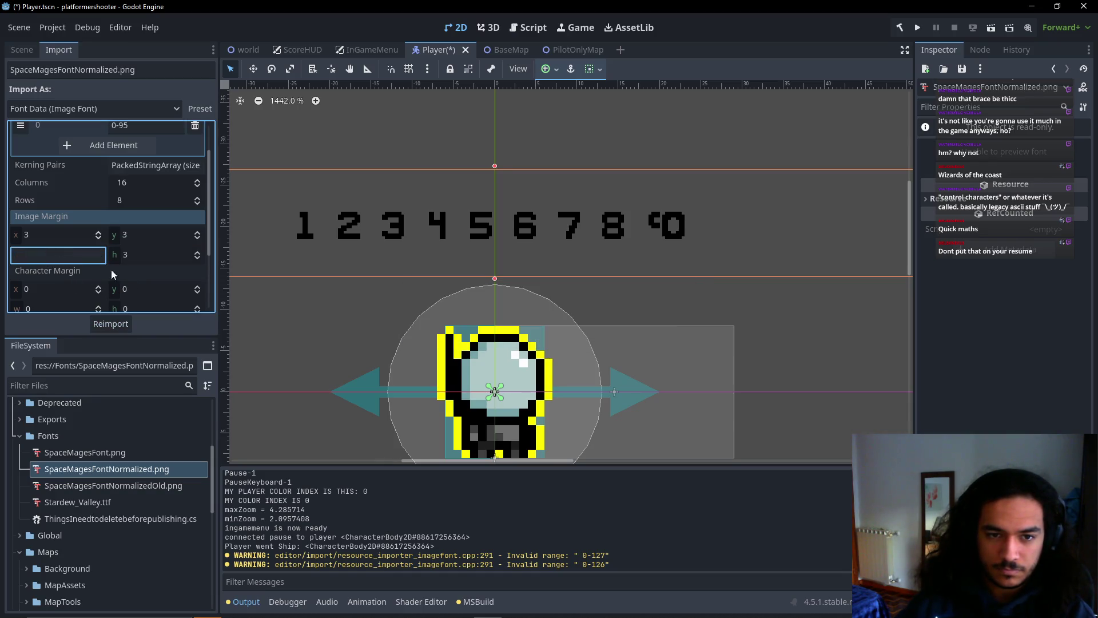
click(149, 255)
text(0)
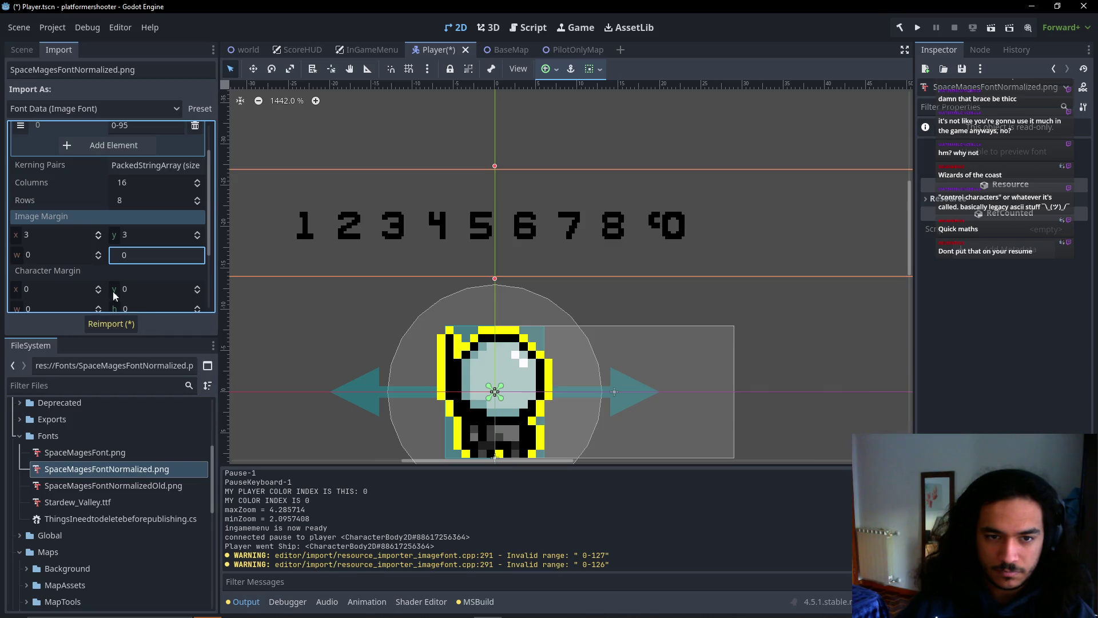
click(53, 233)
text(0)
click(134, 238)
text(0)
Set Character Margin x, y, w and h to 3, reimport, and recenter the digits label
click(75, 290)
text(3)
click(139, 290)
text(3)
click(75, 308)
text(3)
click(112, 325)
click(154, 303)
text(3)
click(110, 324)
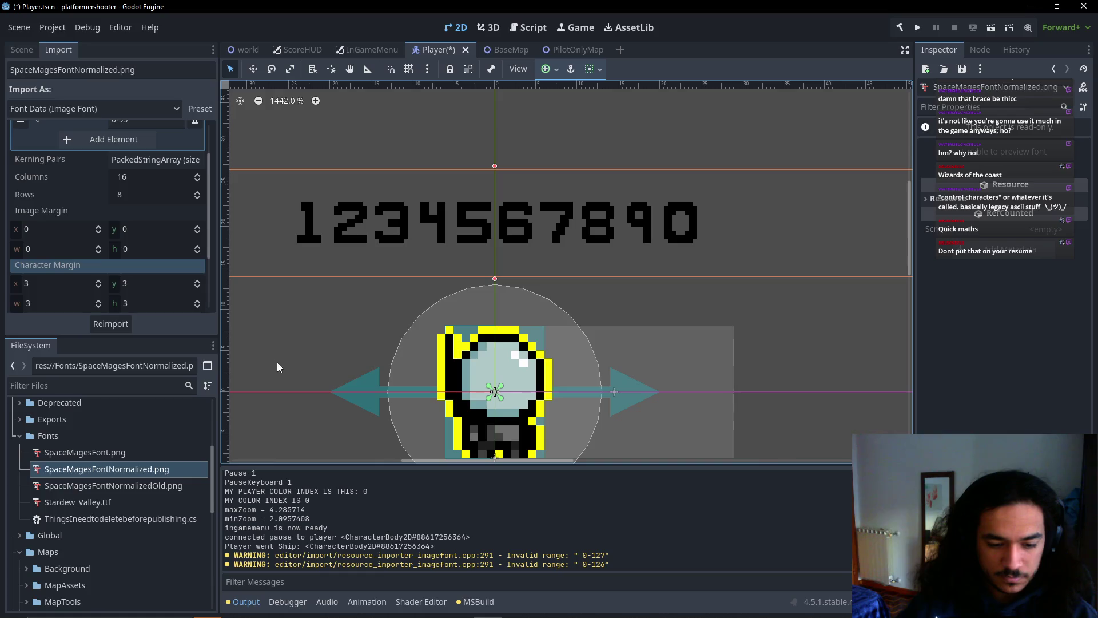
drag(303, 296, 335, 283)
scroll(98, 265, up, 3)
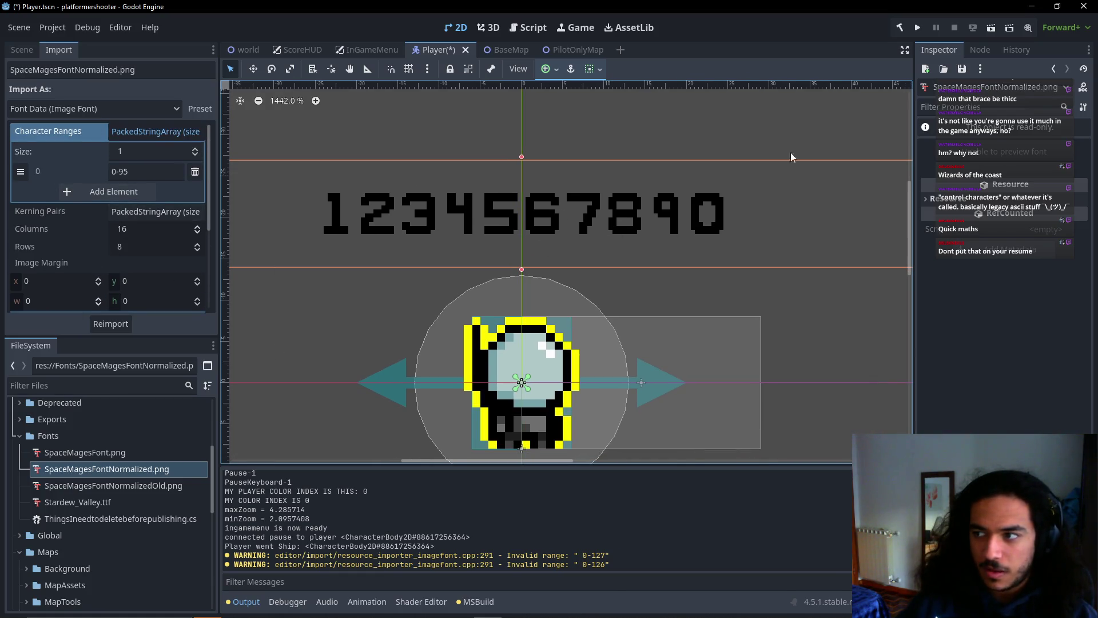
key(alt+Tab)
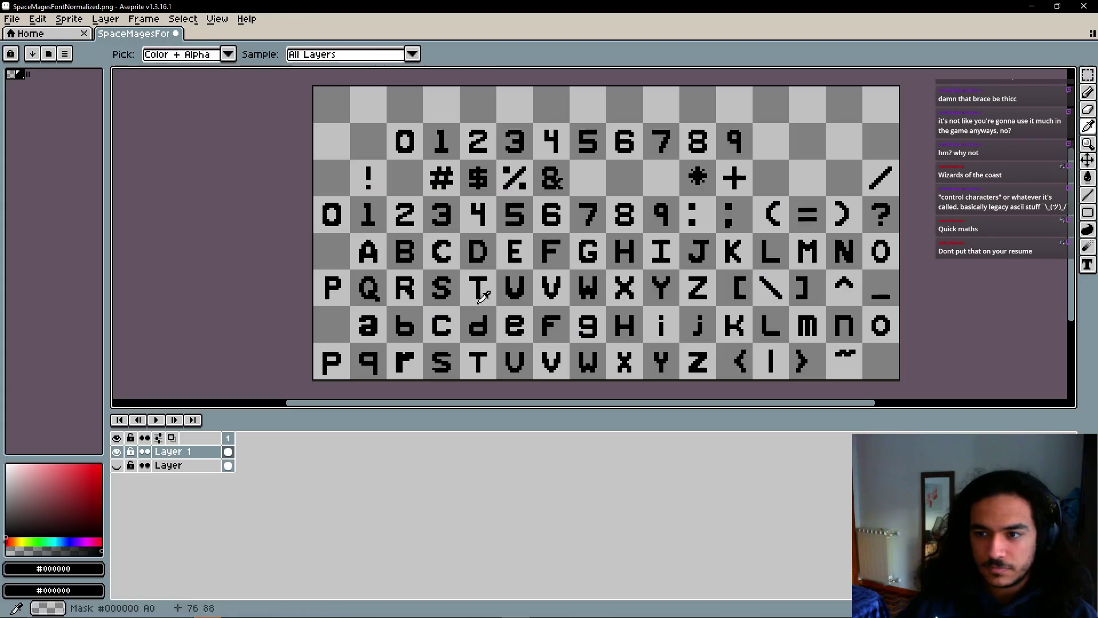
Draw a red pencil test stroke across the digit row and save the sheet as a flat PNG
scroll(466, 268, up, 3)
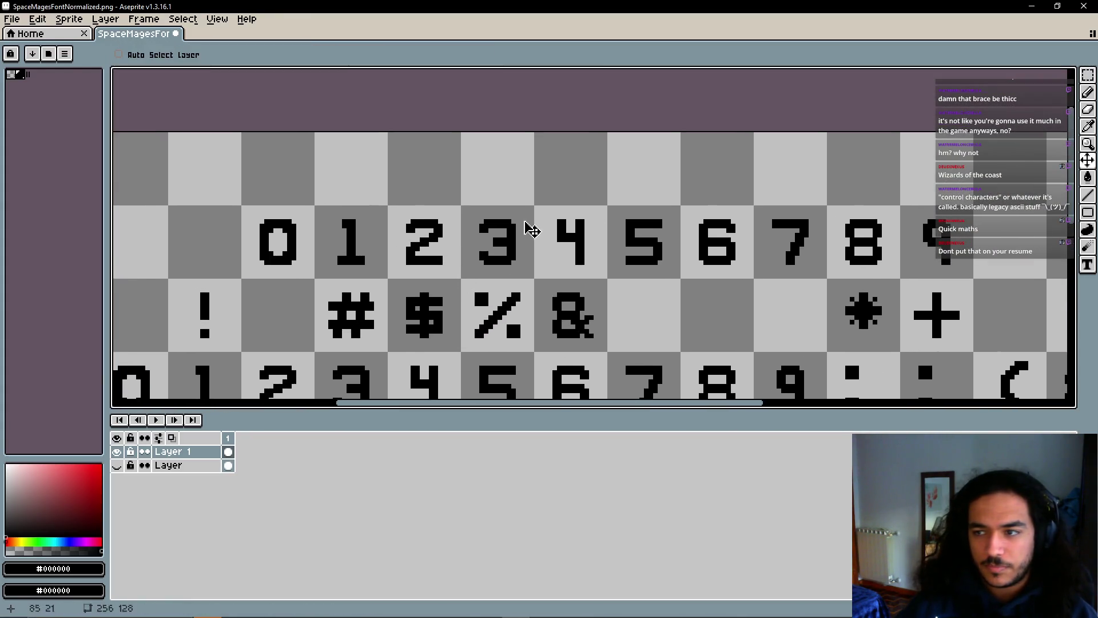
click(1087, 92)
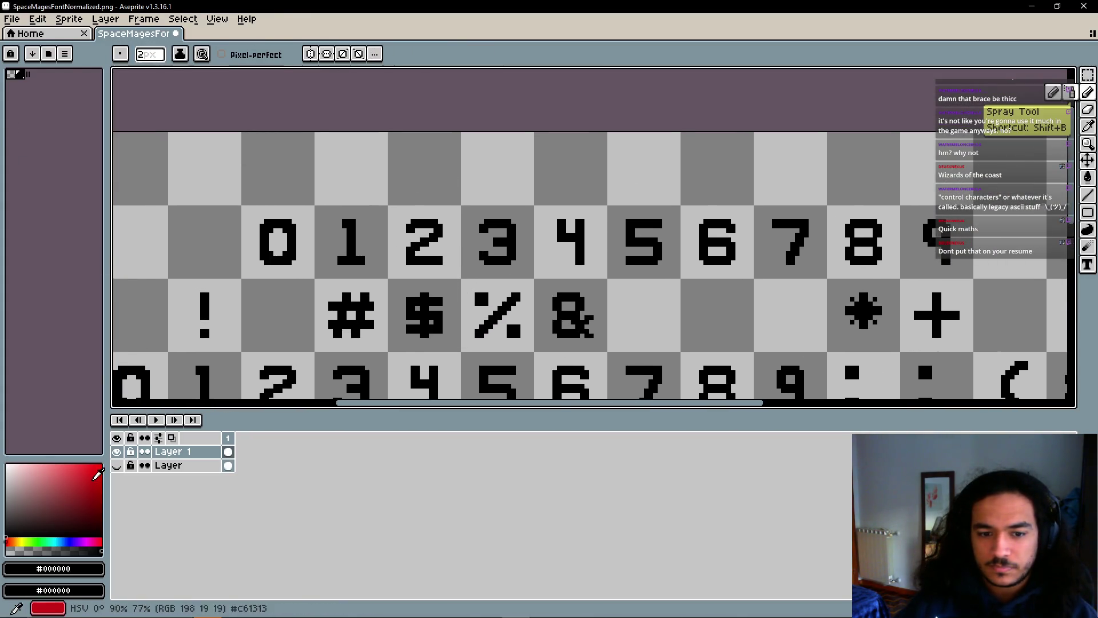
click(93, 478)
mouse_move(256, 228)
mouse_down()
mouse_move(402, 218)
mouse_move(952, 234)
mouse_up()
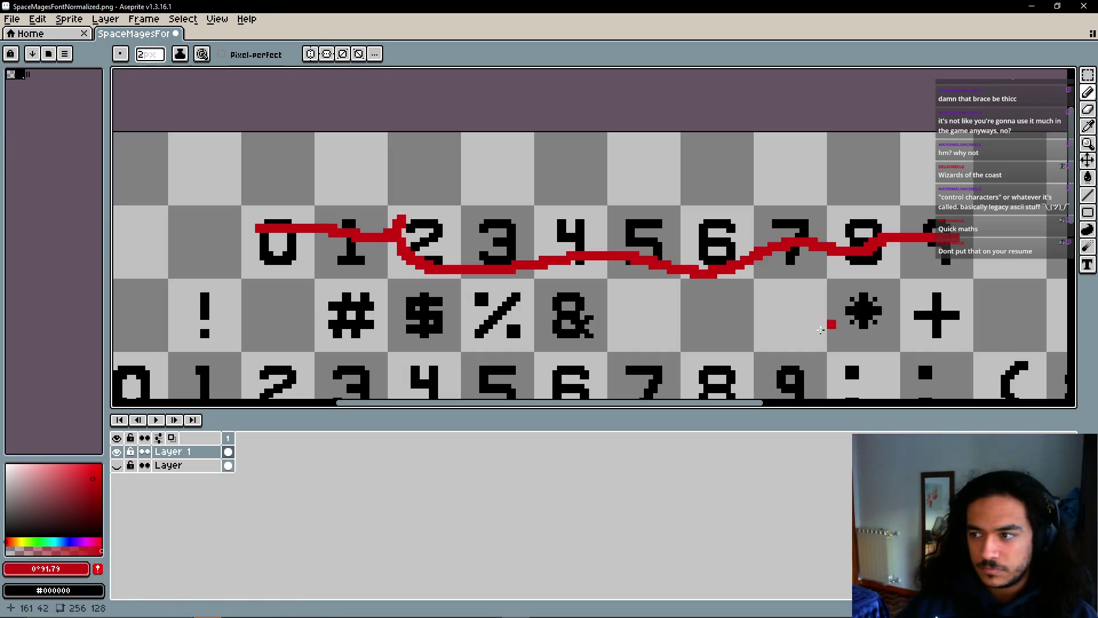
key(ctrl+s)
click(532, 380)
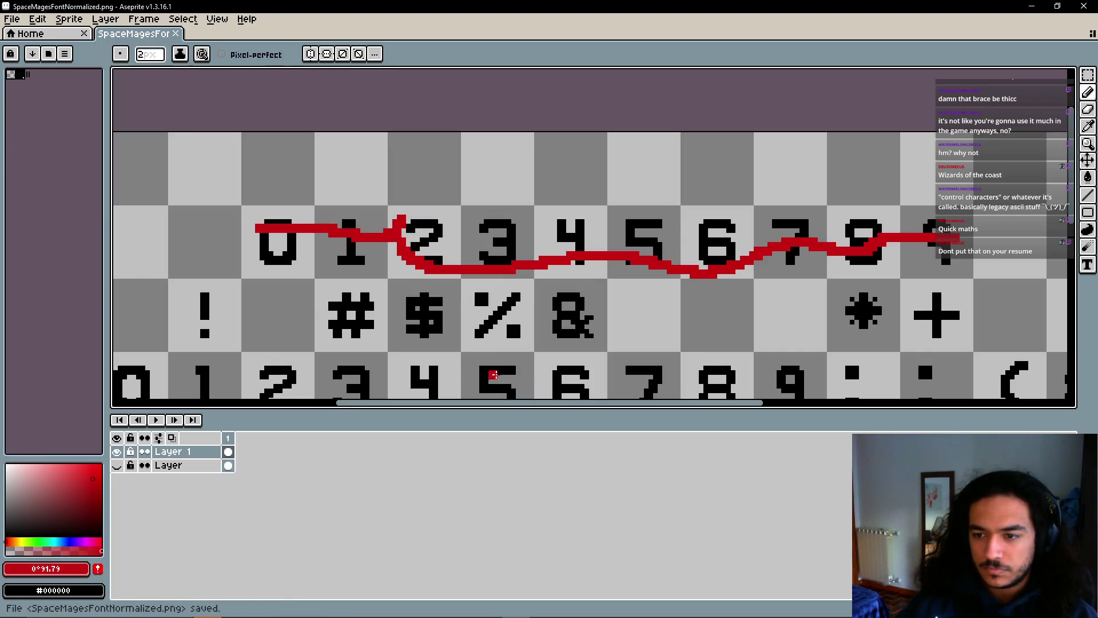
key(alt+Tab)
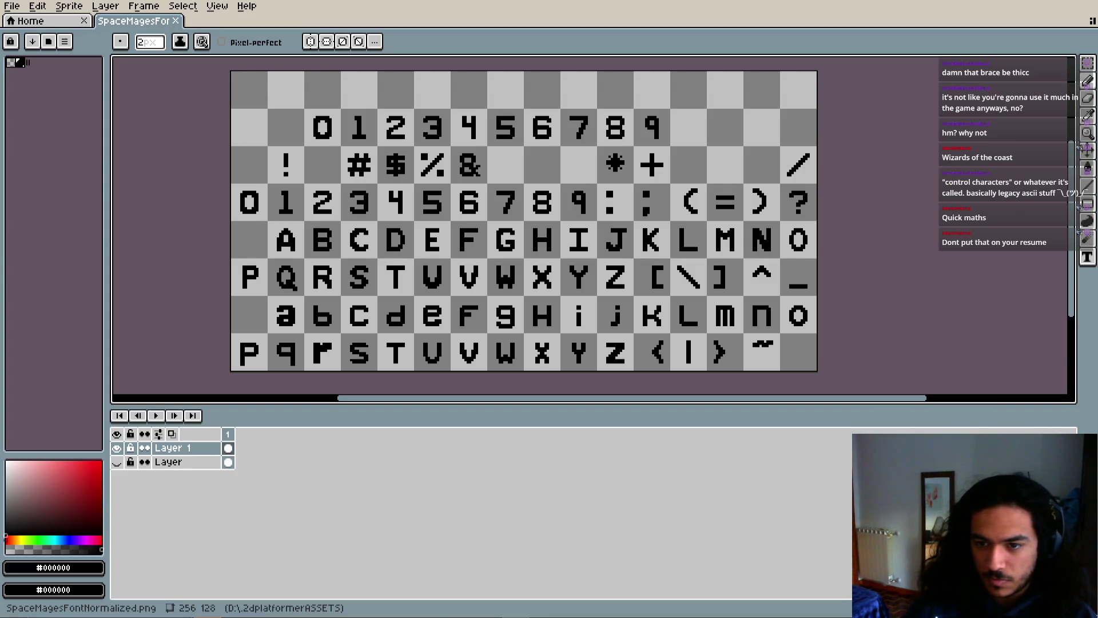
key(alt+Tab)
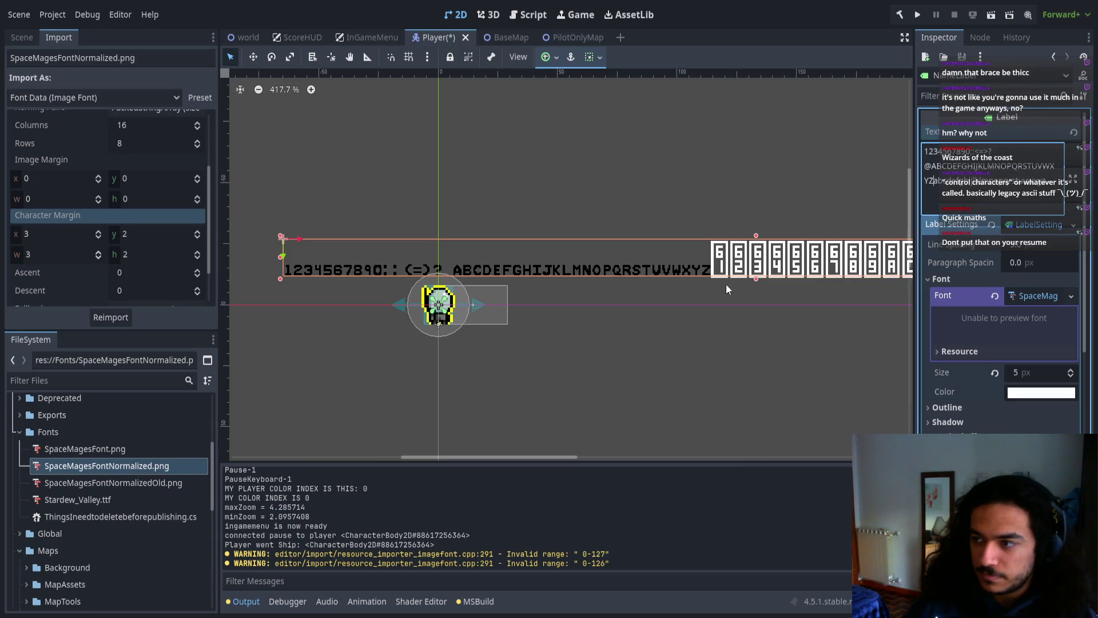
Append the brackets [ ] and a backslash to the label text, correcting the bar character
drag(711, 285, 698, 282)
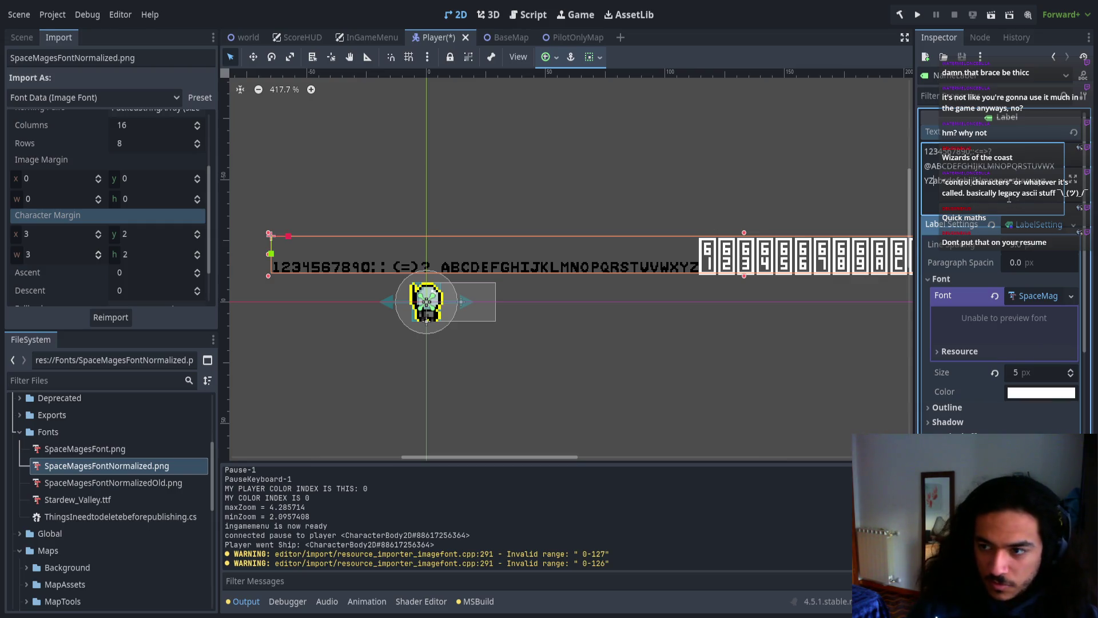
text([])
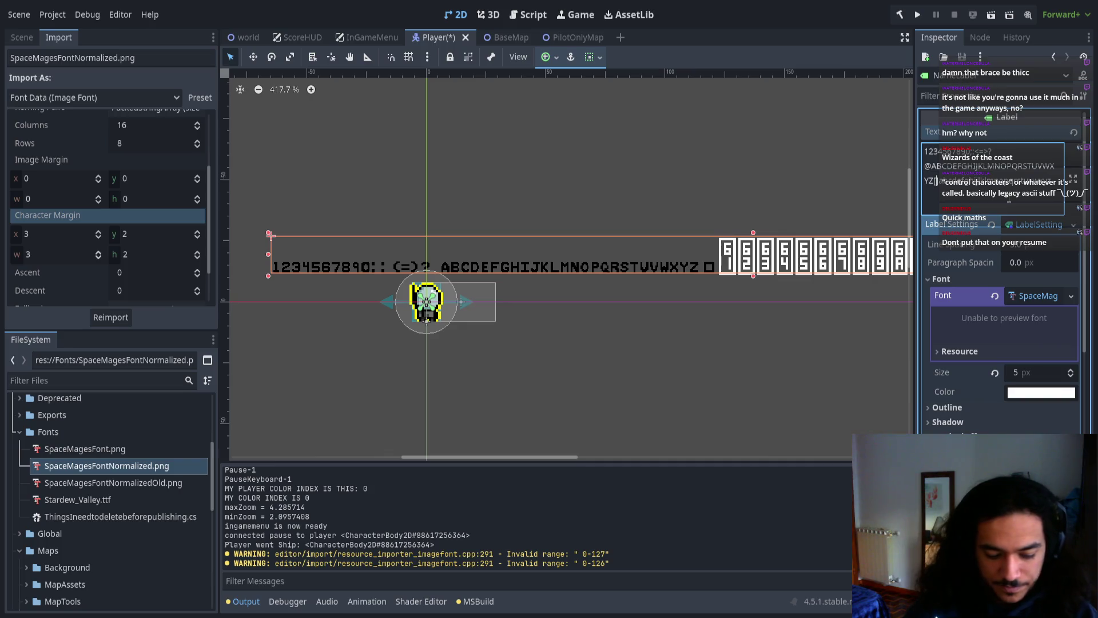
text(|)
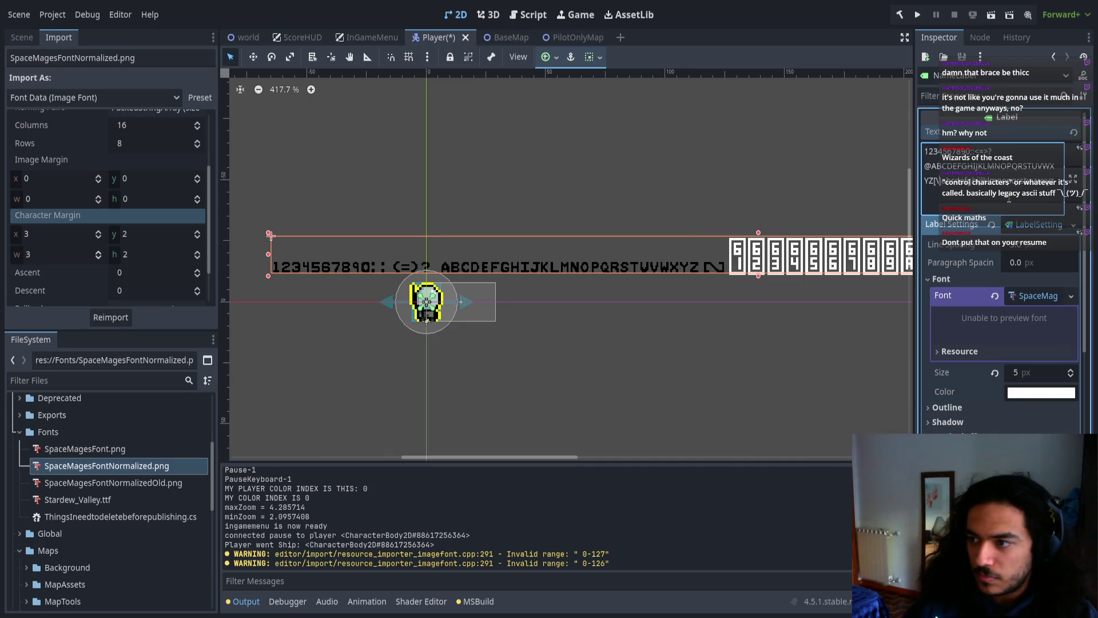
key(BackSpace)
text(\)
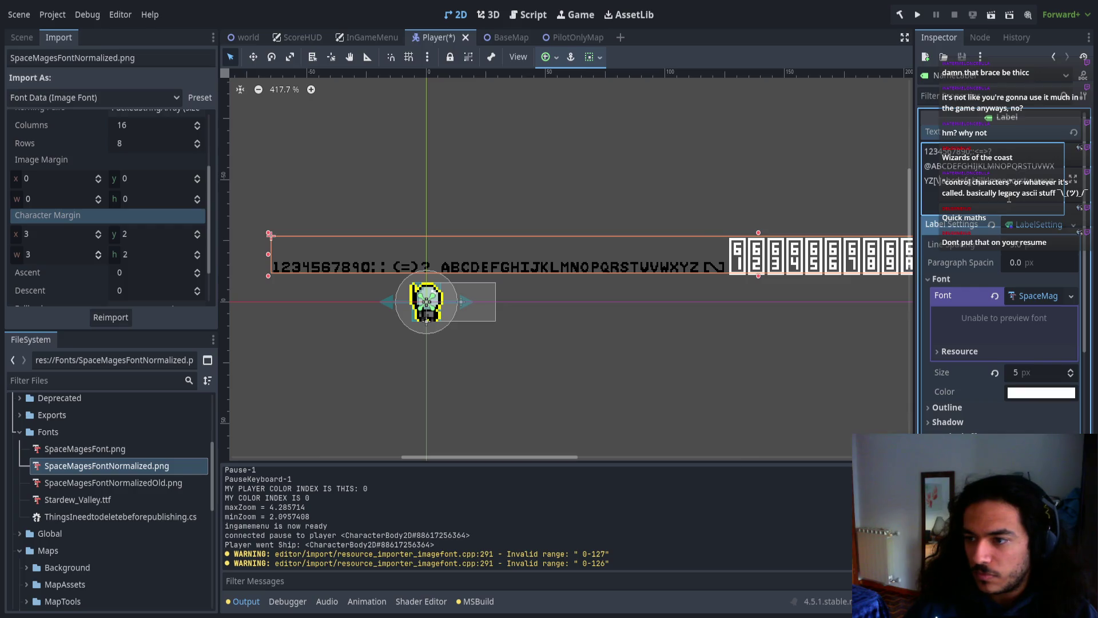
key(BackSpace)
text(|)
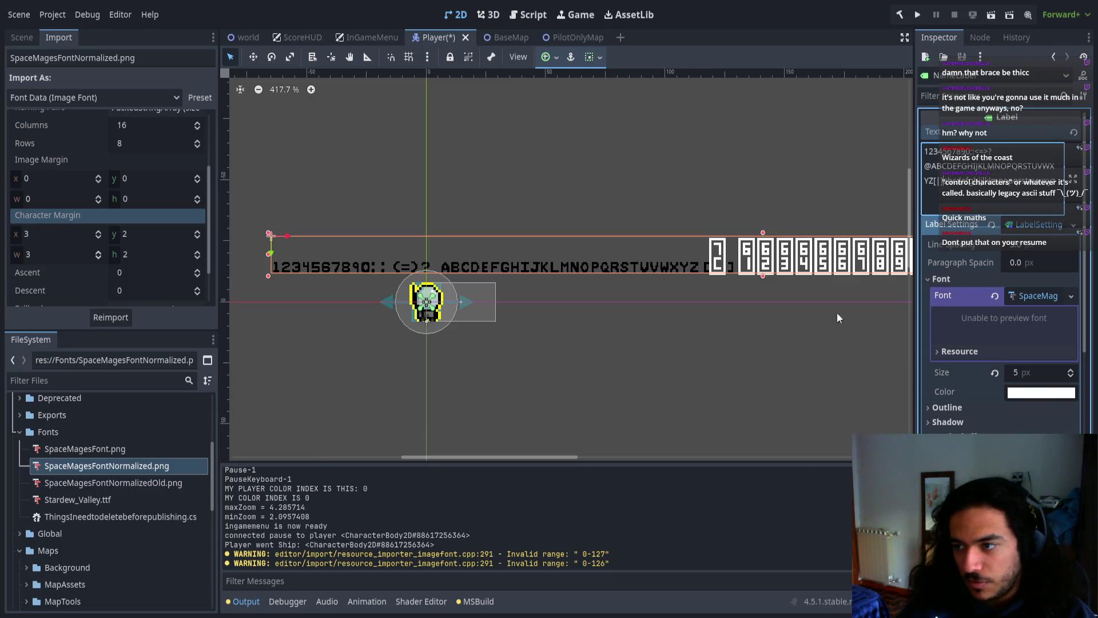
key(BackSpace)
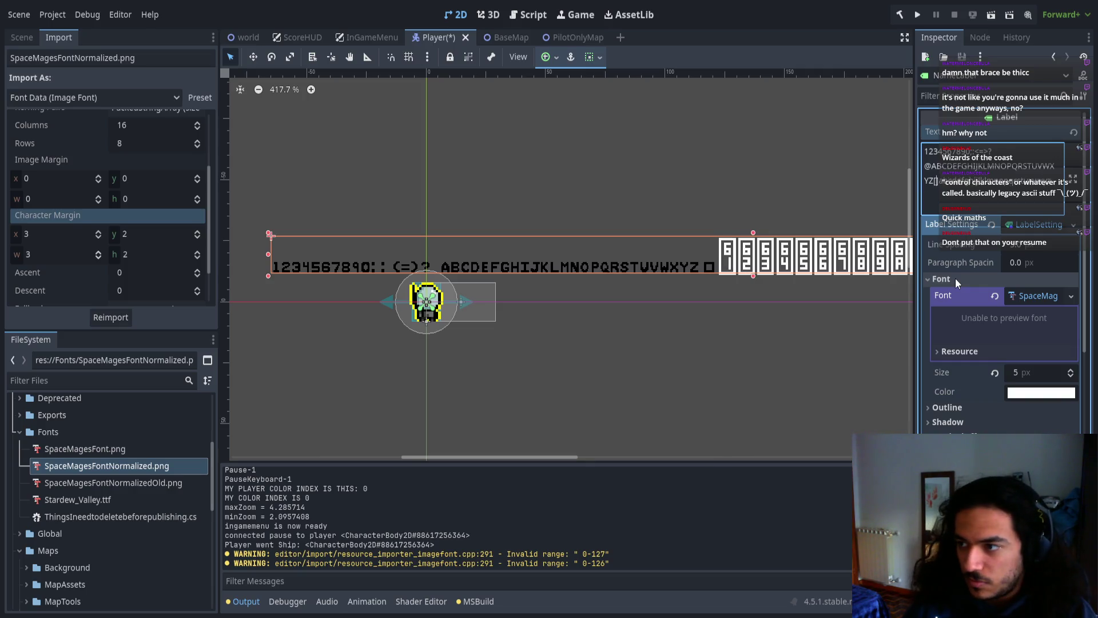
text(\)
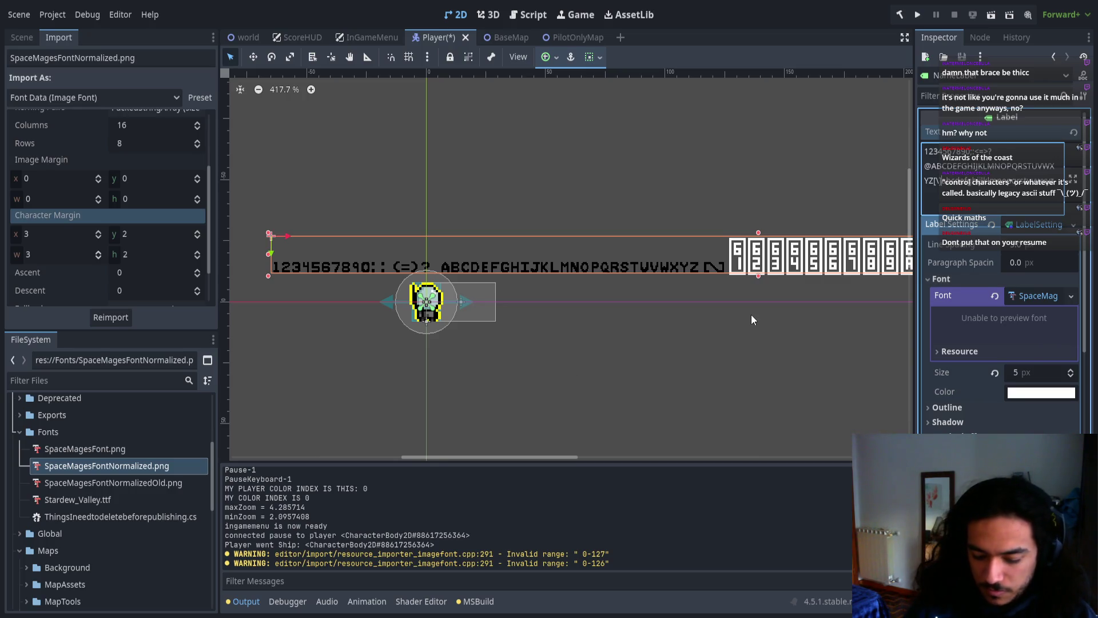
Add ^, _, `, { and | to the label text, removing stray characters
text(^)
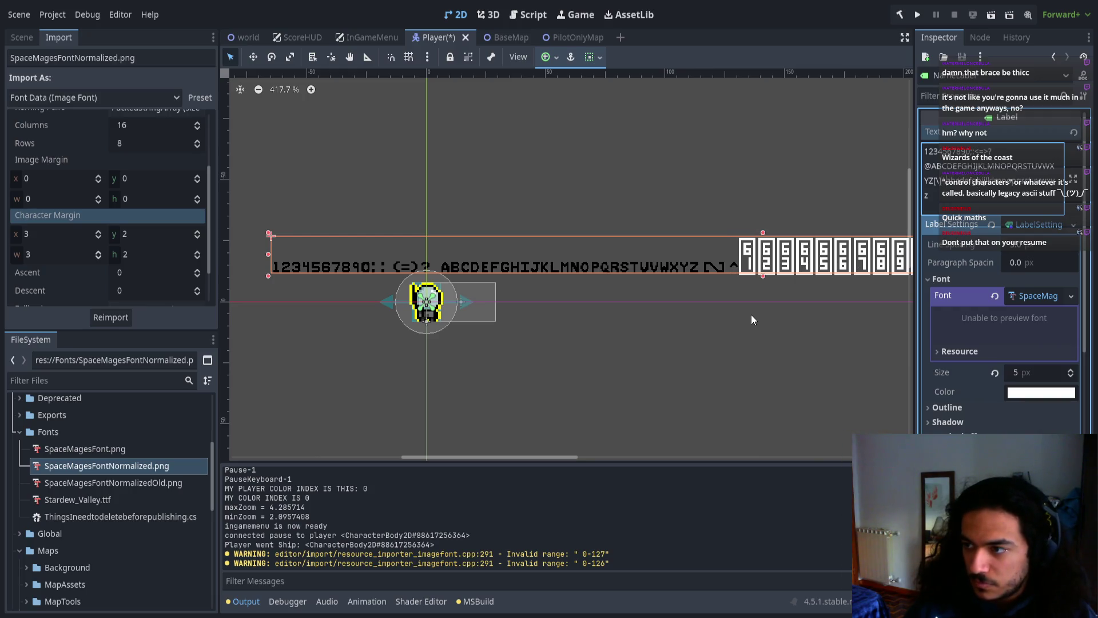
text(_`)
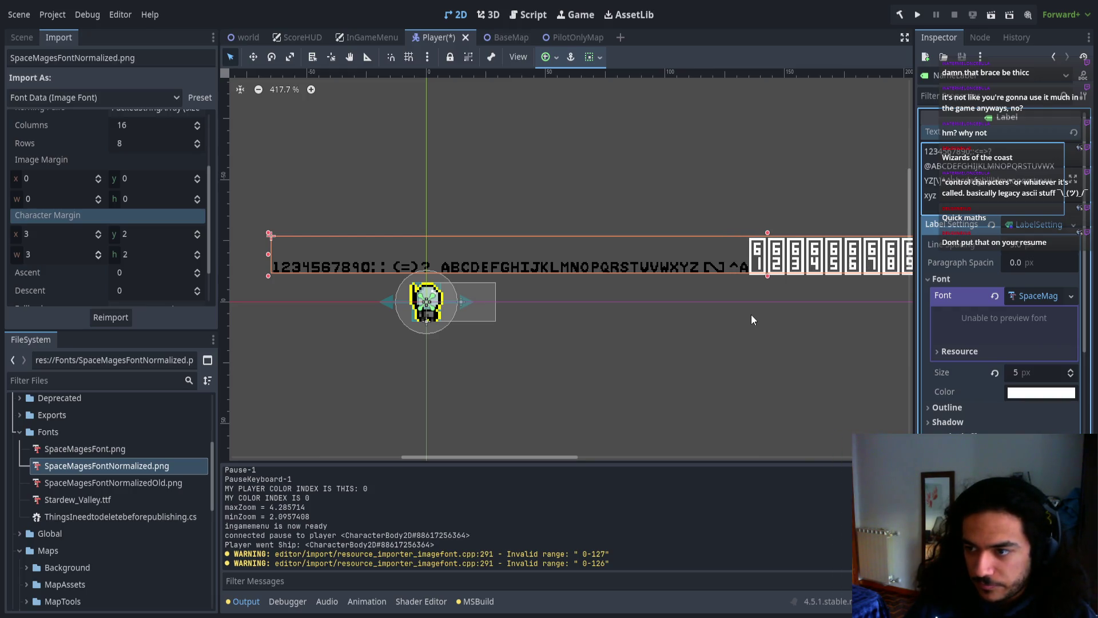
key(BackSpace)
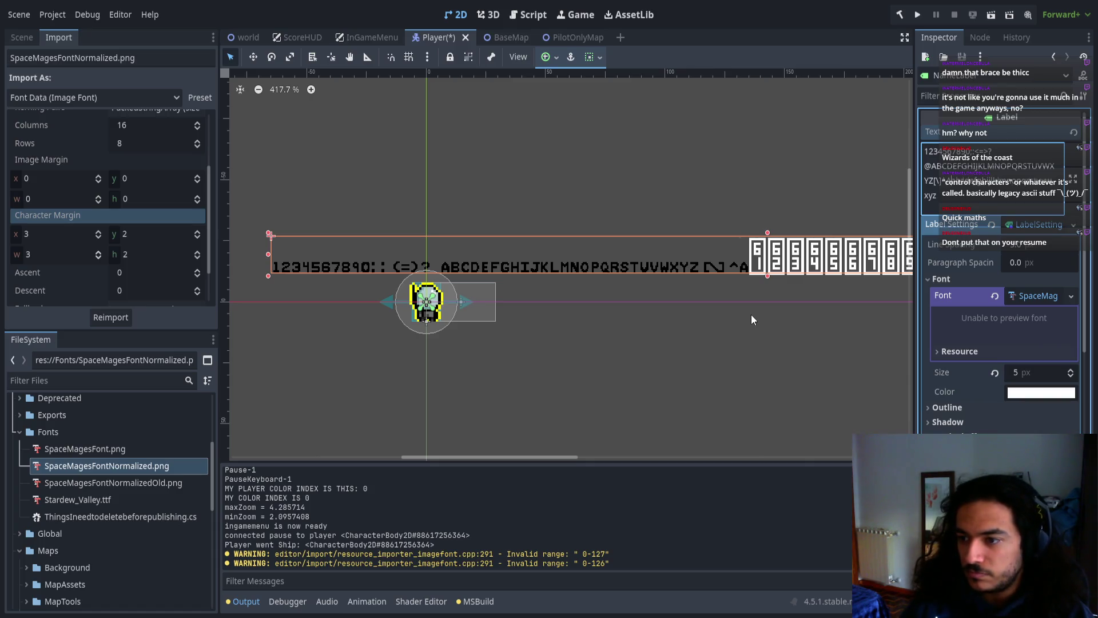
key(BackSpace)
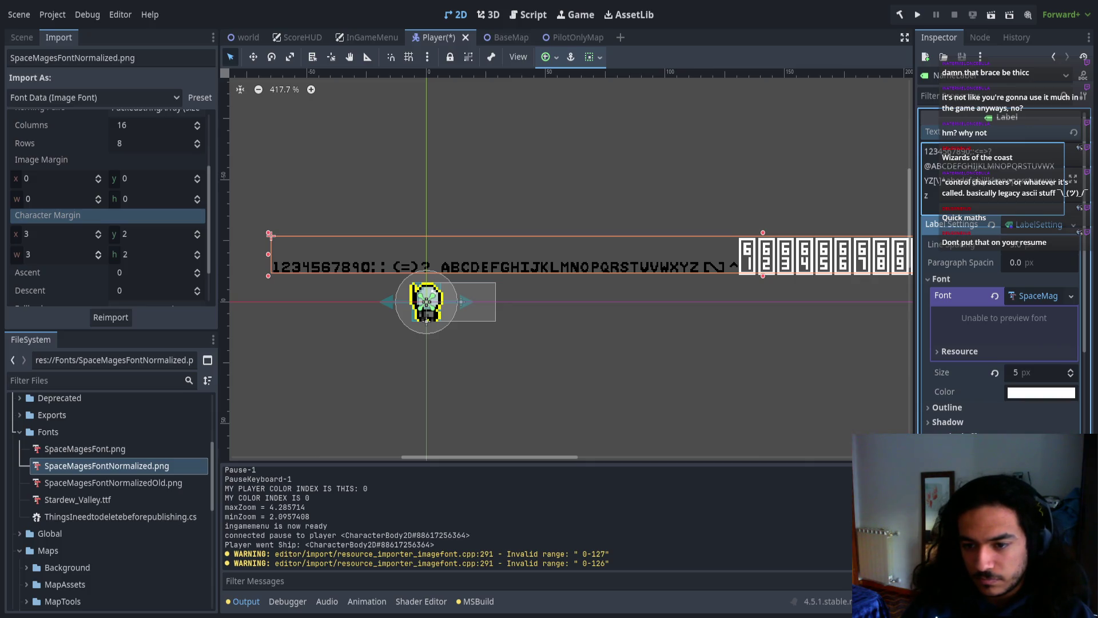
text(_)
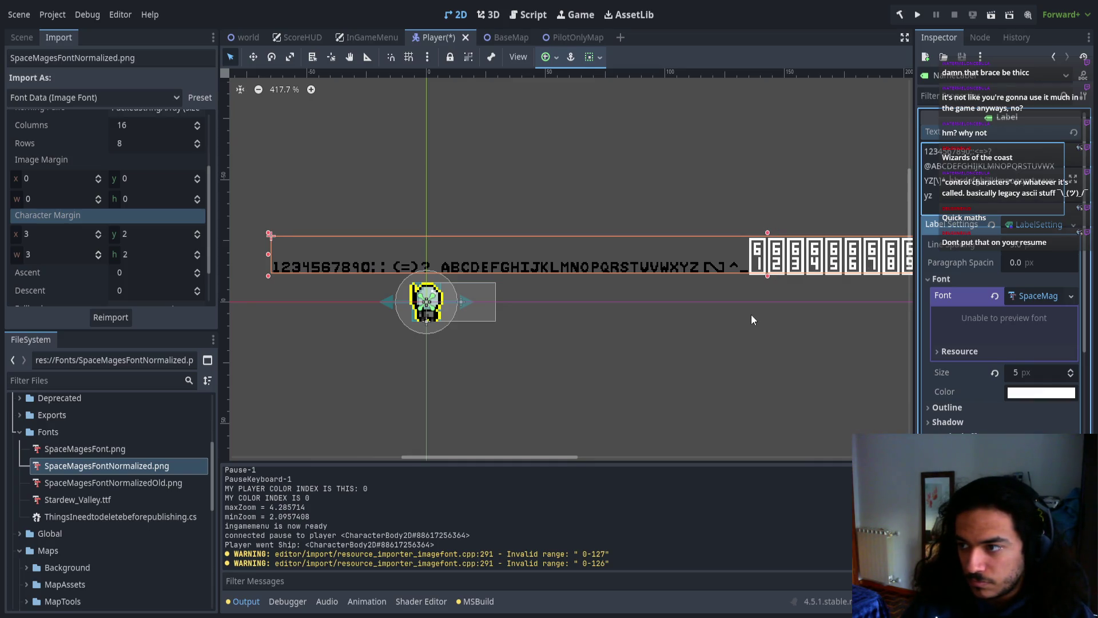
text(`)
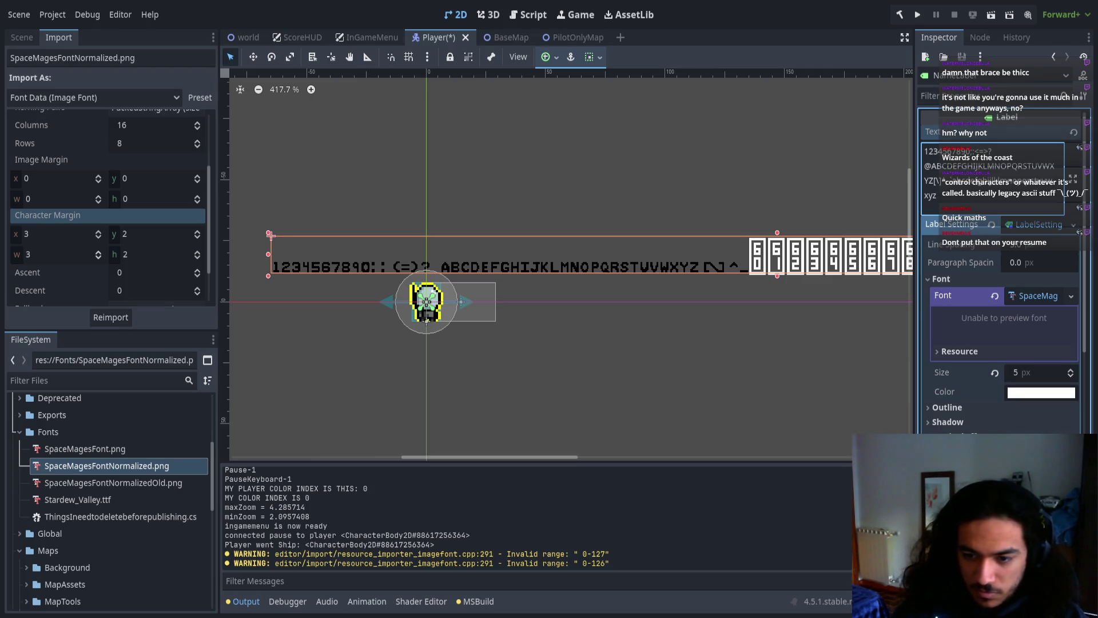
text({)
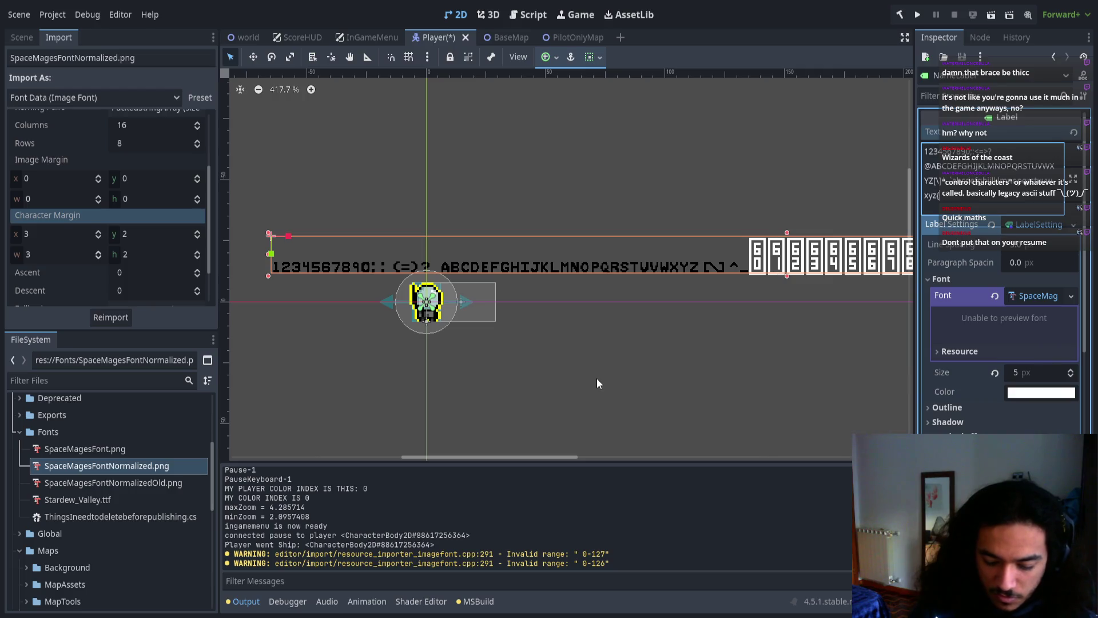
text(|)
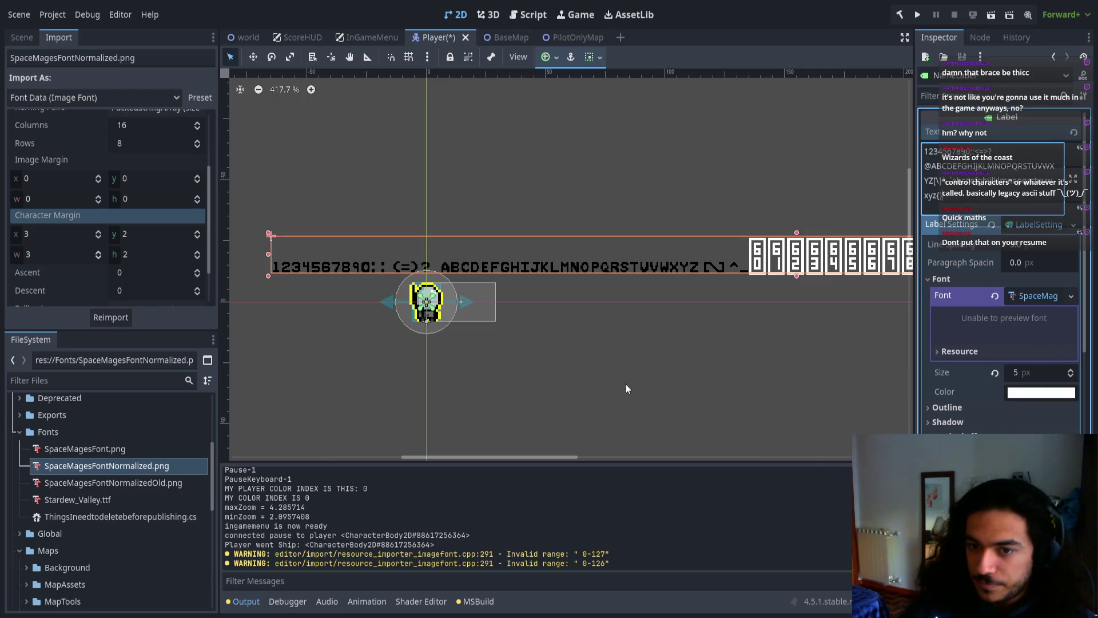
scroll(468, 286, down, 5)
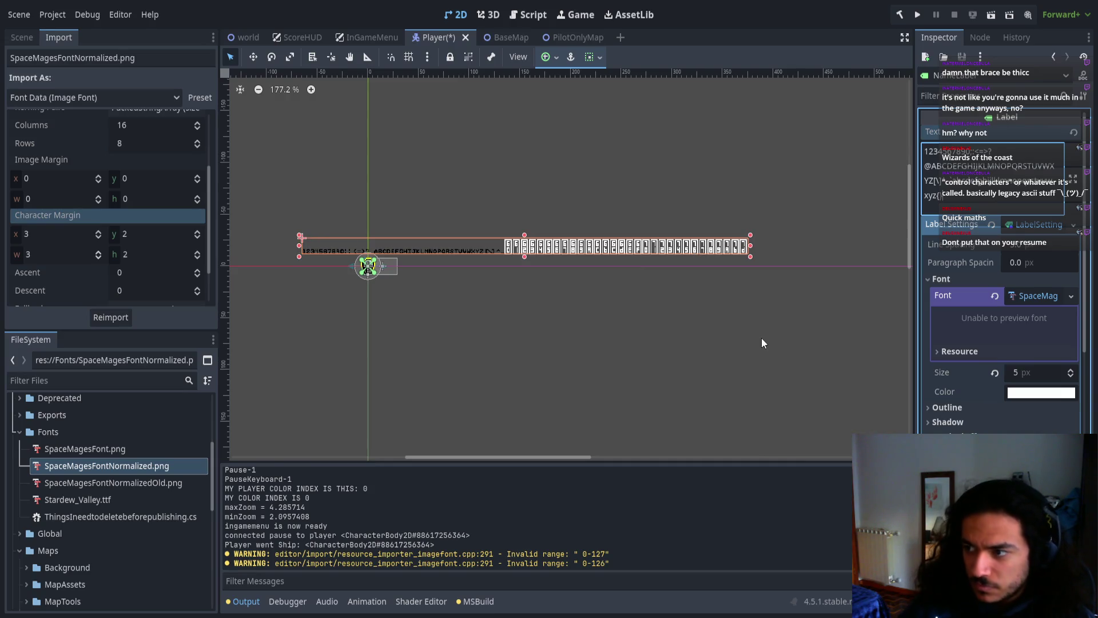
Append }~ to the text and insert ! " # $ % & ' ( ) at its start
text(})
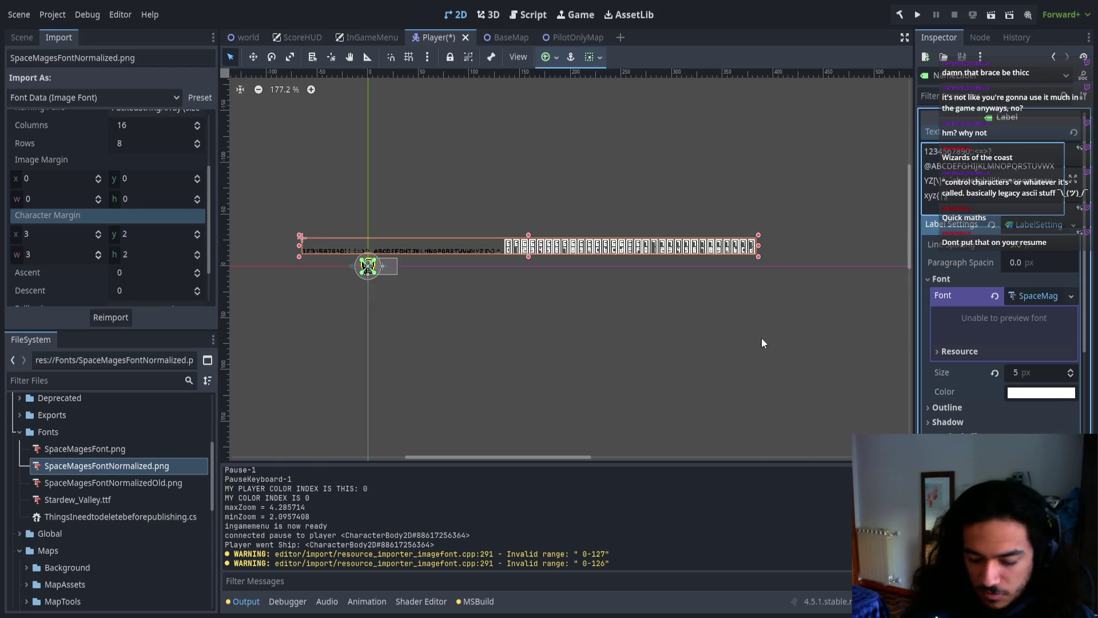
text(~)
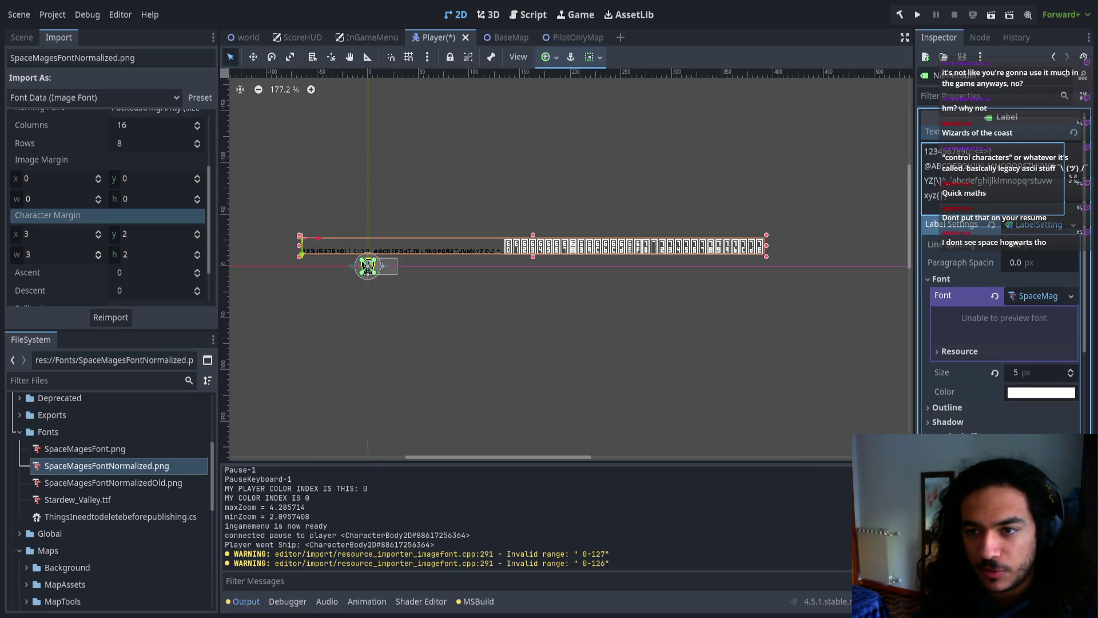
text(|)
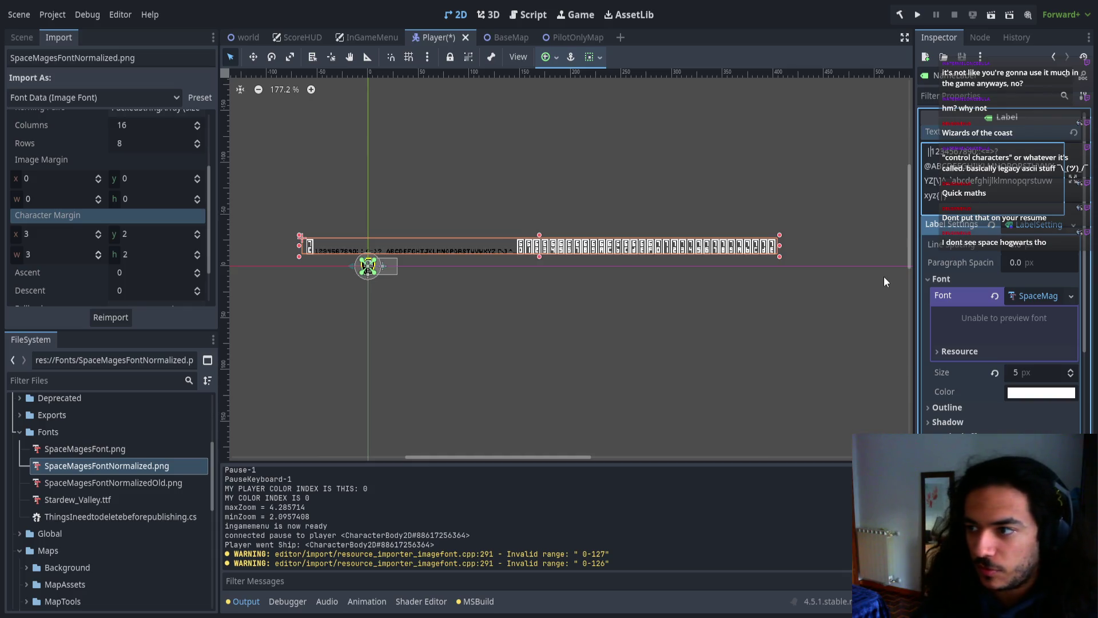
key(BackSpace)
text(!")
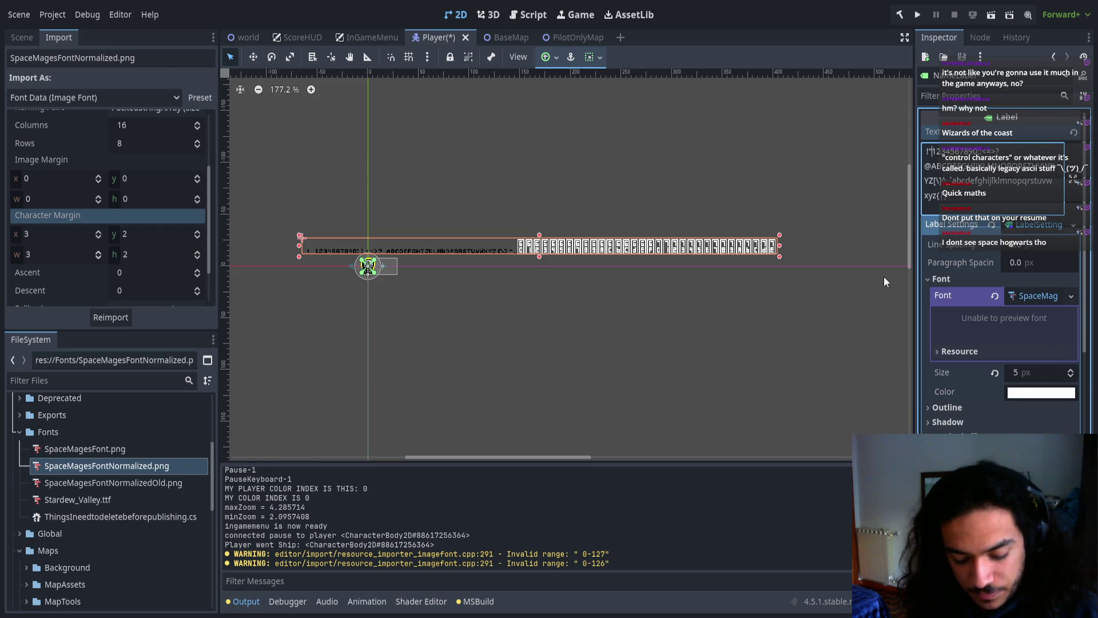
text(#&)
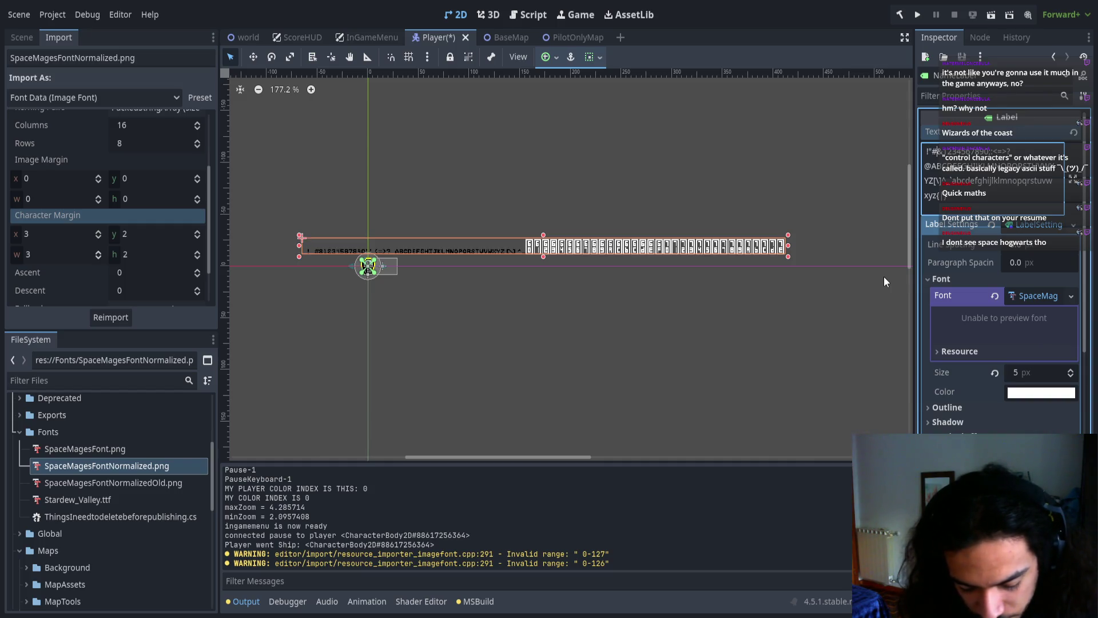
text($)
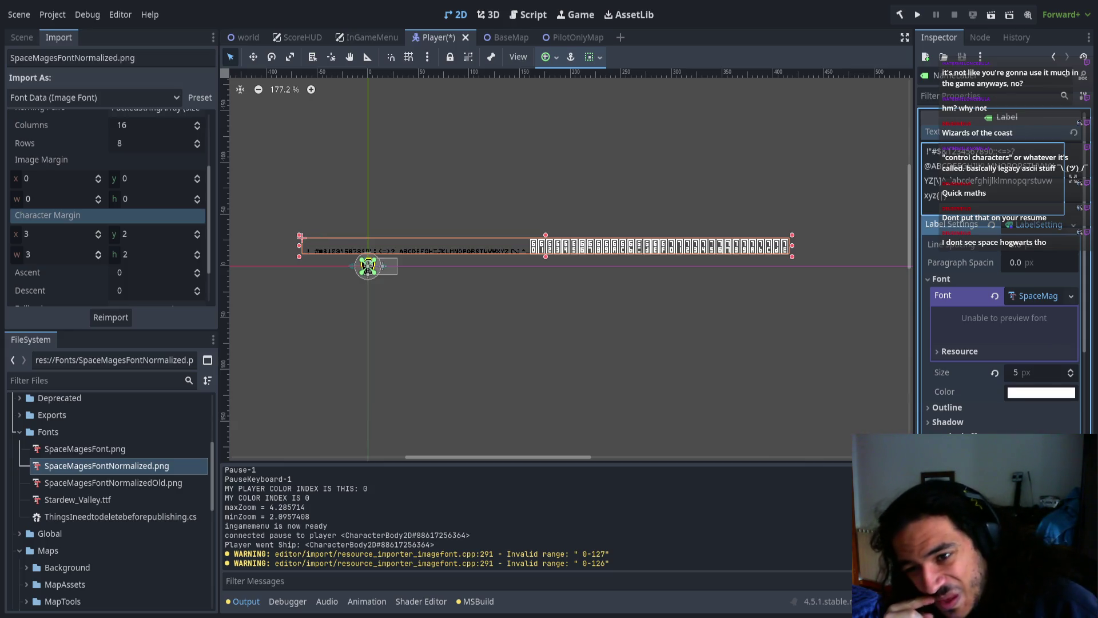
text(%&)
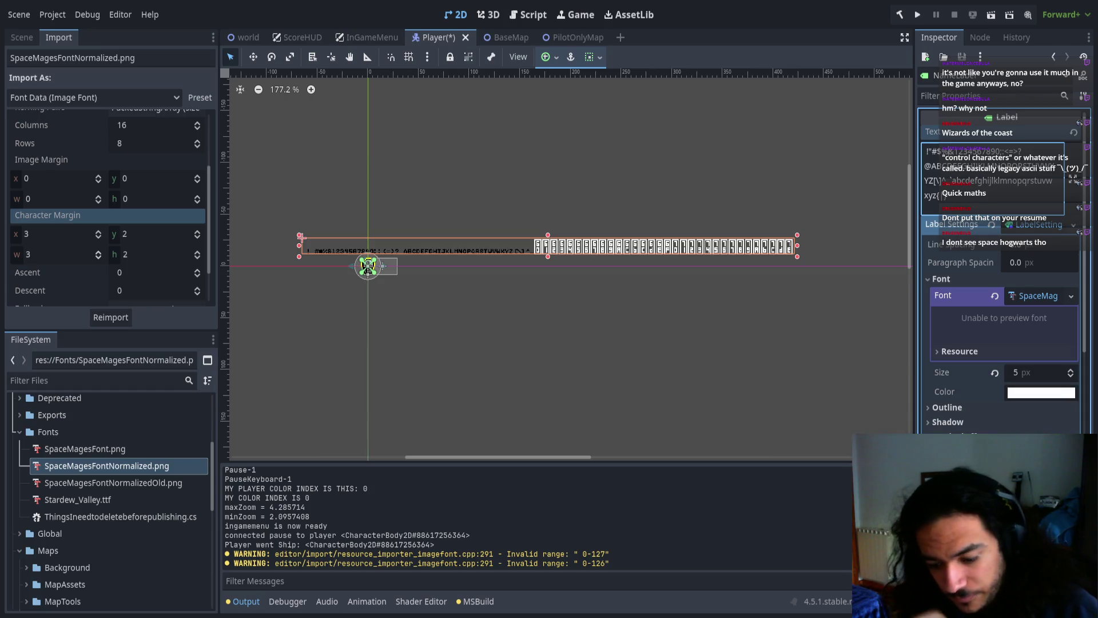
text('()
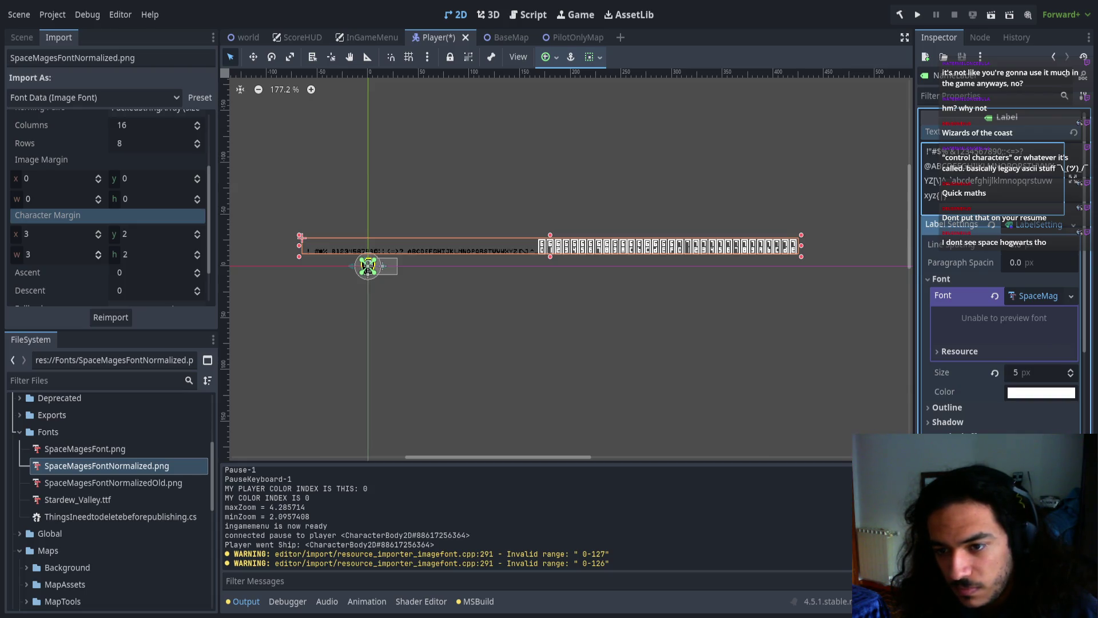
text())
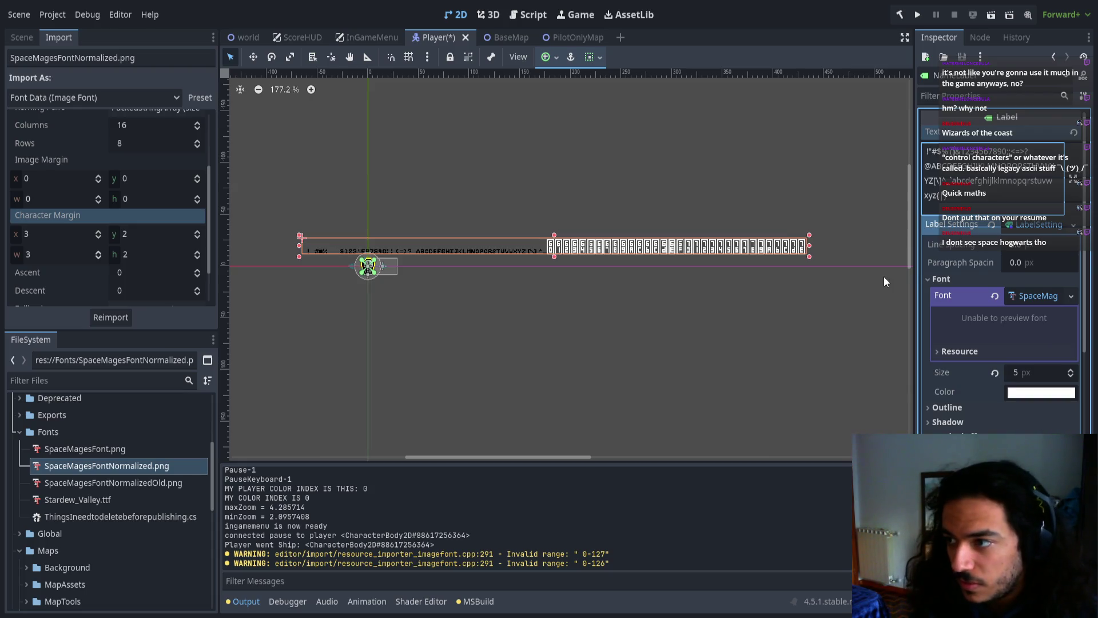
scroll(325, 254, up, 10)
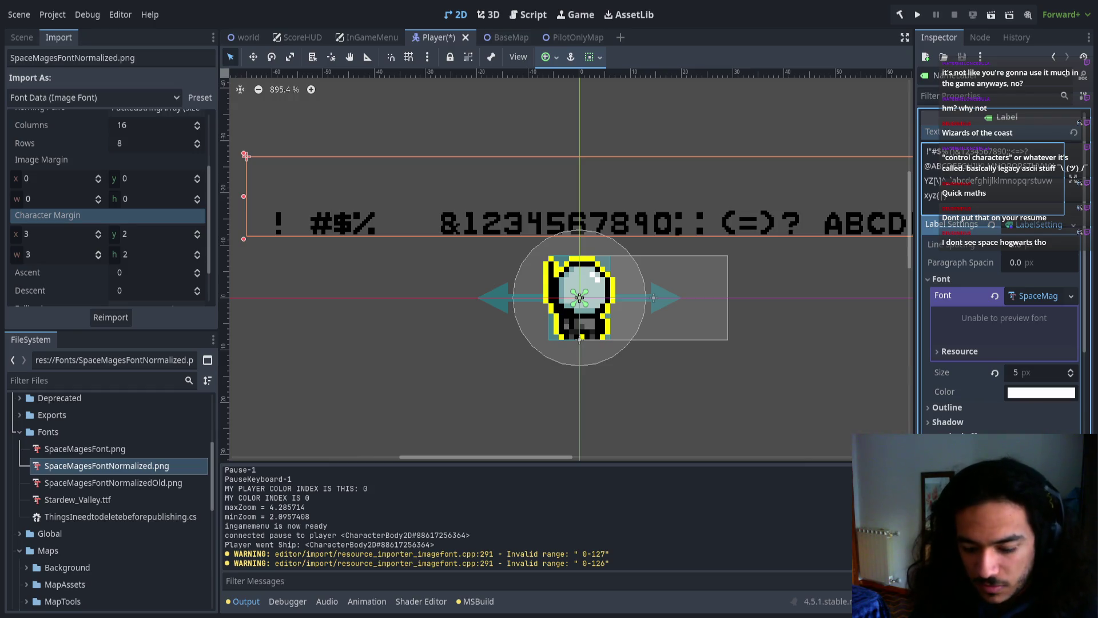
Insert *, + , / and & into the label's punctuation, then deselect the label and reframe the view
text(*)
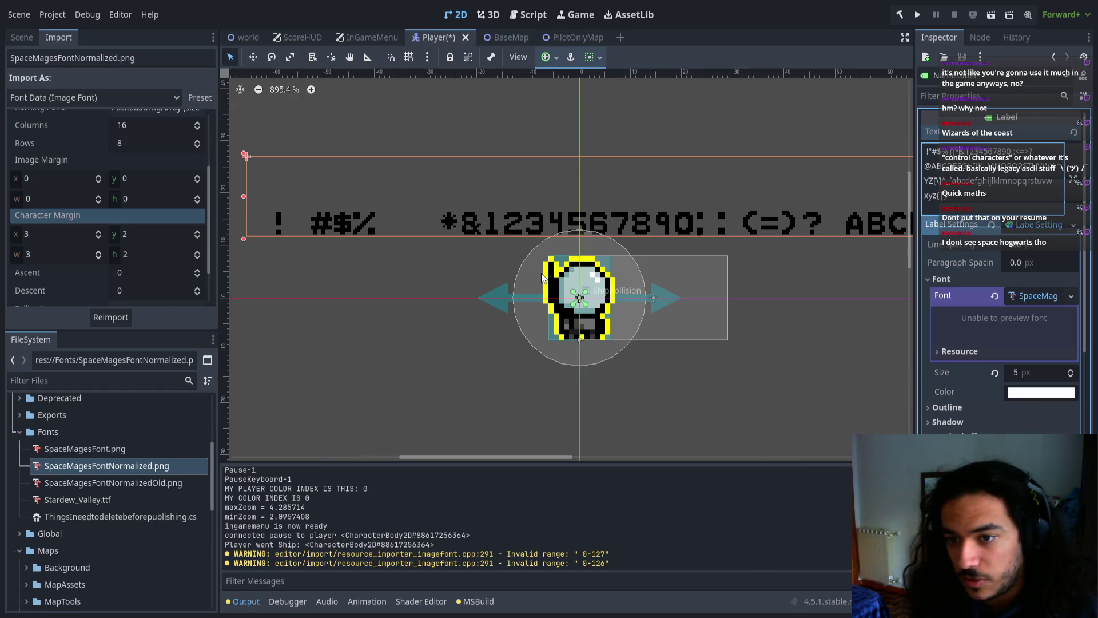
key(BackSpace)
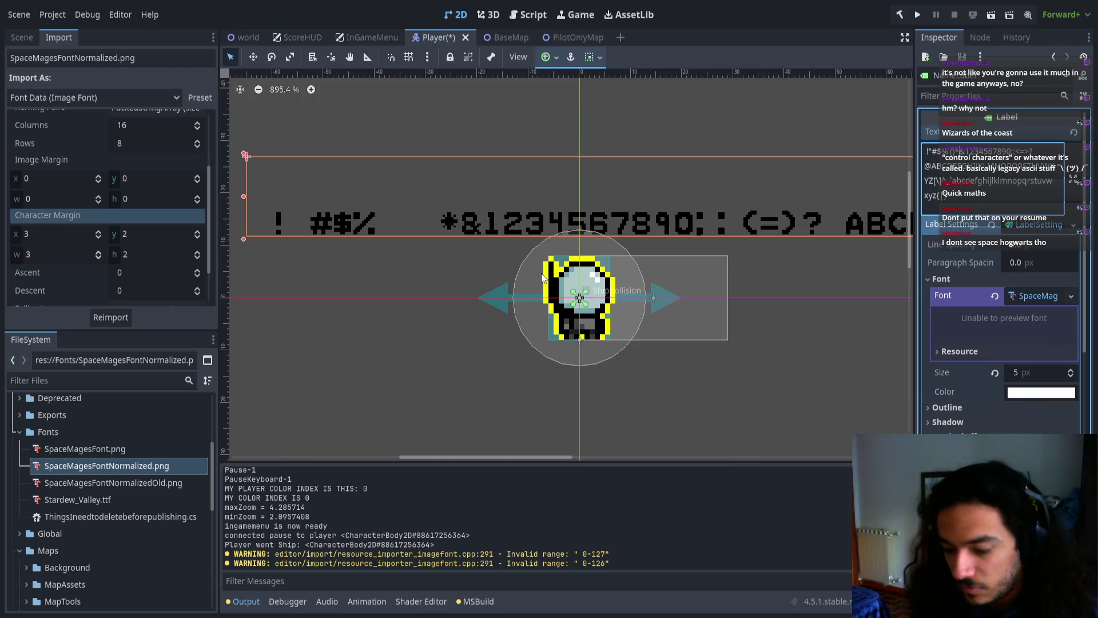
text(+  )
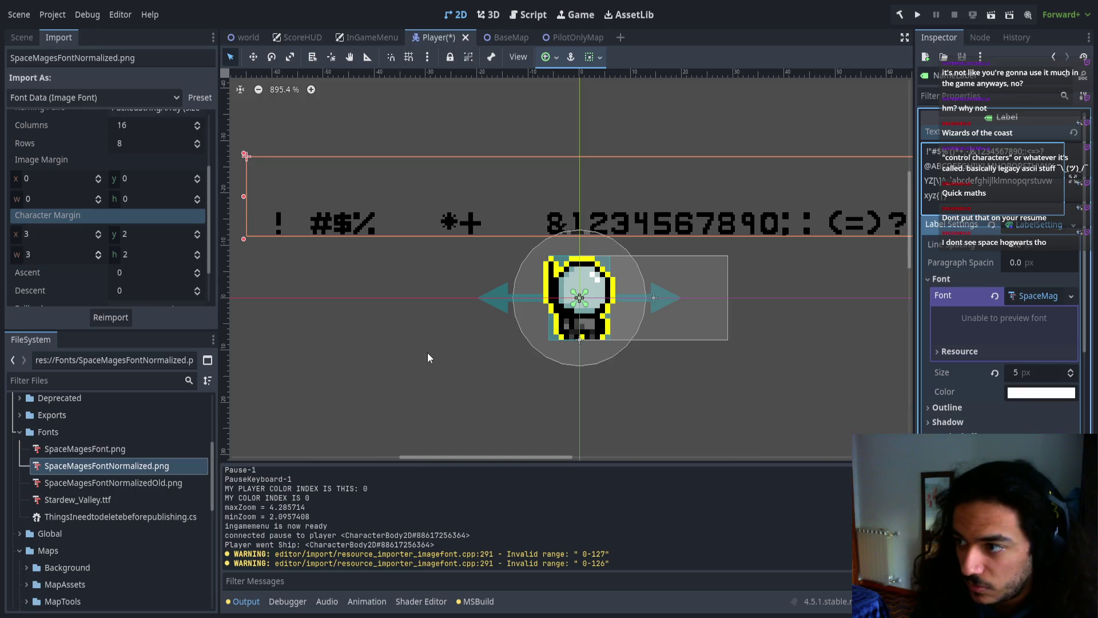
text( /)
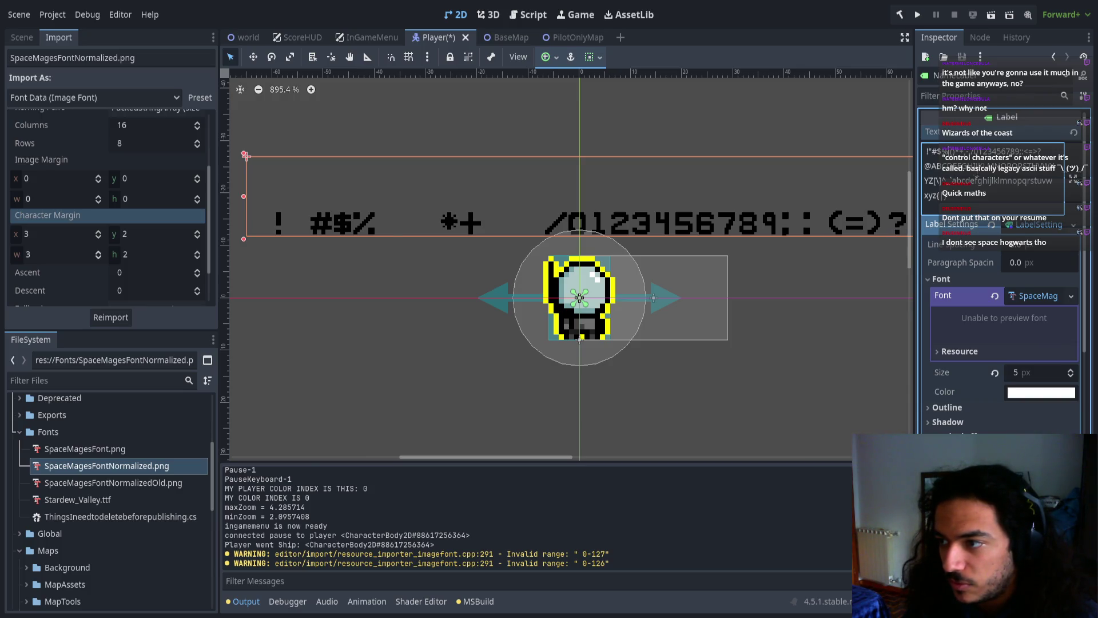
text(&)
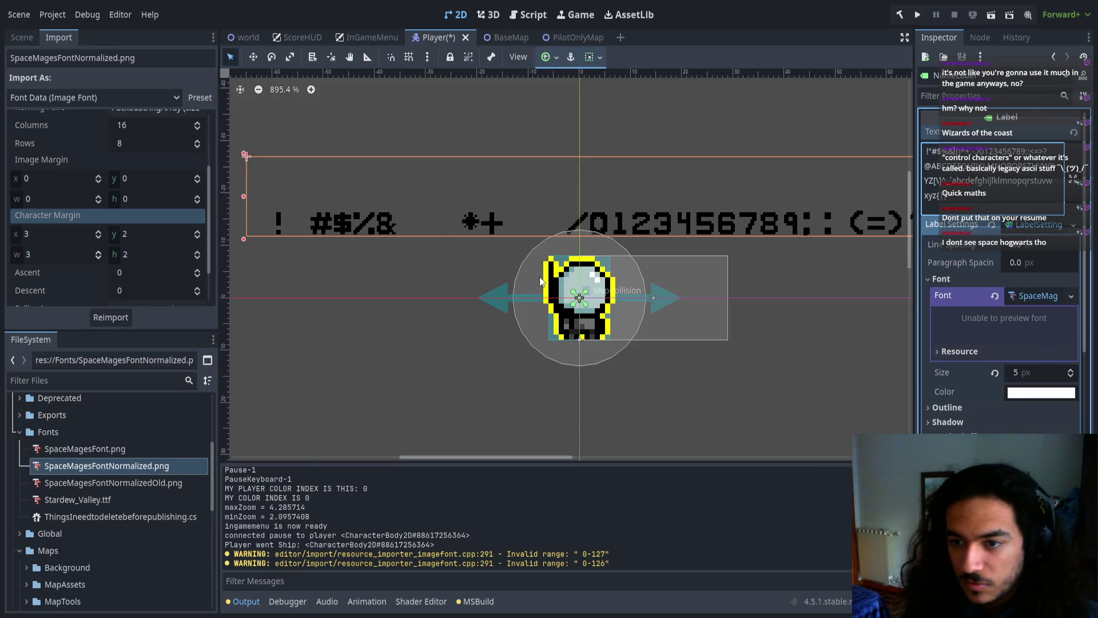
click(455, 234)
scroll(506, 279, down, 8)
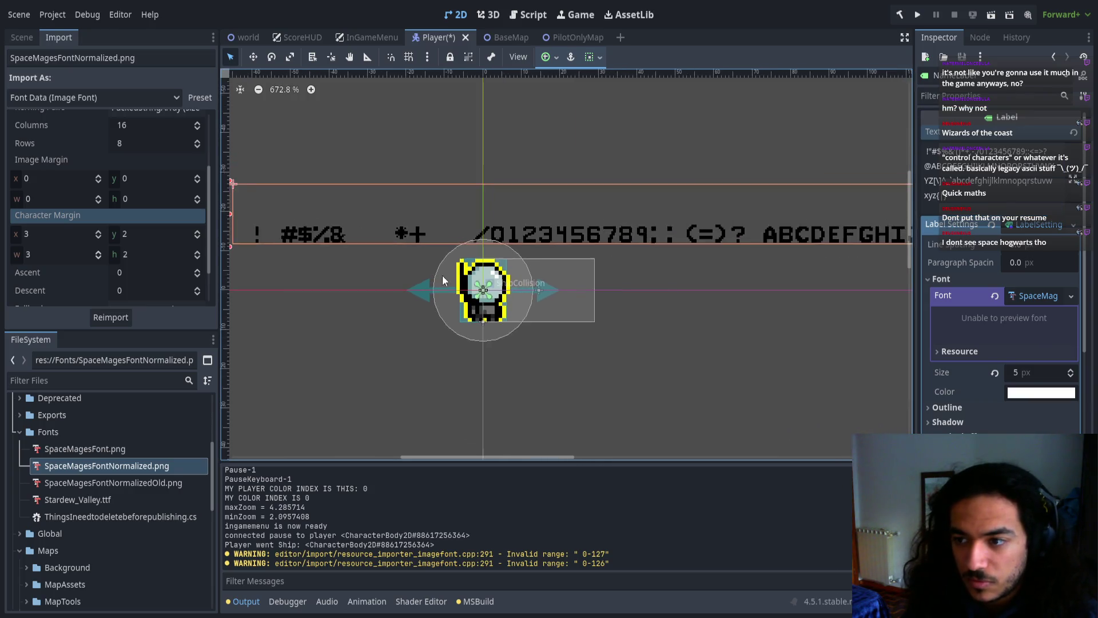
mouse_move(664, 269)
mouse_down()
mouse_move(491, 194)
mouse_move(502, 191)
mouse_up()
click(266, 213)
scroll(160, 215, up, 4)
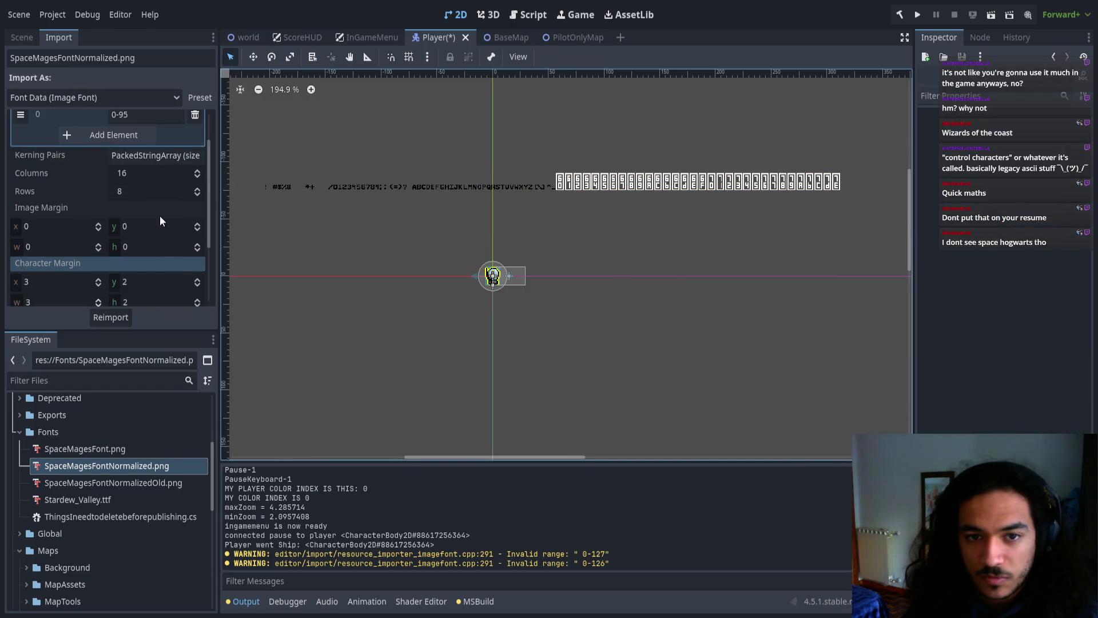
Change the font's Character Ranges from 0-95 to 0-127 and reimport it
click(145, 161)
key(BackSpace)
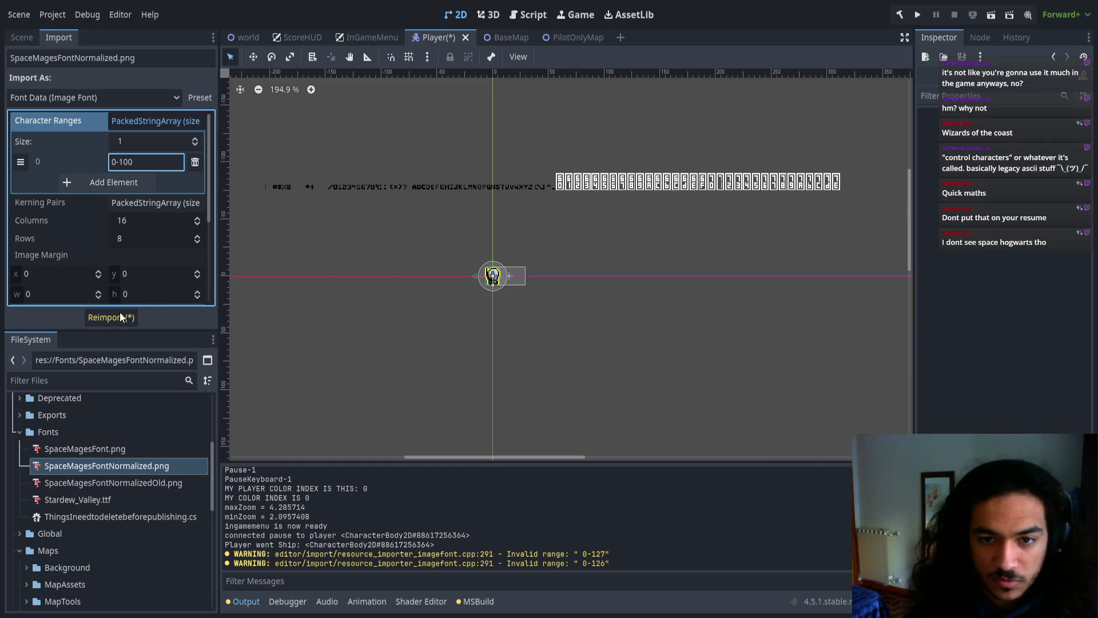
click(119, 317)
click(136, 162)
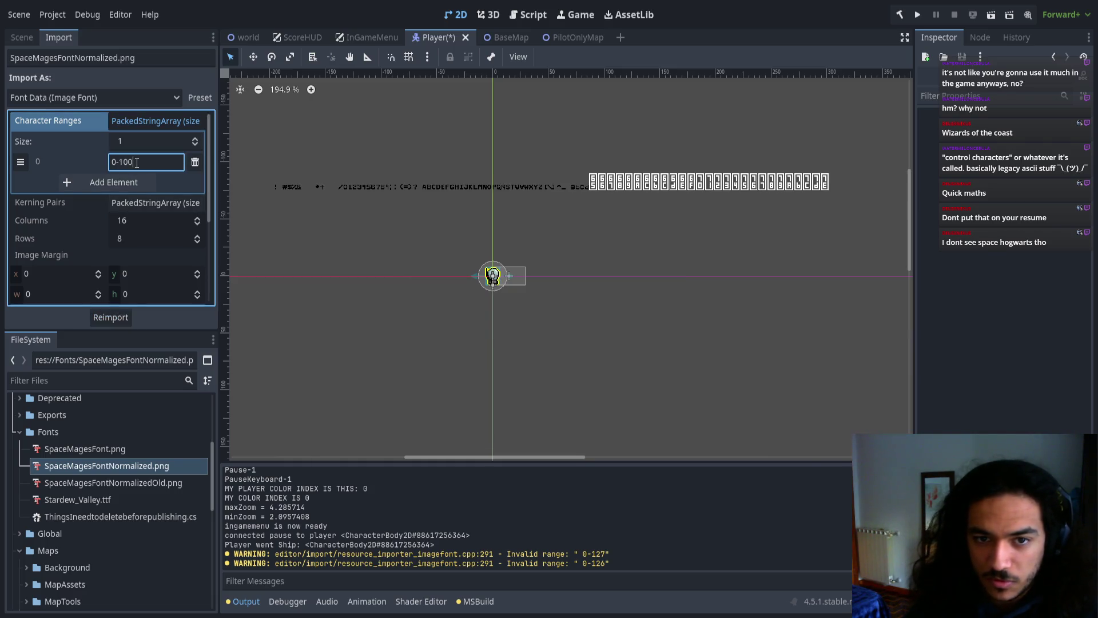
key(BackSpace)
key(BackSpace)
text(27)
click(114, 319)
Pan the 2D view to confirm lowercase letters render on NameLabel, then return to Aseprite
scroll(675, 214, up, 5)
drag(691, 201, 437, 253)
scroll(524, 219, right, 5)
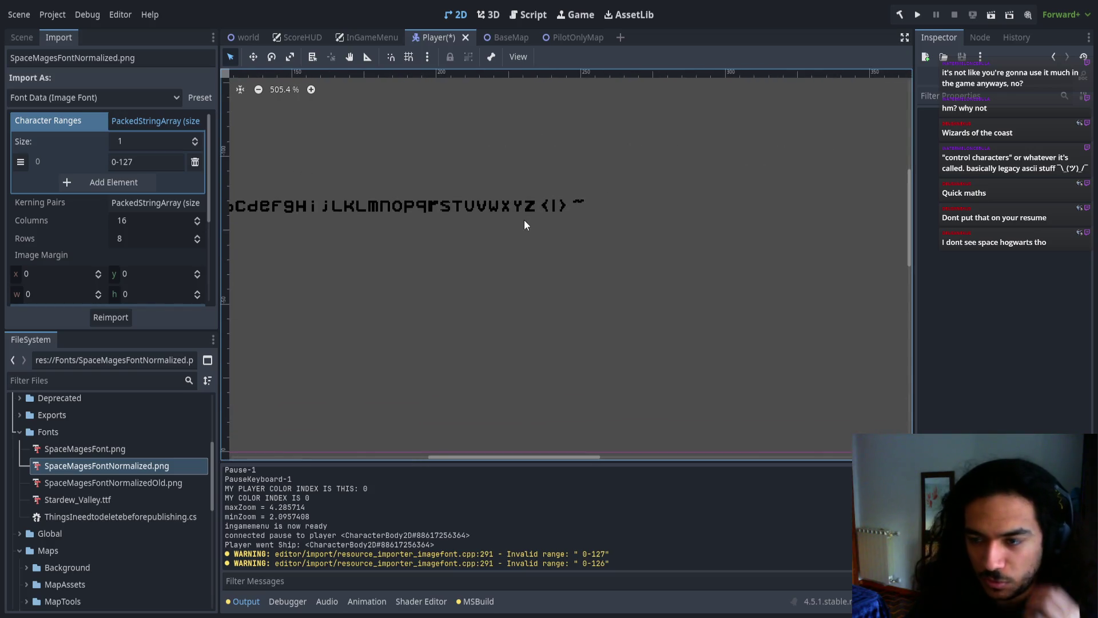
scroll(608, 233, left, 8)
scroll(542, 268, down, 1)
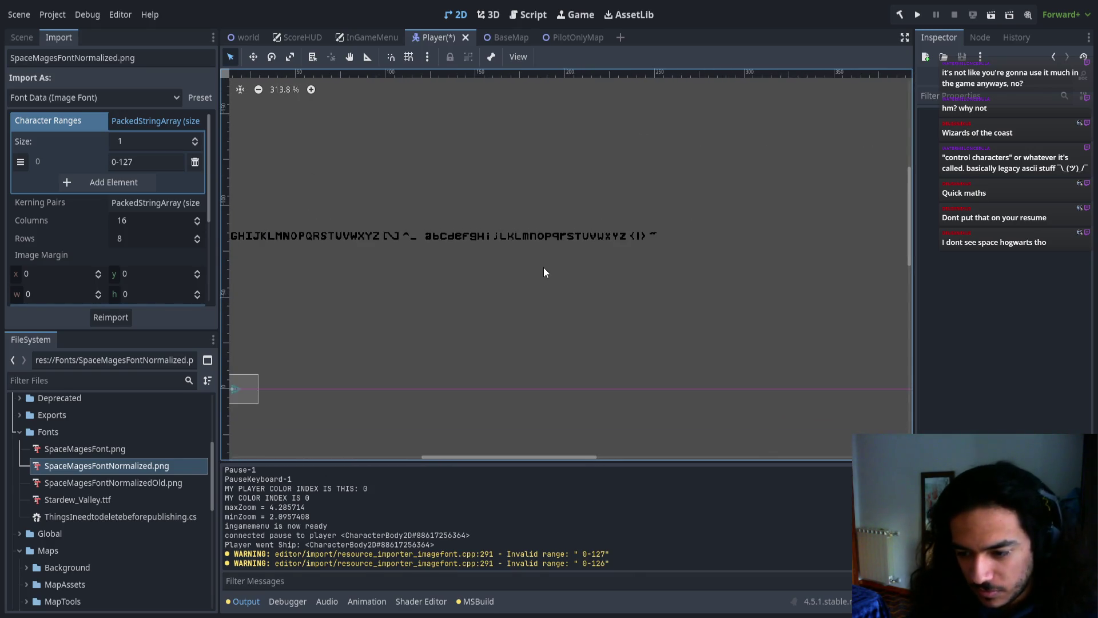
scroll(506, 234, down, 4)
scroll(538, 232, left, 4)
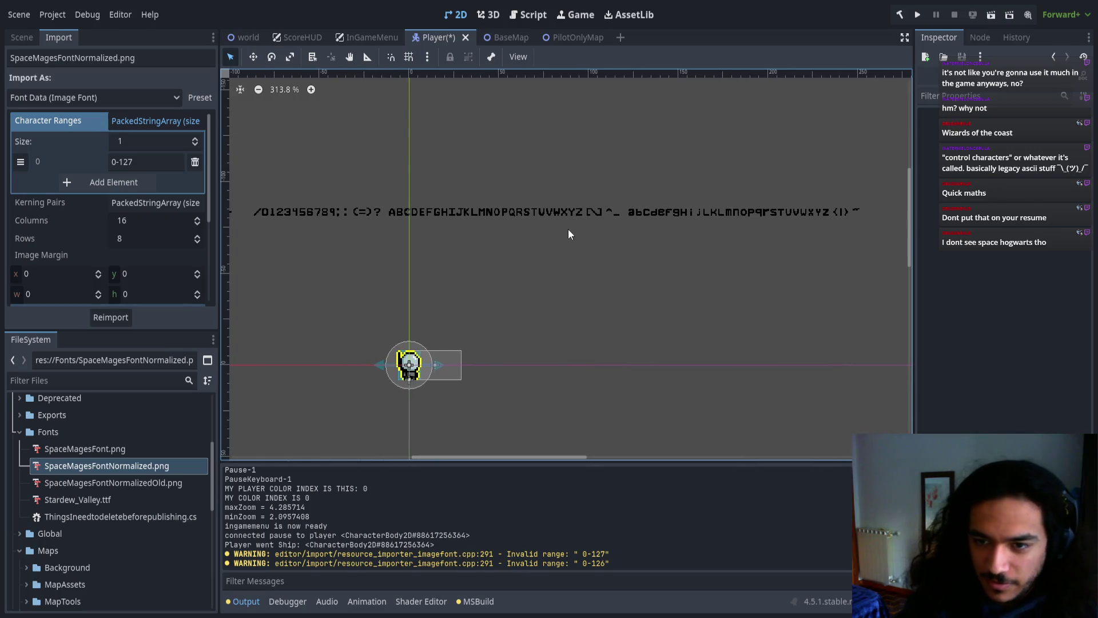
scroll(577, 229, down, 1)
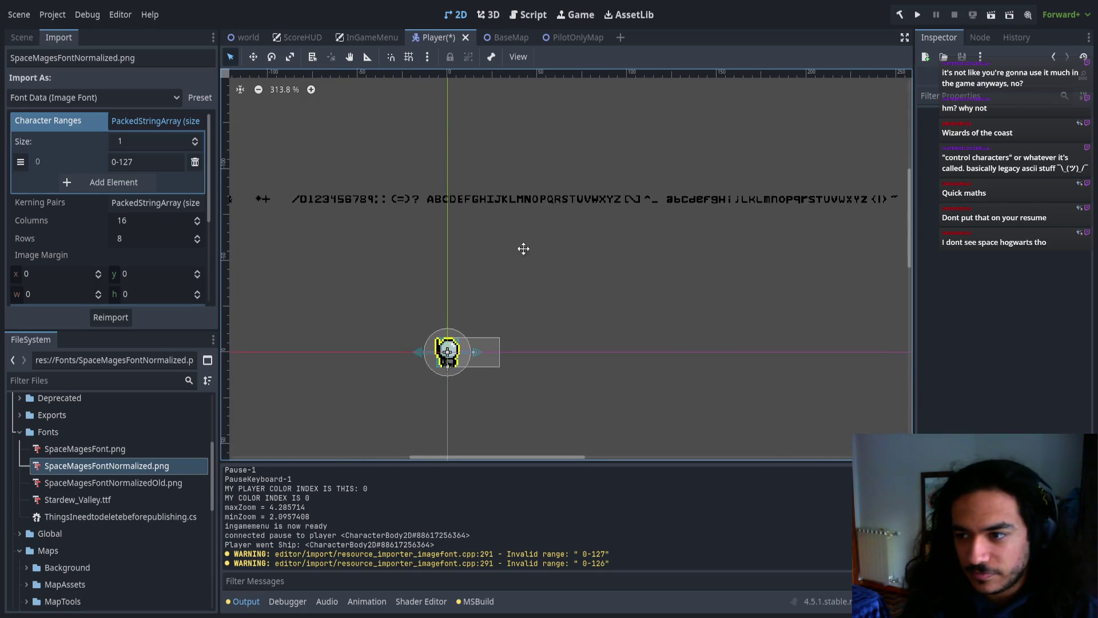
scroll(532, 247, left, 4)
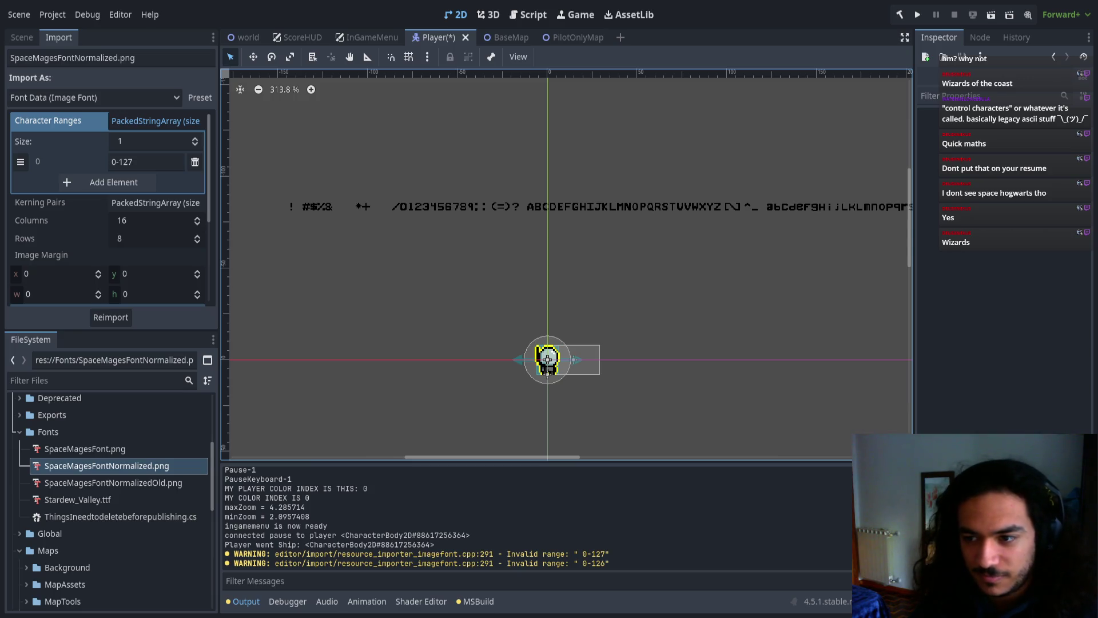
scroll(371, 269, left, 2)
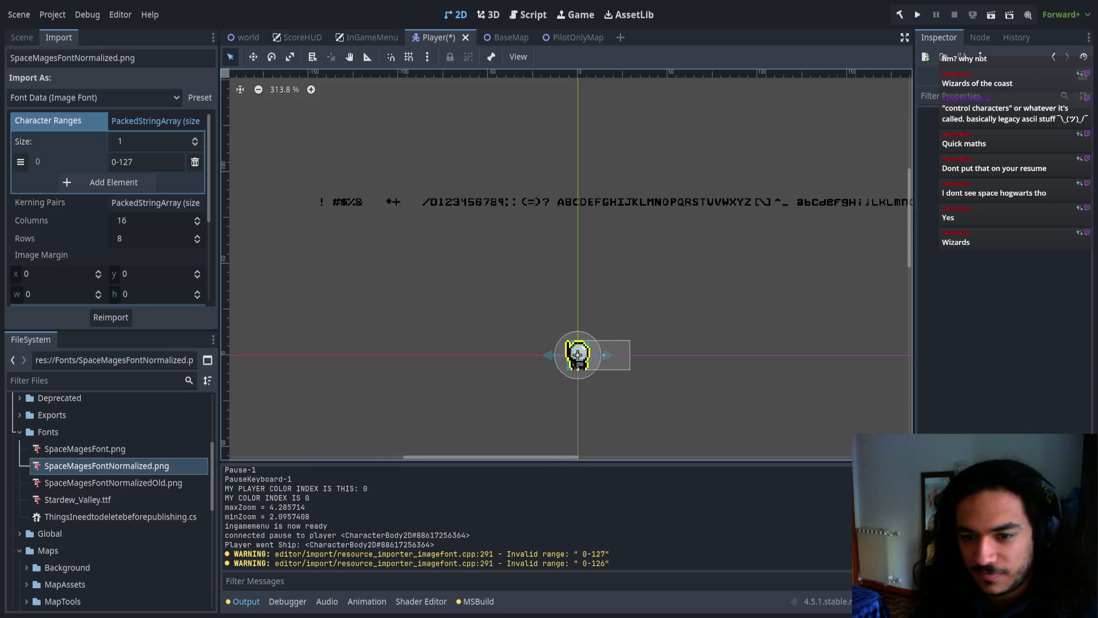
key(alt+Tab)
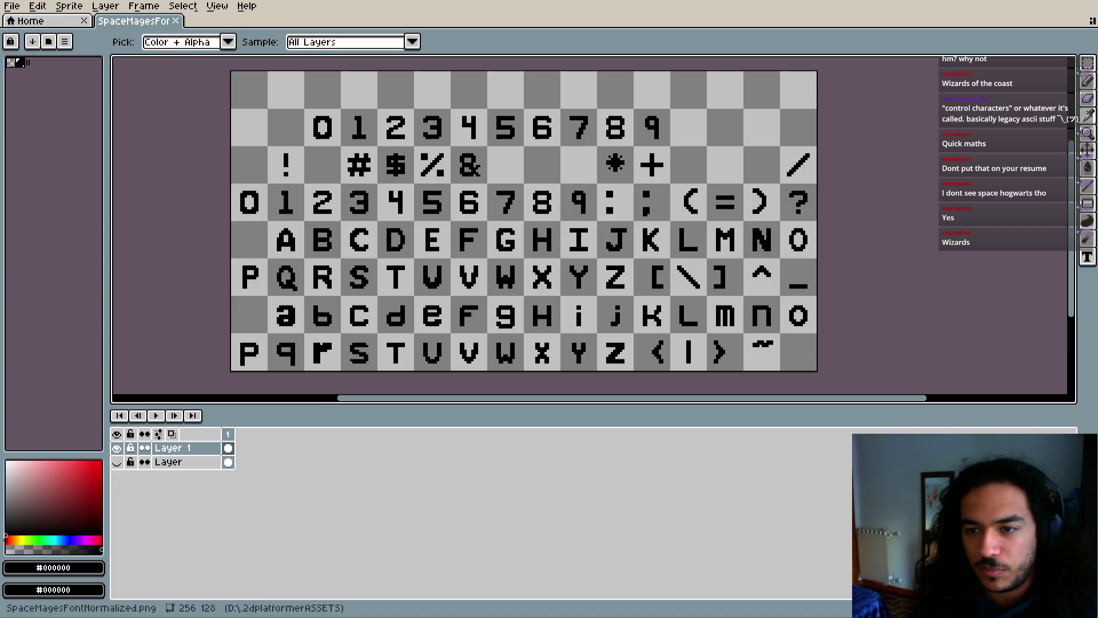
Pencil a trial black mark in the cell between ! and #
key(b)
scroll(322, 157, up, 8)
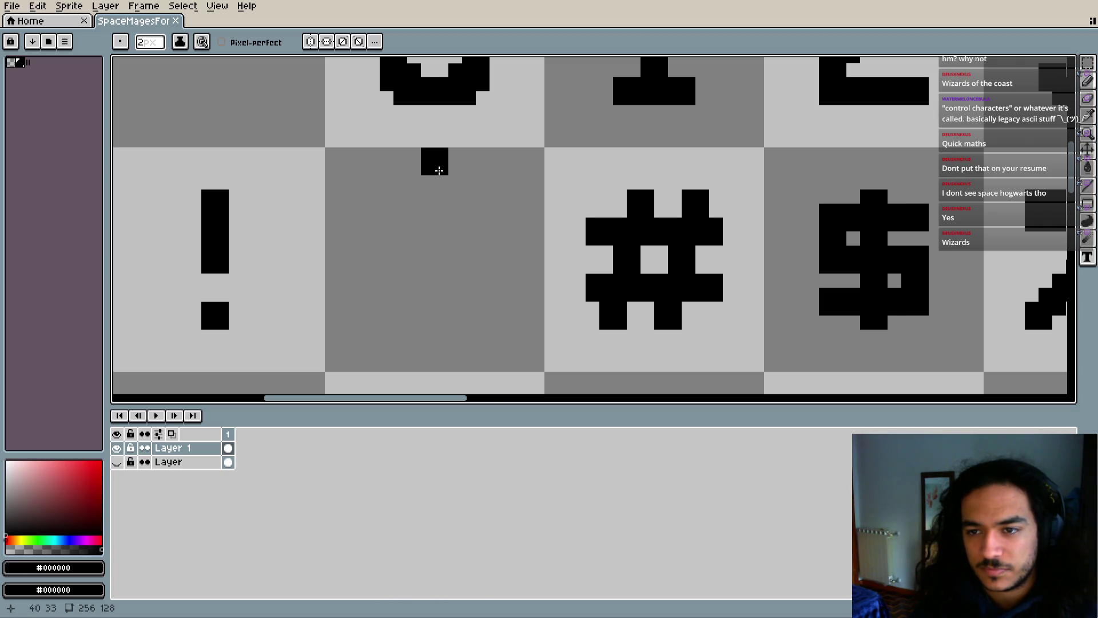
mouse_move(436, 189)
mouse_down()
mouse_move(466, 189)
mouse_move(412, 196)
mouse_move(416, 208)
mouse_move(441, 179)
mouse_move(463, 184)
mouse_up()
key(e)
scroll(463, 189, down, 4)
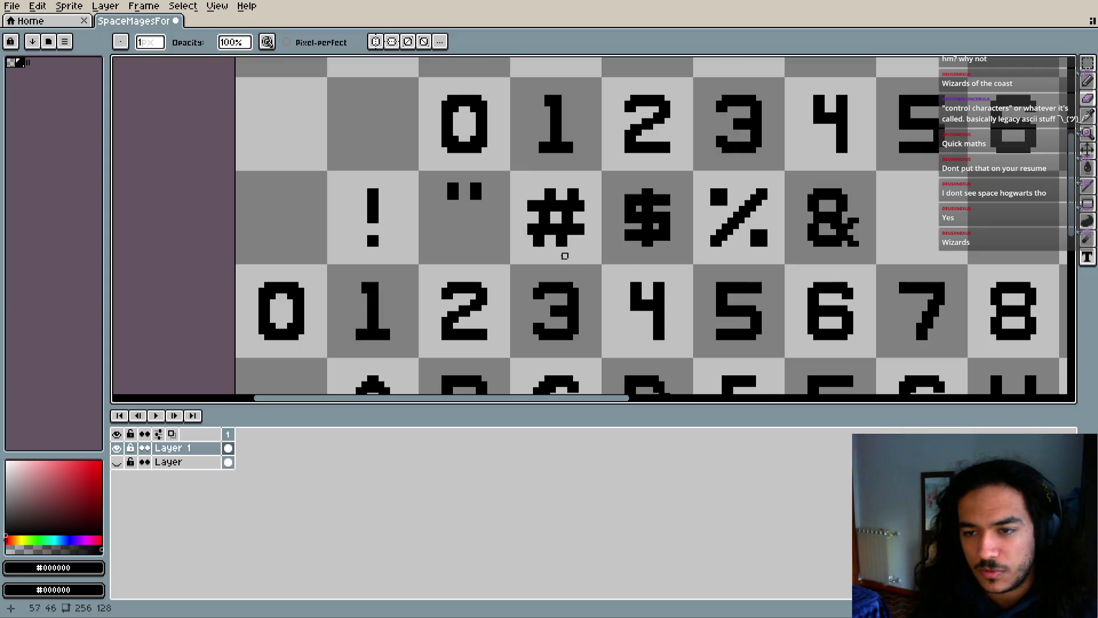
scroll(541, 249, right, 5)
scroll(629, 240, left, 4)
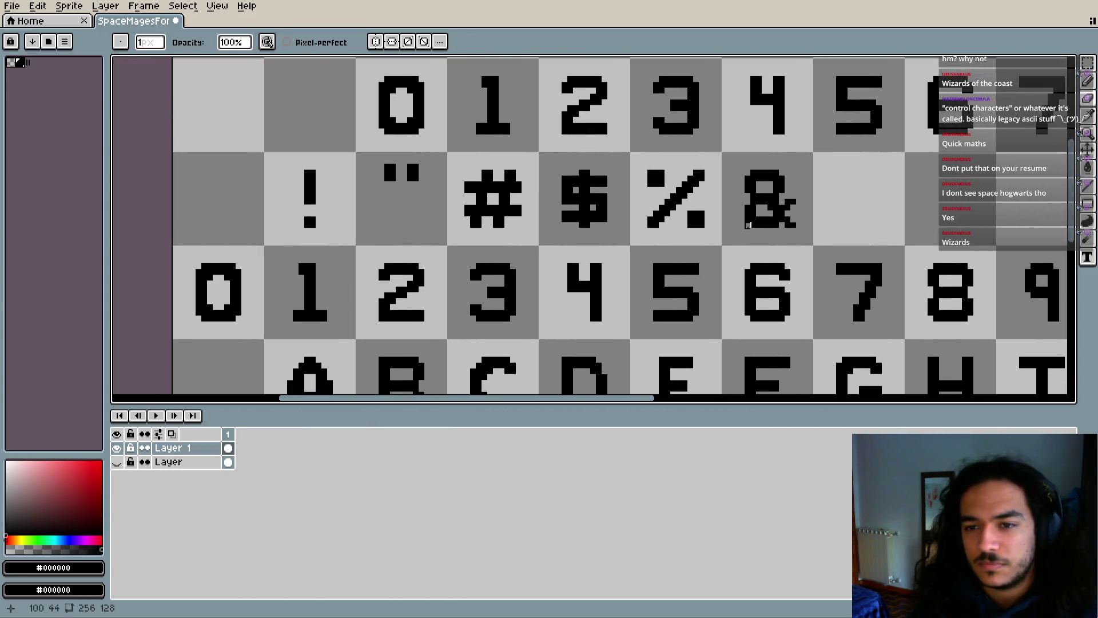
scroll(515, 228, right, 3)
scroll(434, 195, left, 3)
scroll(345, 177, up, 2)
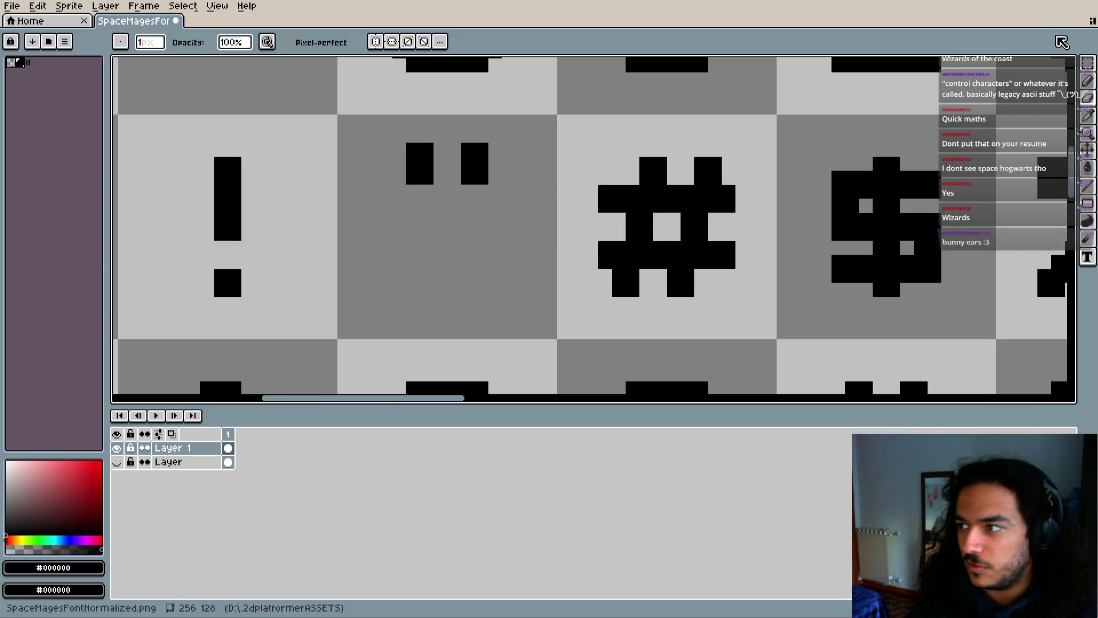
Marquee-select the double-quote glyph to check its size, then look over the #, $ and % glyphs
click(1087, 62)
drag(393, 143, 490, 199)
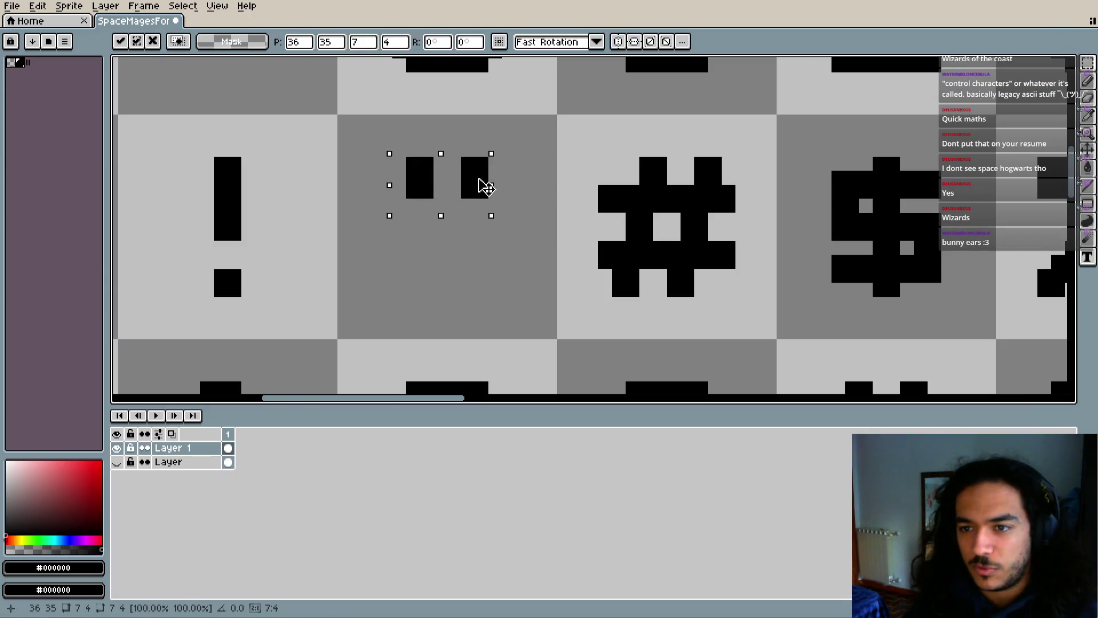
click(535, 235)
scroll(535, 235, right, 8)
mouse_move(398, 213)
mouse_down()
mouse_move(592, 227)
mouse_move(211, 199)
mouse_up()
scroll(592, 228, down, 2)
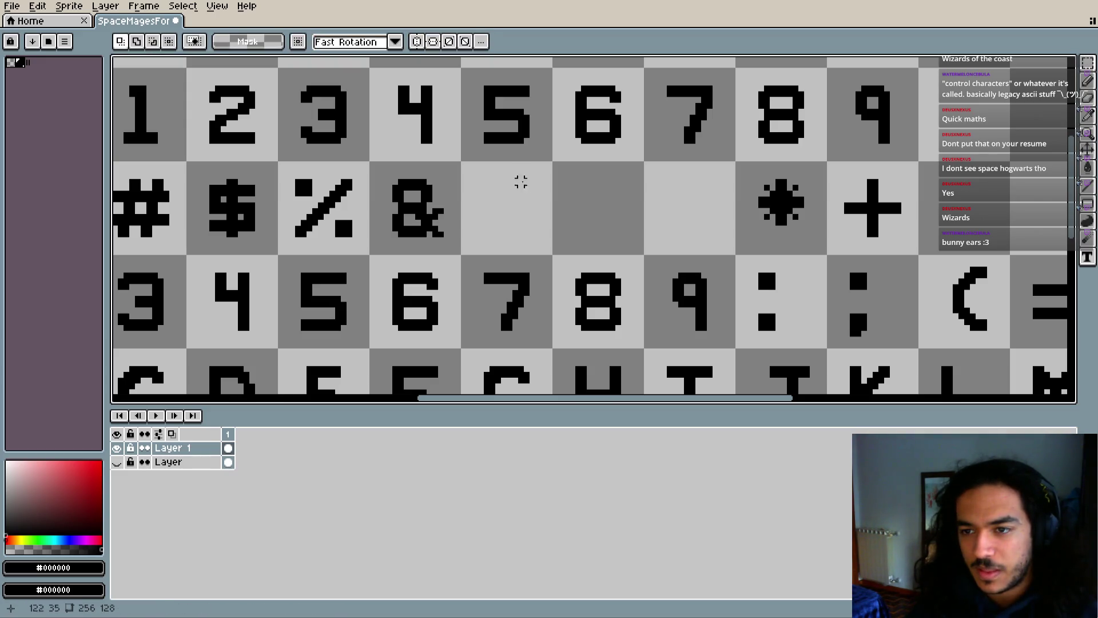
key(v)
scroll(506, 186, up, 2)
key(c)
key(Escape)
Pencil a short vertical stroke in the cell after & and erase its top pixel row
key(b)
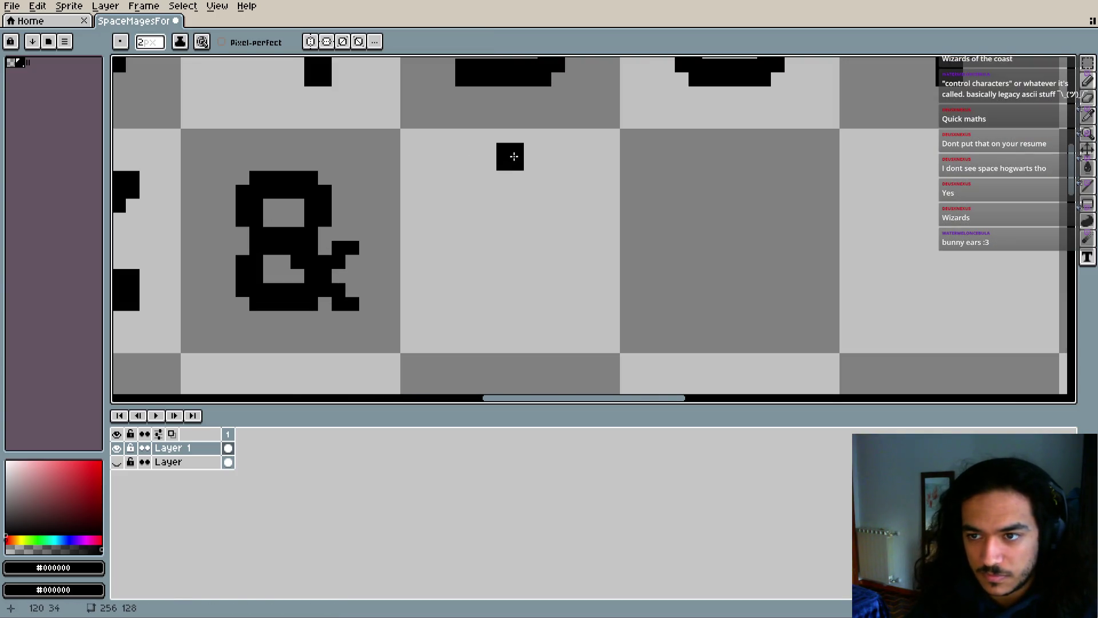
drag(511, 169, 512, 196)
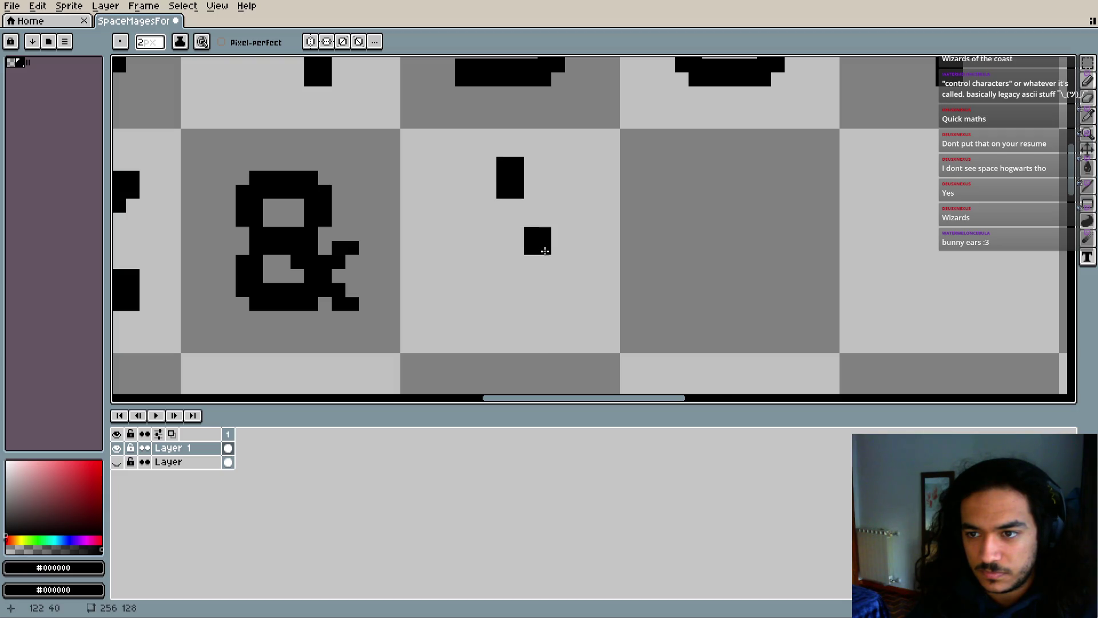
scroll(538, 228, down, 2)
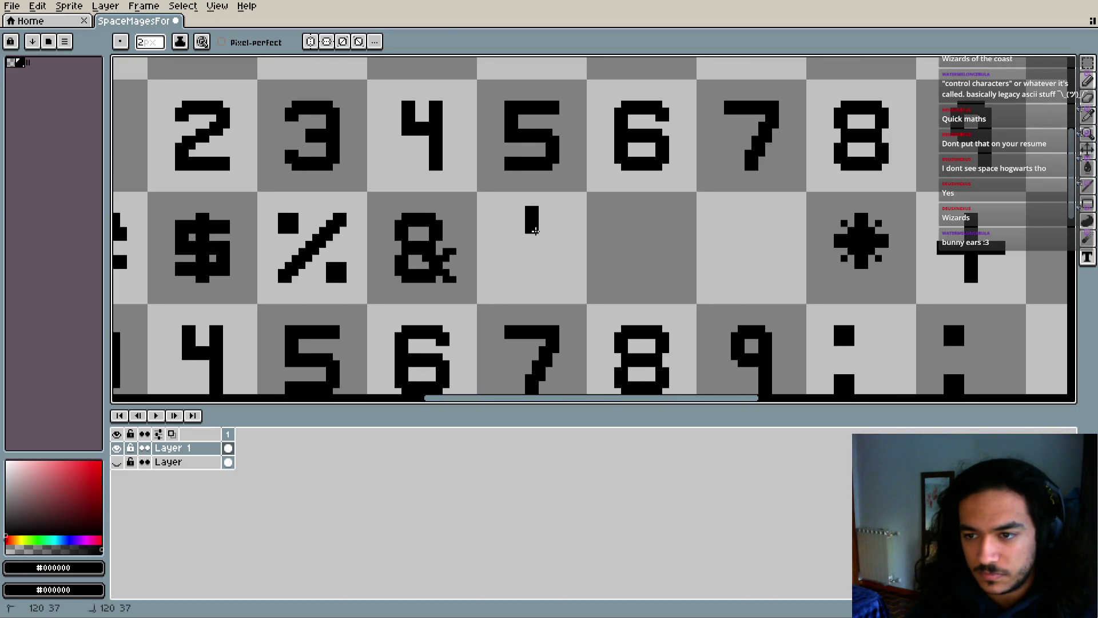
key(e)
click(532, 209)
scroll(556, 230, up, 2)
scroll(628, 256, down, 1)
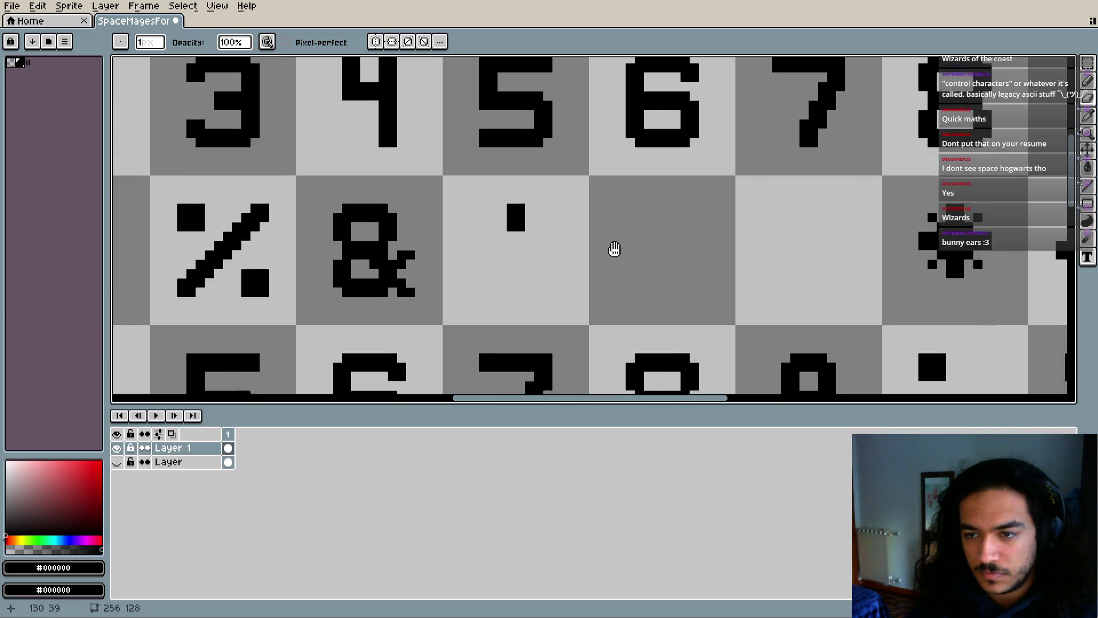
key(i)
scroll(627, 256, right, 3)
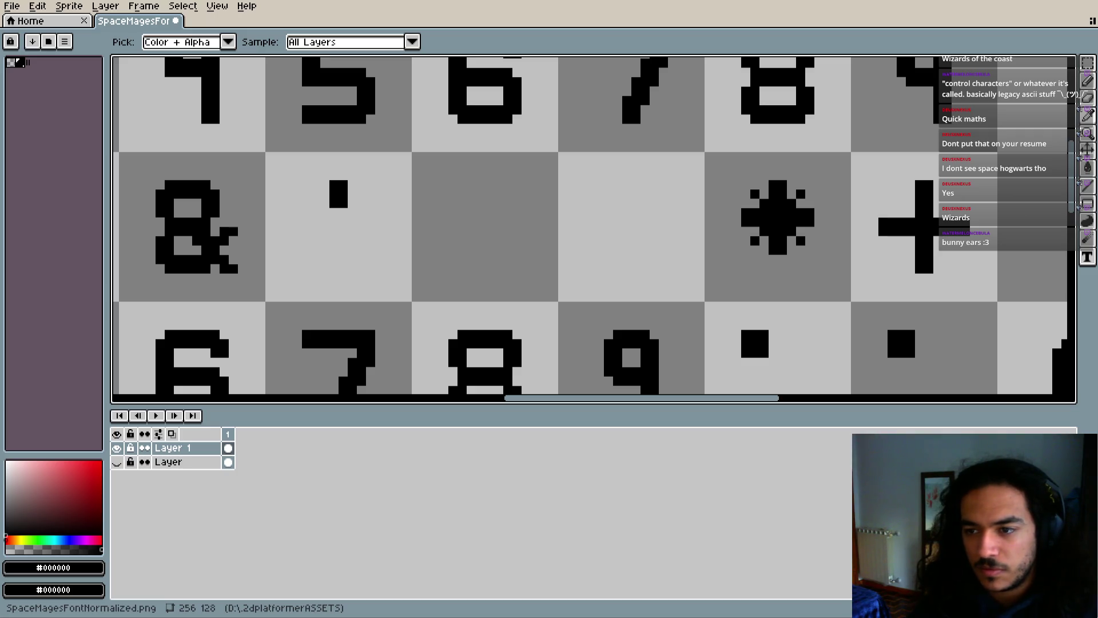
key(e)
scroll(623, 215, down, 7)
scroll(622, 216, up, 5)
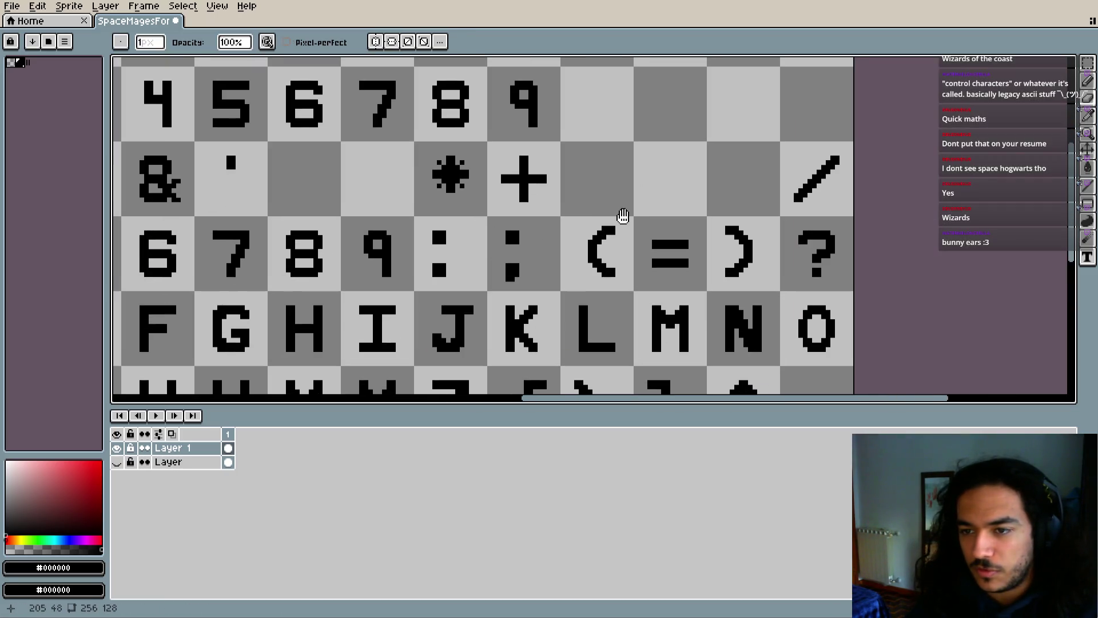
Move the ( and ) glyphs into the two cells right after the apostrophe
key(w)
drag(566, 218, 623, 279)
click(567, 213)
mouse_move(562, 224)
mouse_down()
mouse_move(635, 293)
mouse_move(614, 260)
mouse_move(395, 226)
mouse_move(393, 212)
mouse_up()
key(ctrl+z)
mouse_move(598, 252)
mouse_down()
mouse_move(477, 213)
mouse_move(302, 180)
mouse_up()
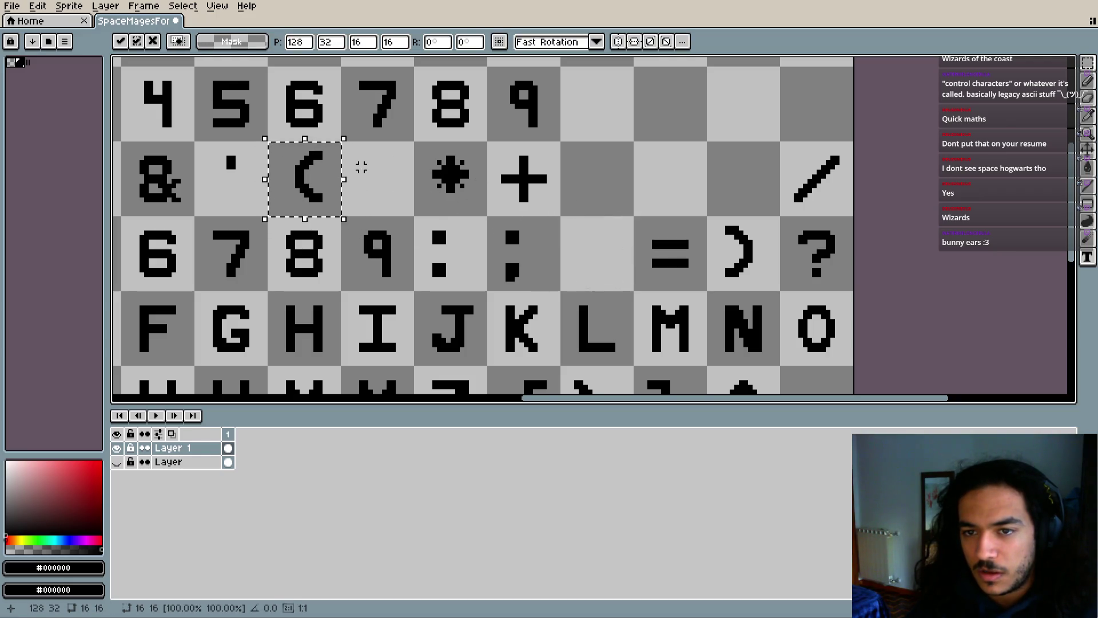
click(690, 231)
mouse_move(709, 218)
mouse_down()
mouse_move(789, 291)
mouse_move(415, 186)
mouse_move(397, 196)
mouse_up()
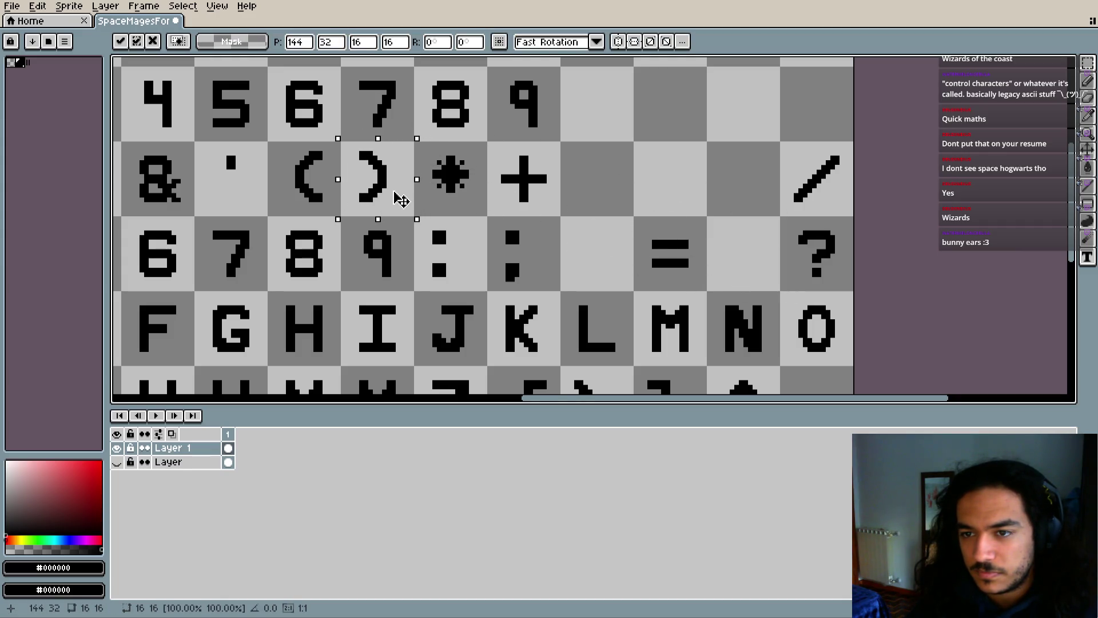
click(598, 219)
scroll(599, 219, right, 2)
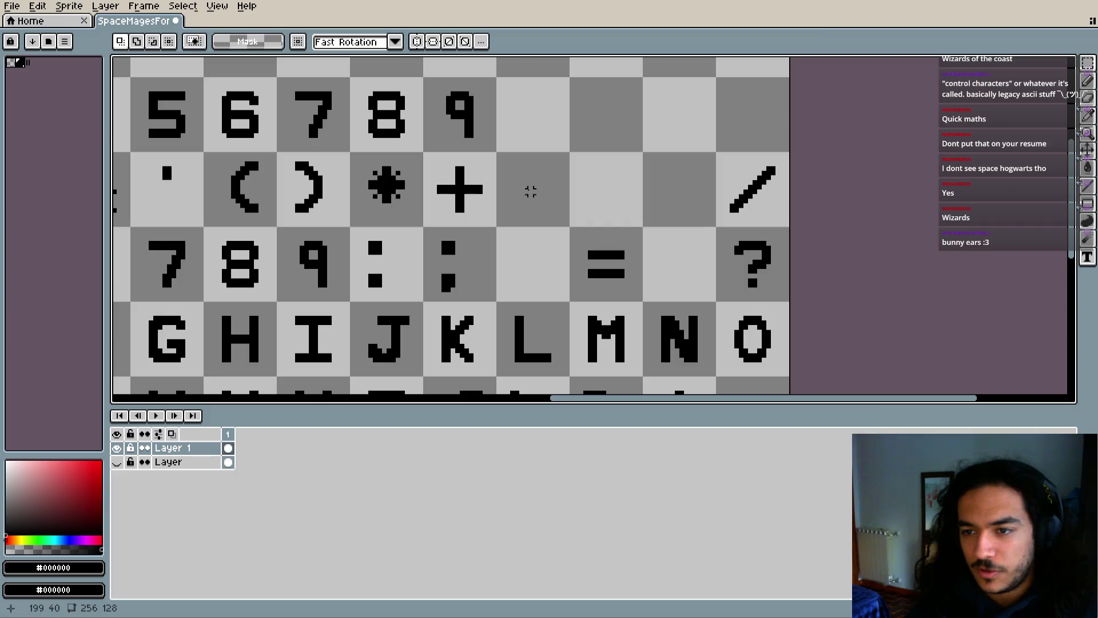
Draw a minus bar in the cell after + and trim both its ends with the Eraser
key(ctrl+alt+c)
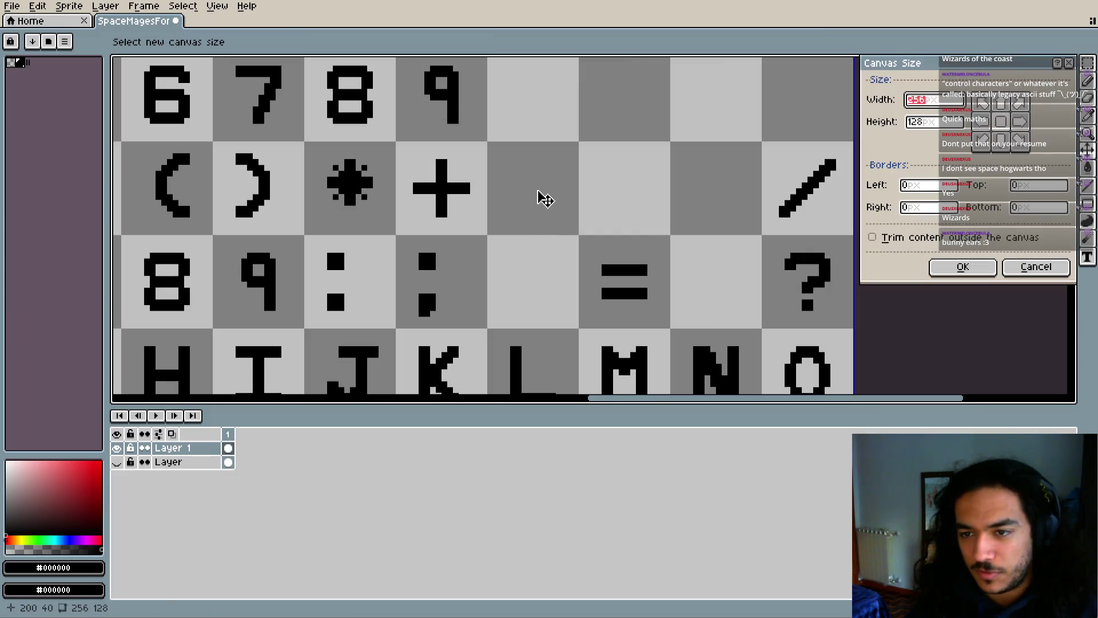
key(b)
scroll(527, 189, up, 2)
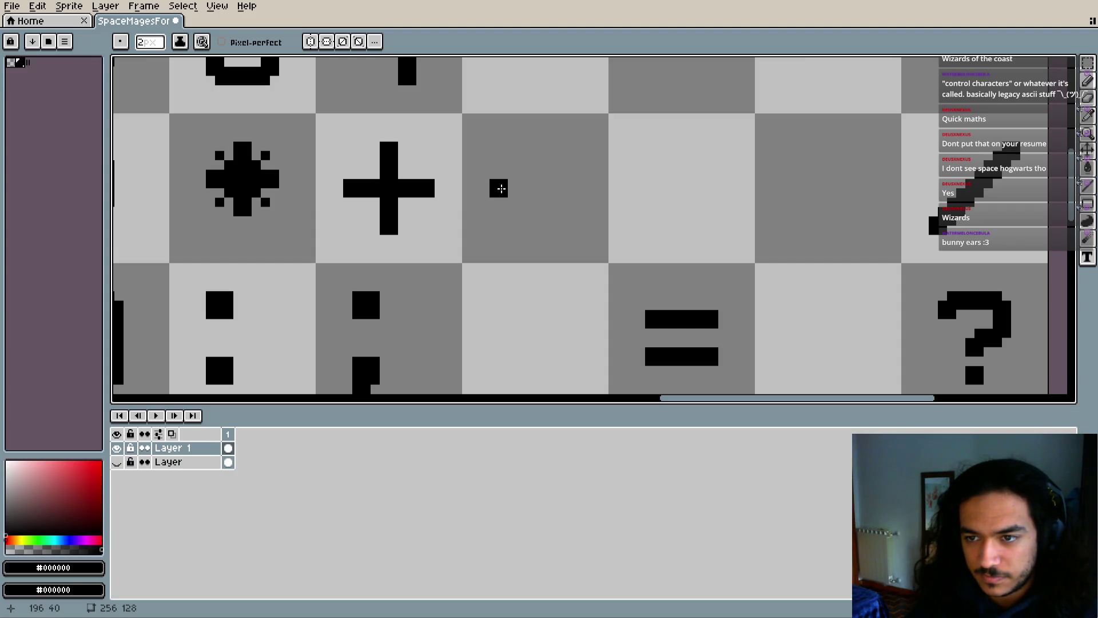
drag(499, 189, 568, 193)
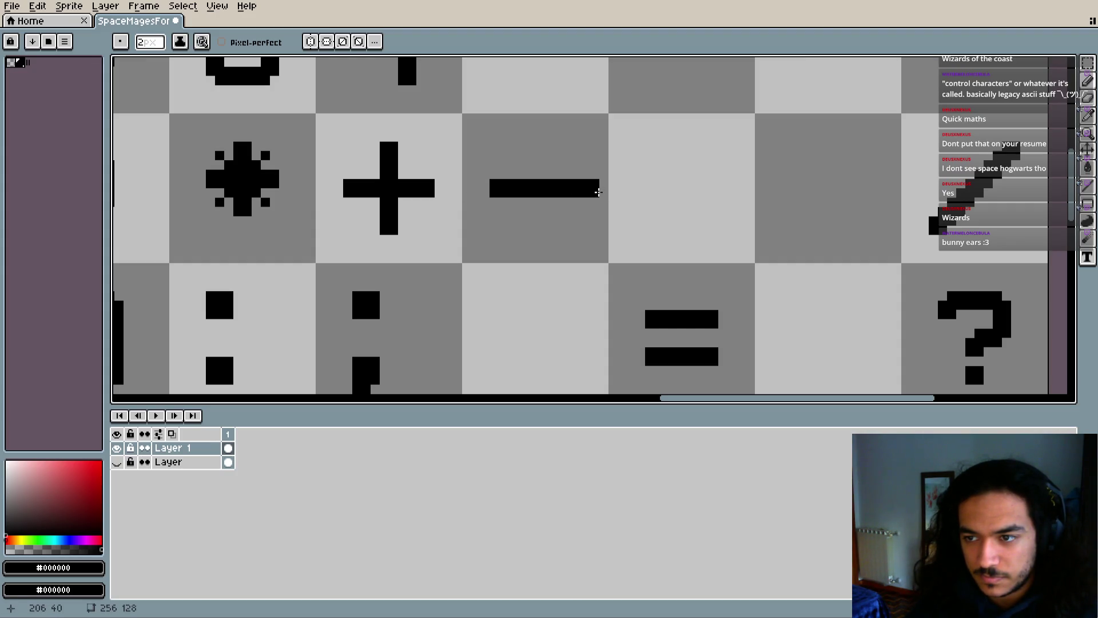
key(e)
click(502, 191)
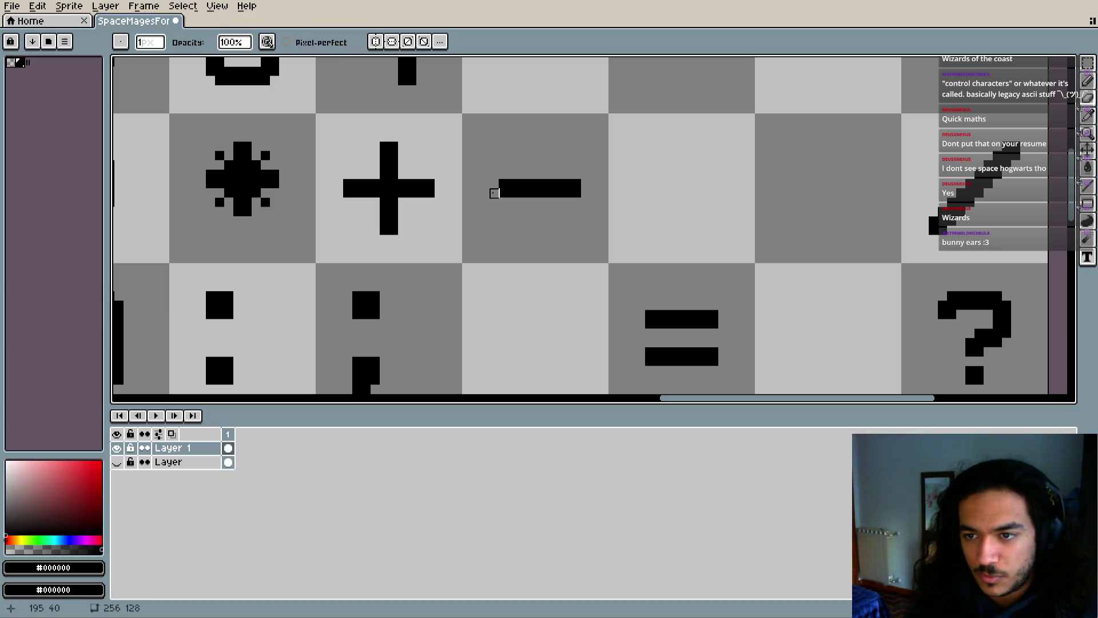
scroll(572, 195, up, 4)
drag(562, 211, 589, 266)
click(588, 213)
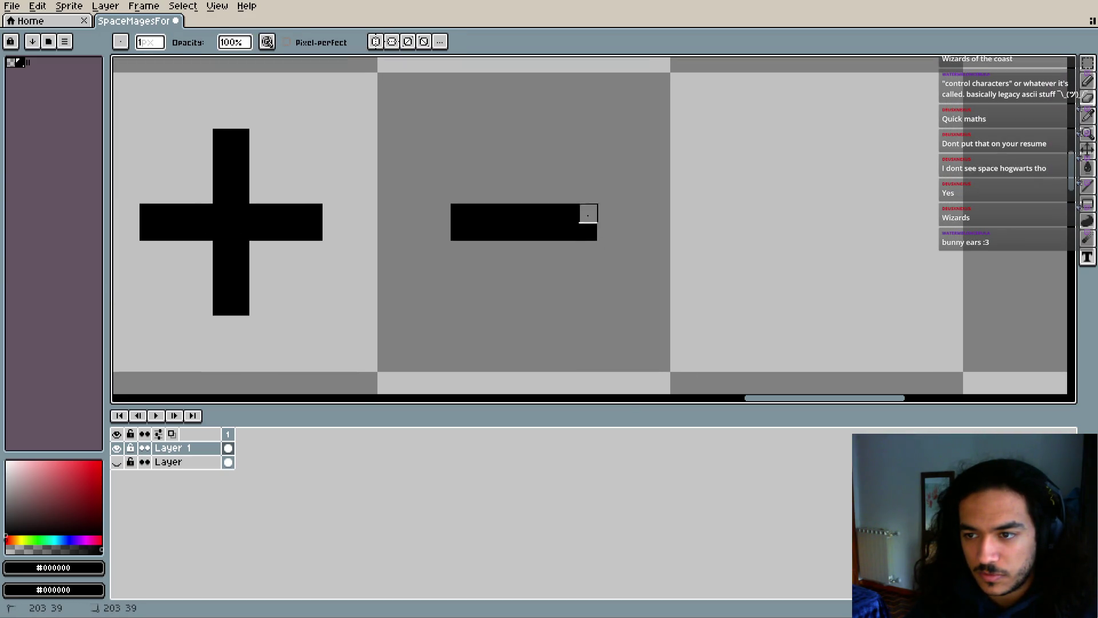
click(460, 213)
scroll(498, 268, down, 3)
scroll(534, 293, down, 1)
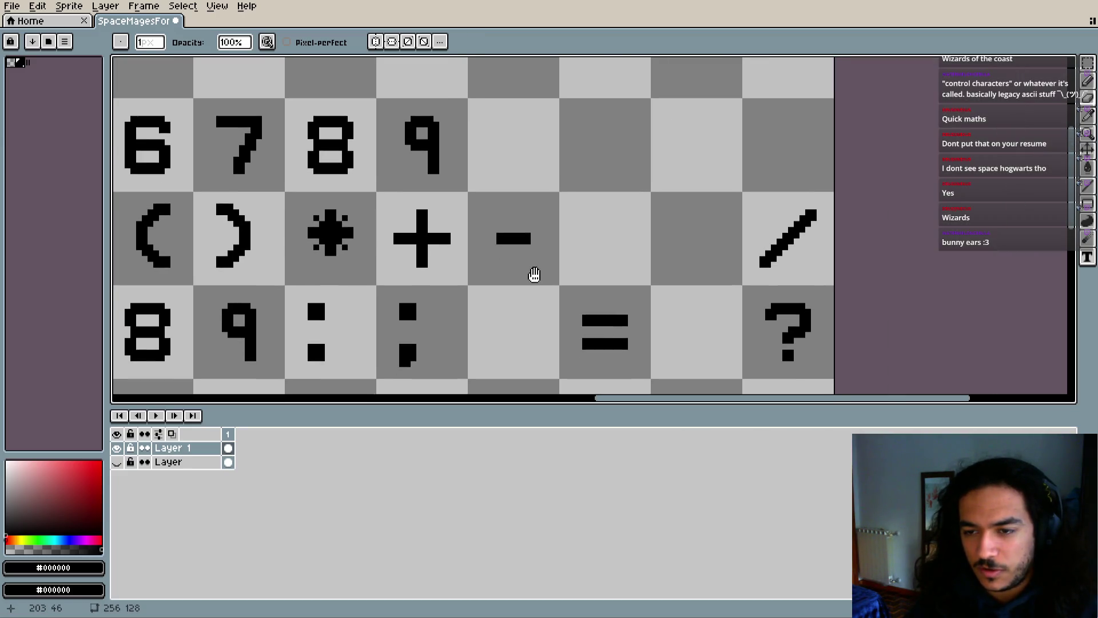
key(i)
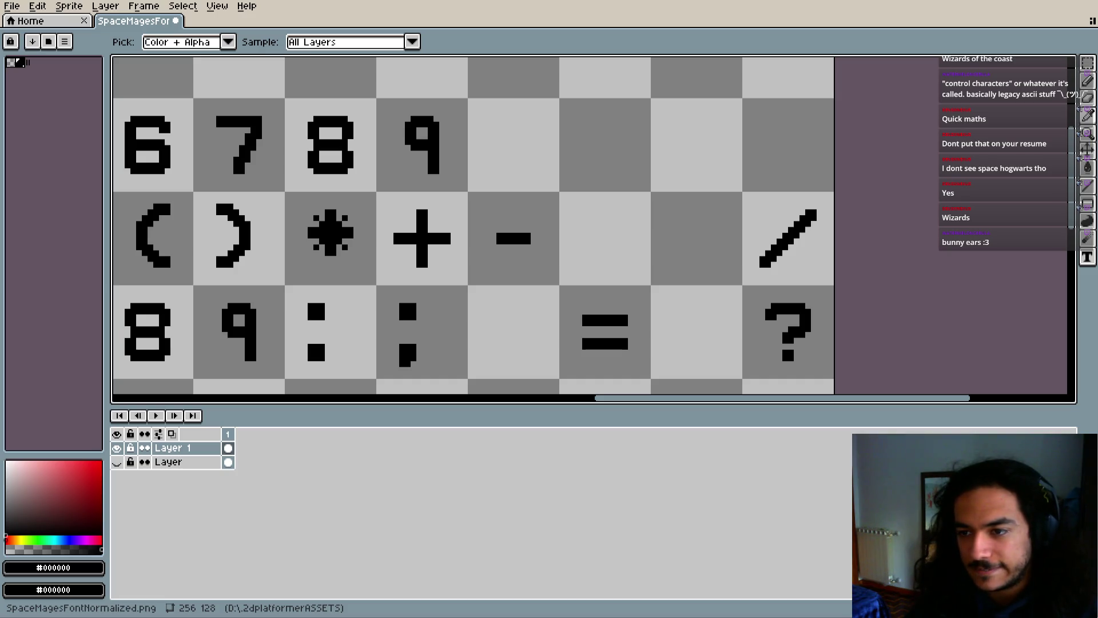
Select the minus glyph's cell and shift it one cell to the right
key(m)
scroll(515, 212, up, 1)
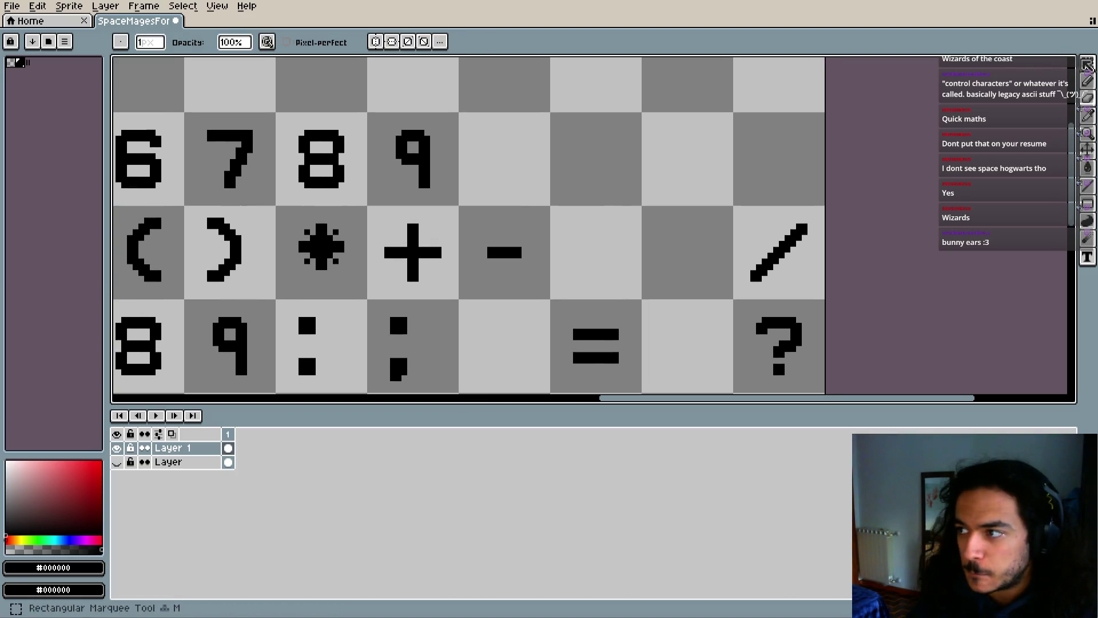
click(1087, 64)
drag(462, 209, 545, 299)
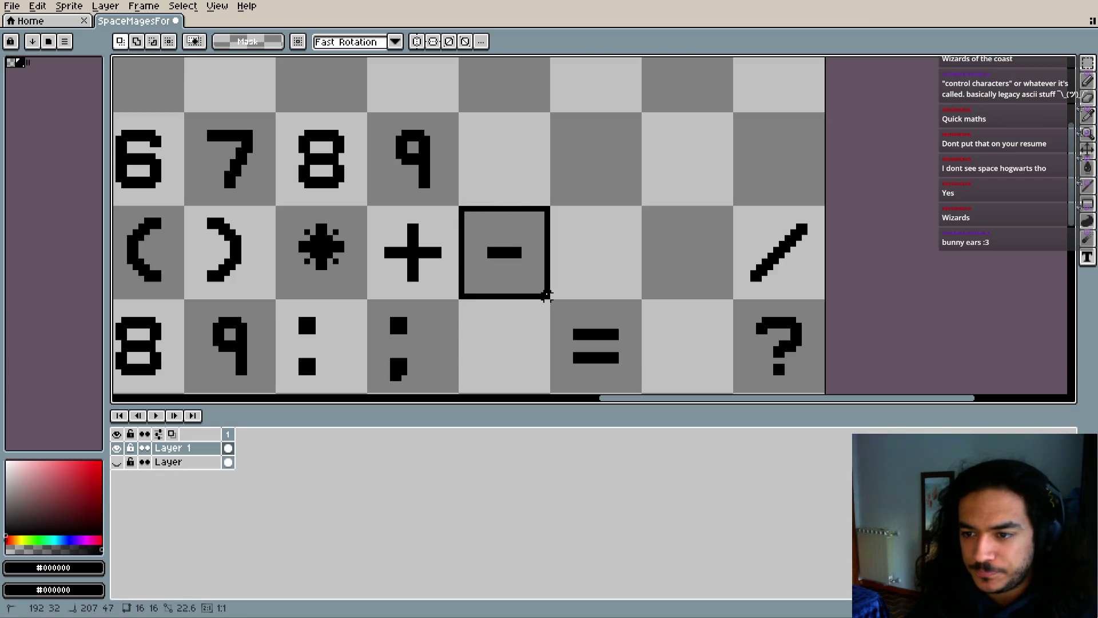
drag(504, 265, 596, 265)
key(Return)
key(ctrl+d)
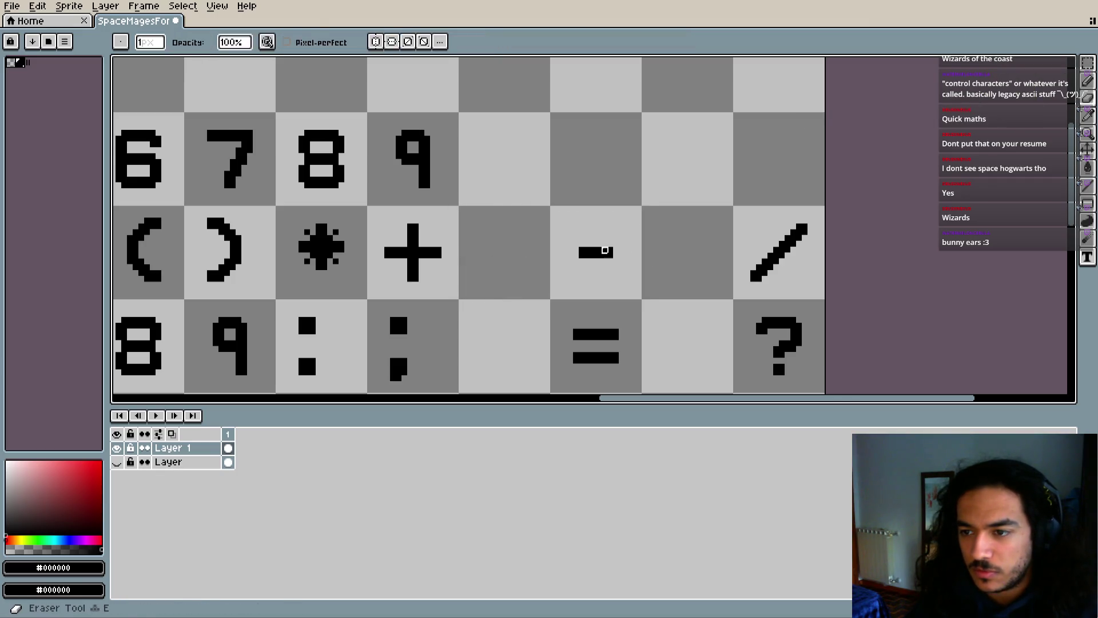
Pencil a comma in the cell after + and a period in the cell after the minus
key(b)
scroll(550, 270, up, 4)
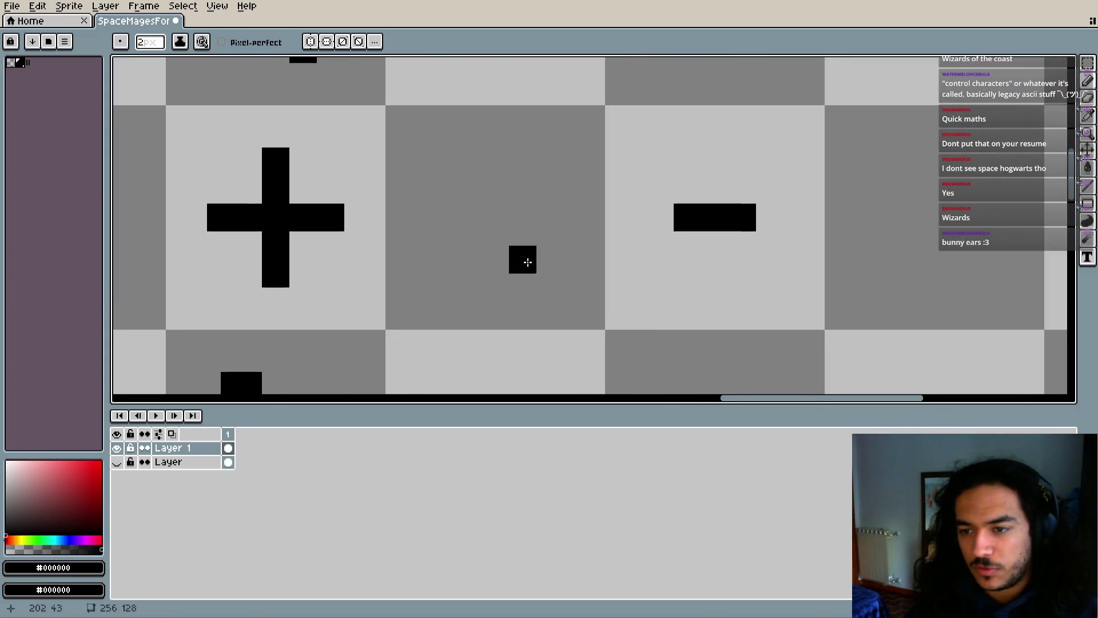
key(i)
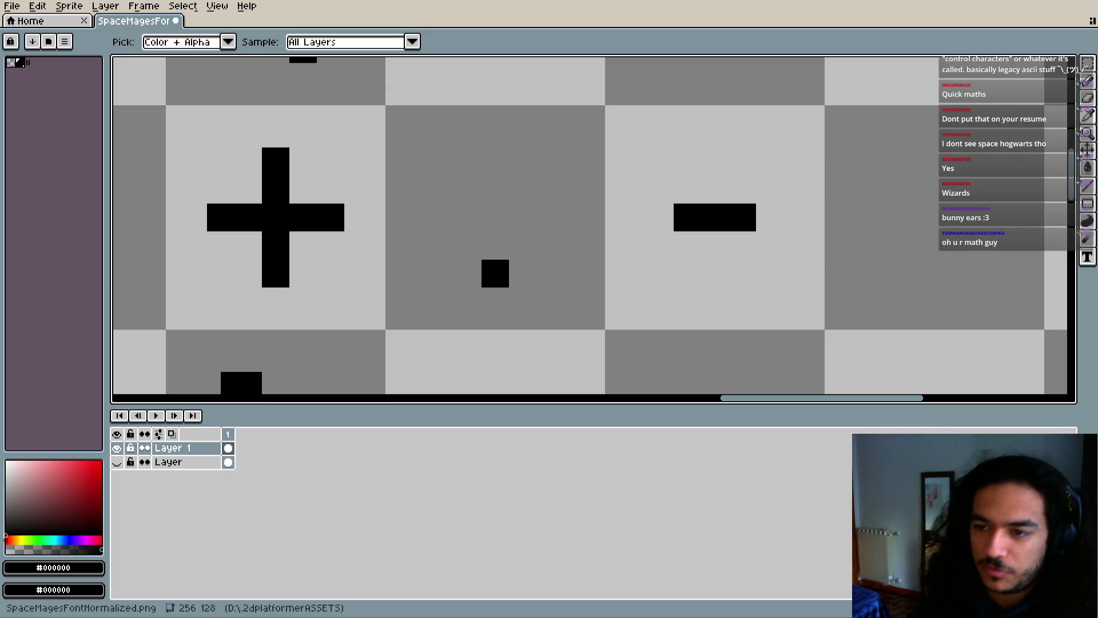
key(b)
click(488, 294)
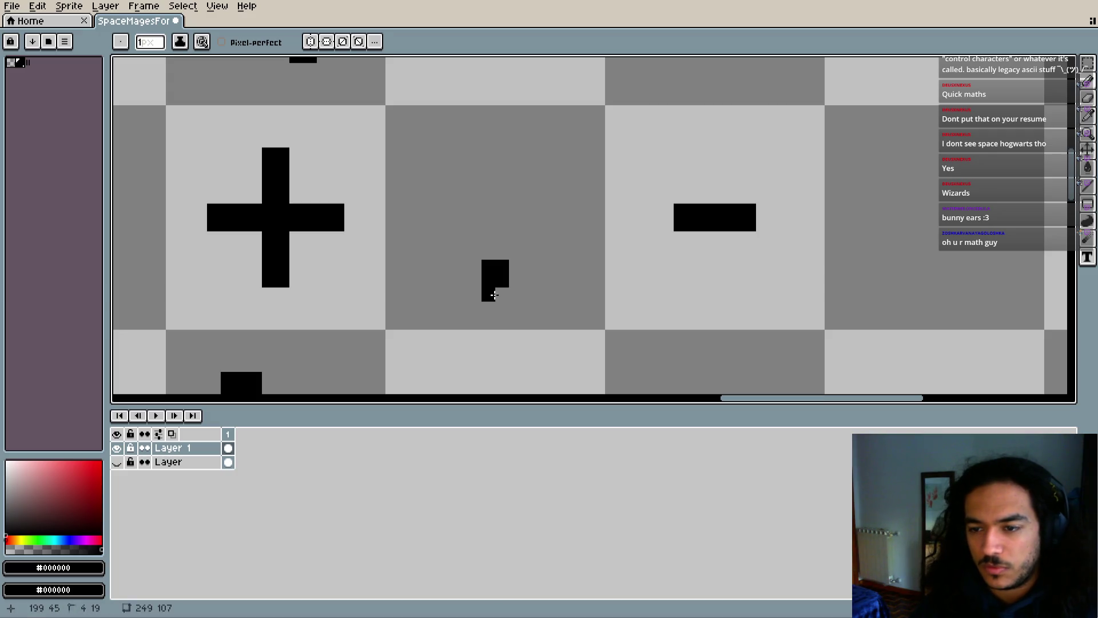
scroll(613, 299, right, 8)
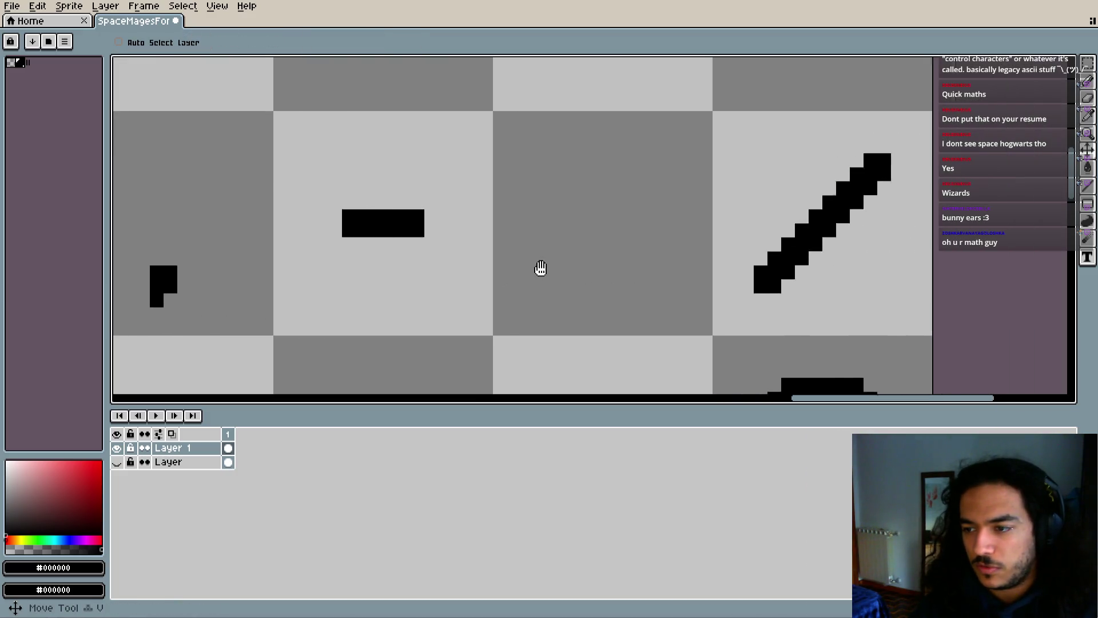
drag(569, 282, 567, 276)
scroll(606, 317, down, 3)
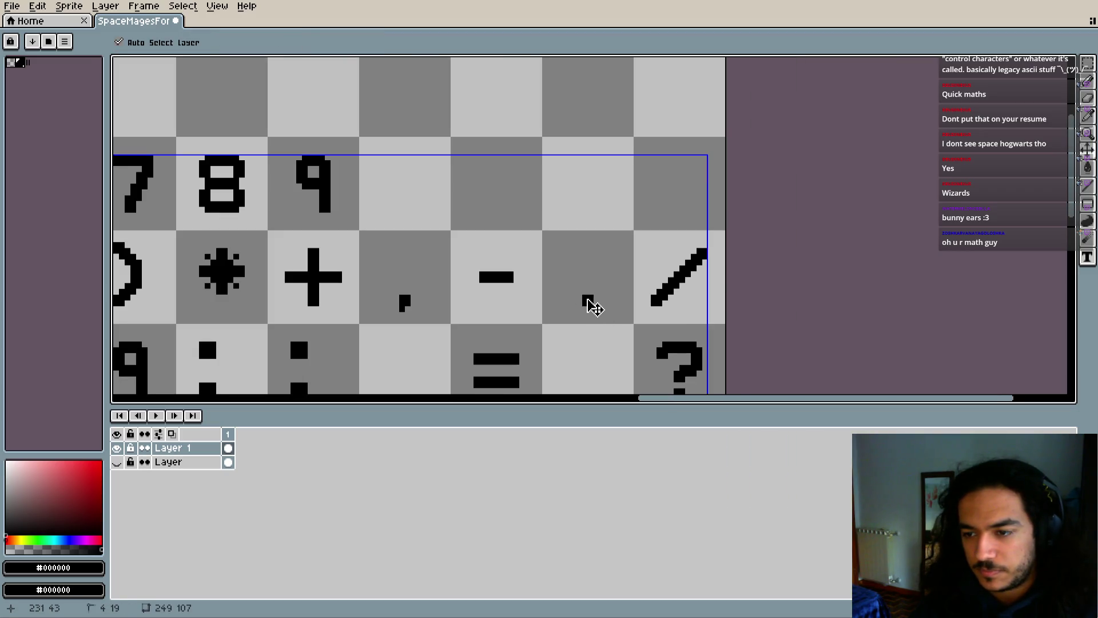
key(v)
scroll(596, 311, up, 4)
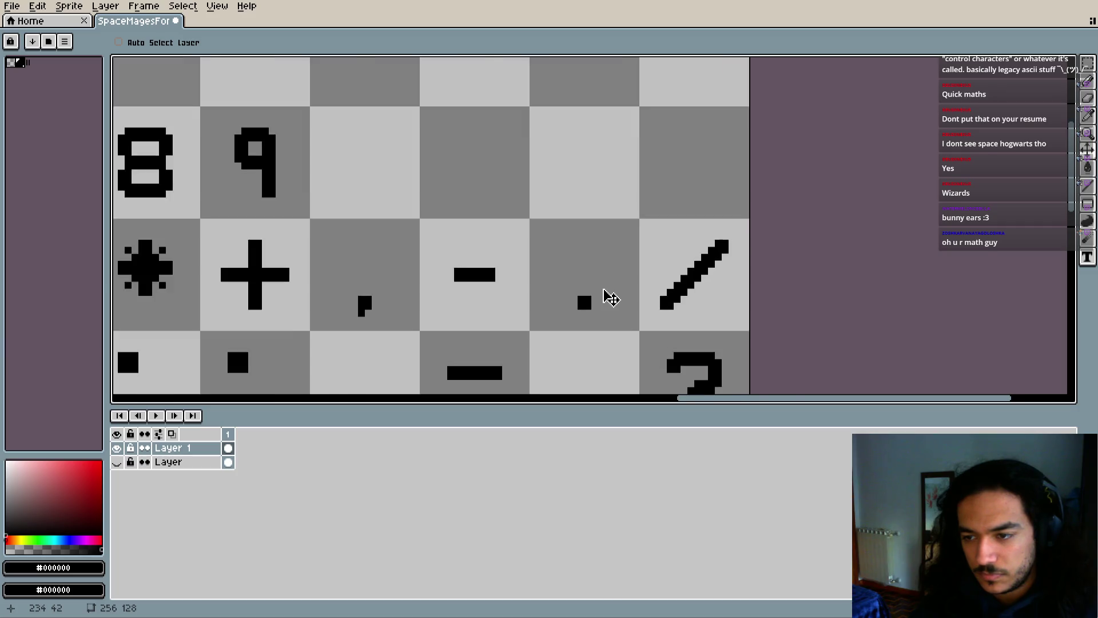
key(b)
key(v)
key(b)
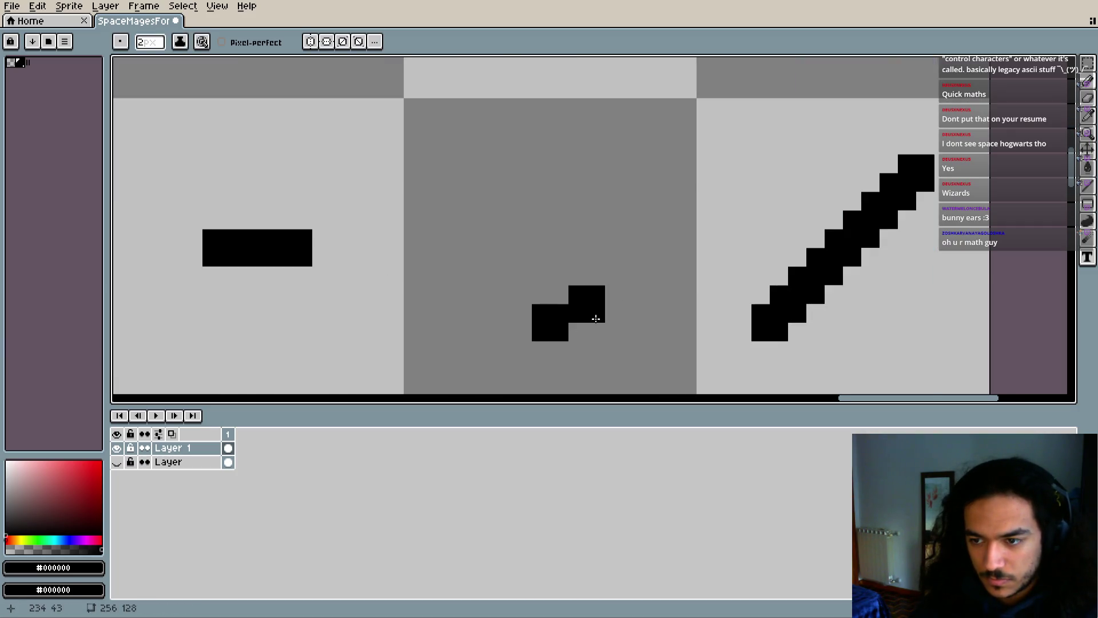
scroll(593, 314, down, 2)
scroll(673, 272, down, 4)
key(i)
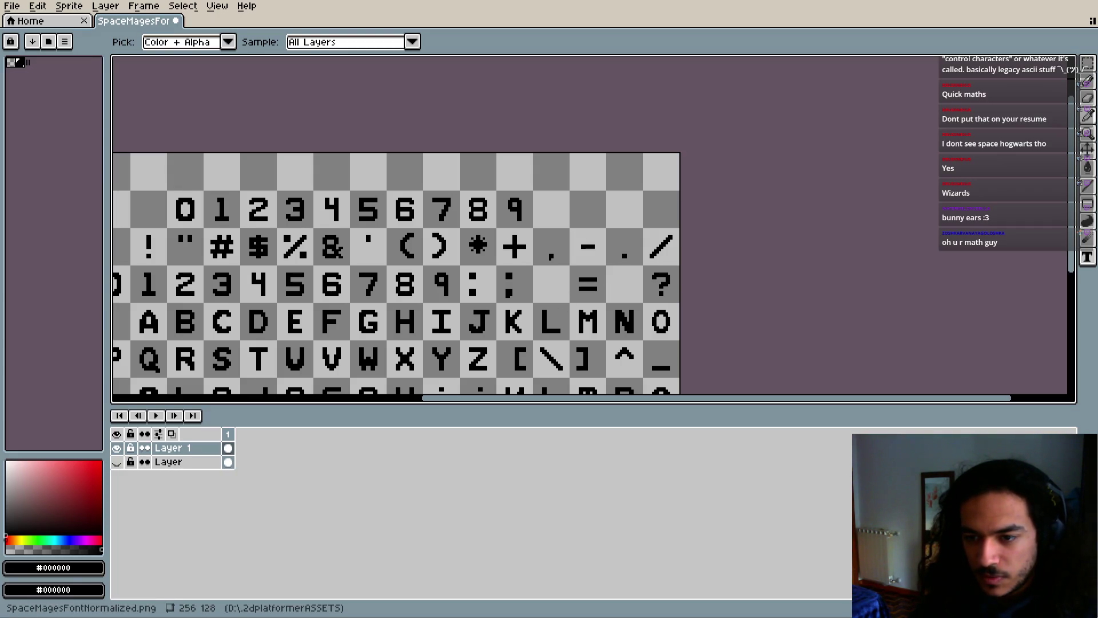
In the empty cell before =, pencil in the <'s left point, lower arm and upper-arm start
key(b)
scroll(641, 262, down, 3)
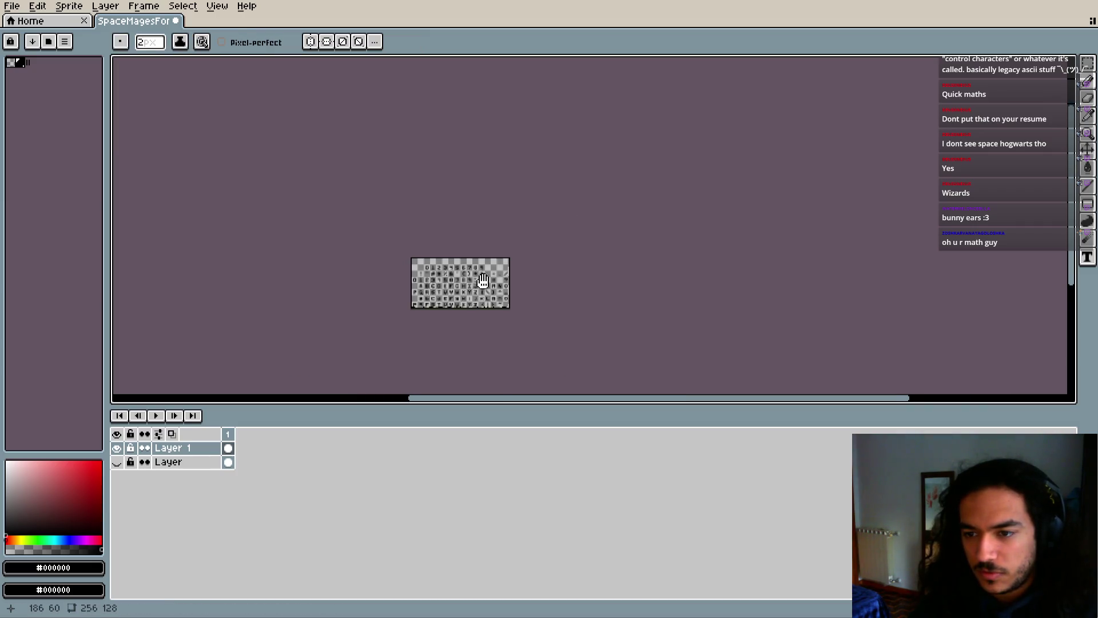
scroll(642, 262, up, 5)
mouse_move(642, 262)
mouse_down()
mouse_move(829, 217)
mouse_move(880, 222)
mouse_up()
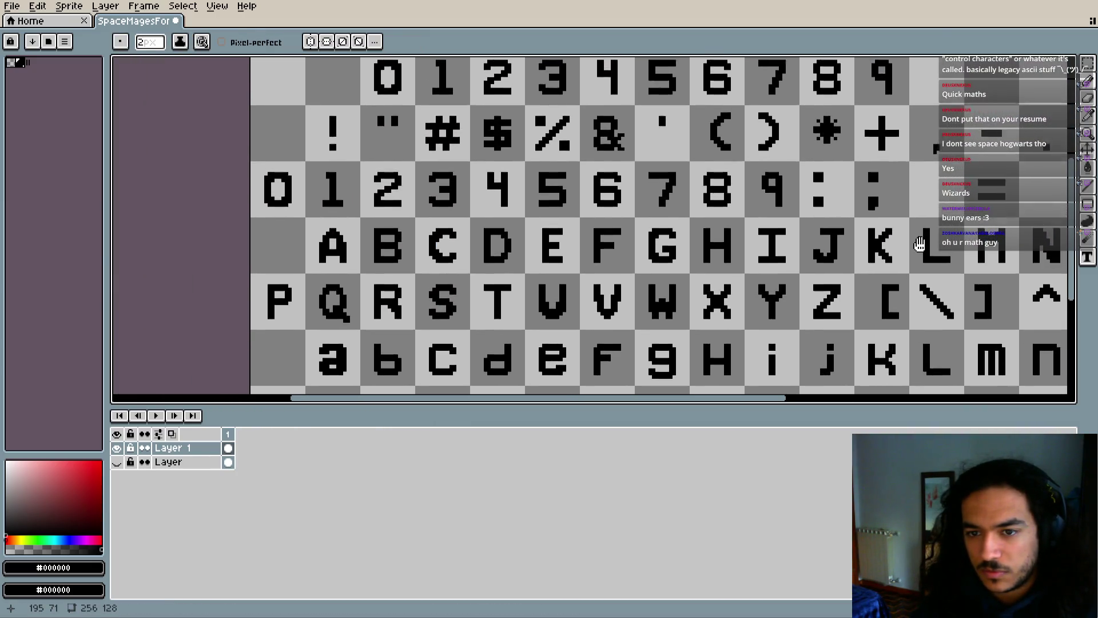
scroll(549, 229, up, 3)
scroll(512, 223, up, 4)
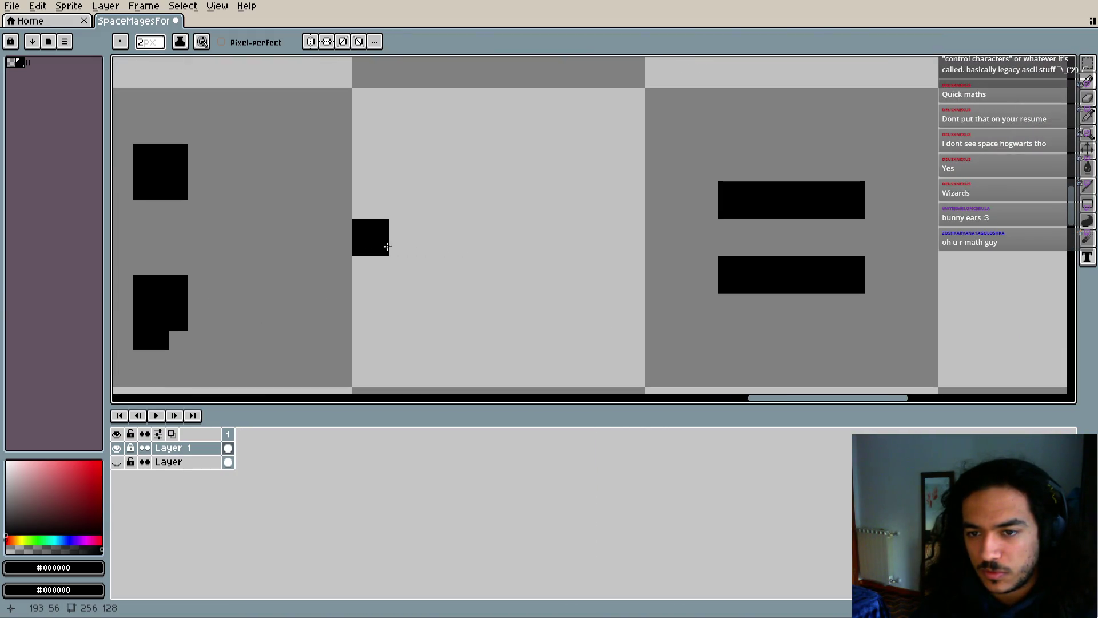
click(501, 247)
click(463, 243)
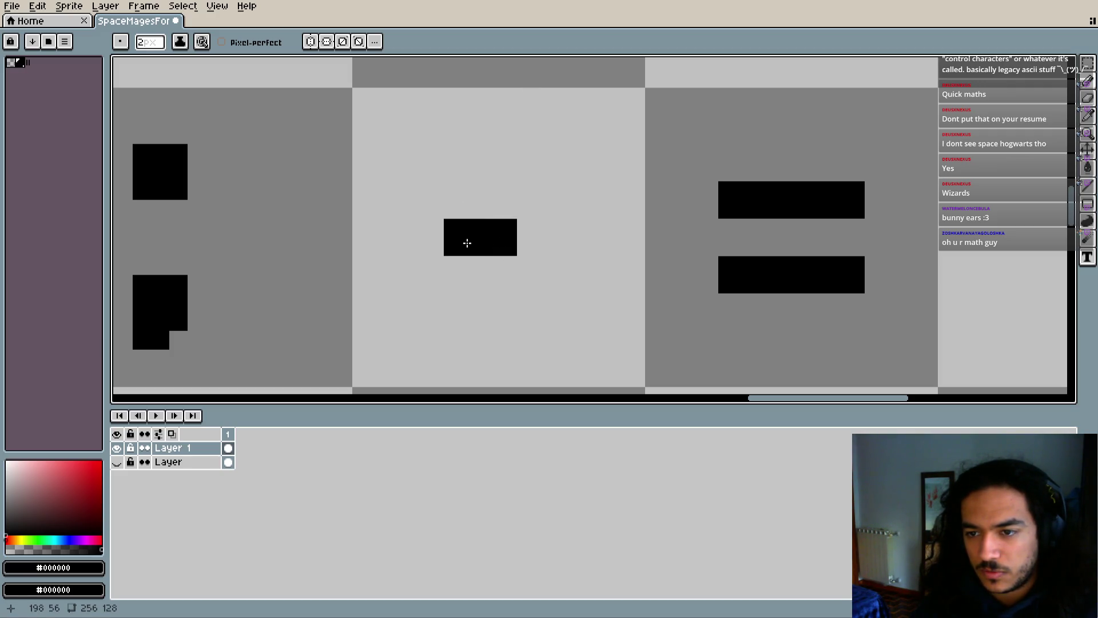
click(502, 263)
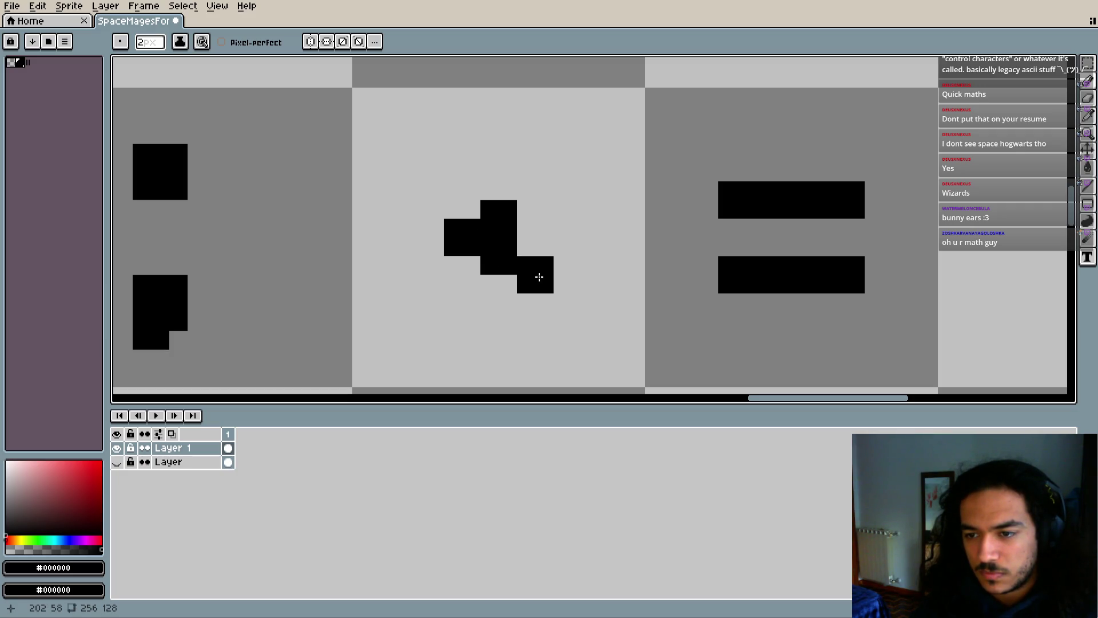
click(539, 277)
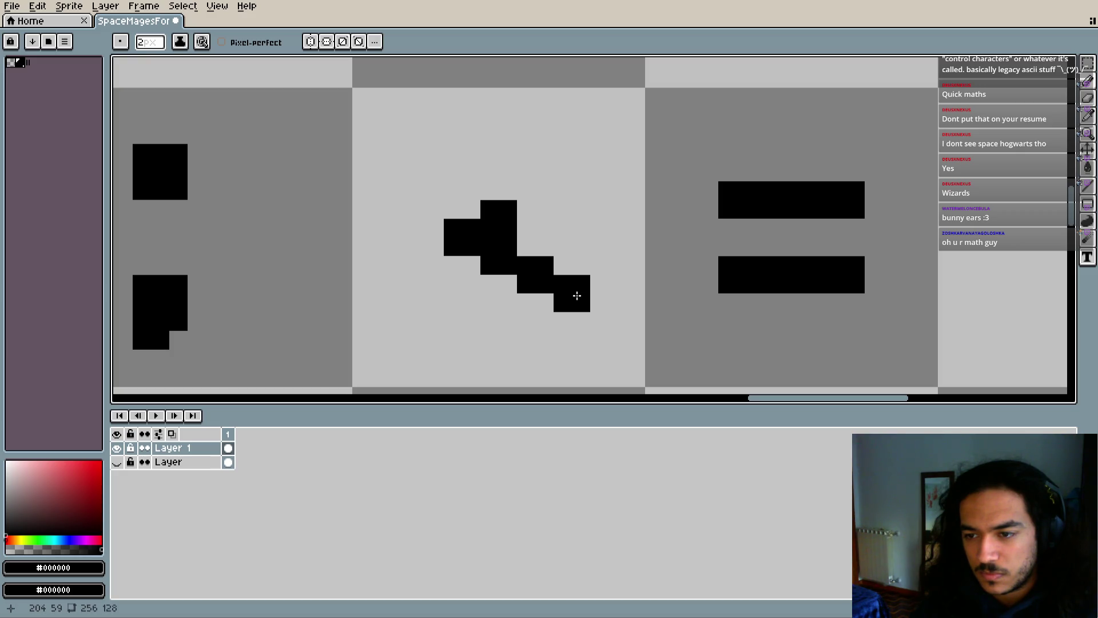
click(577, 298)
click(571, 182)
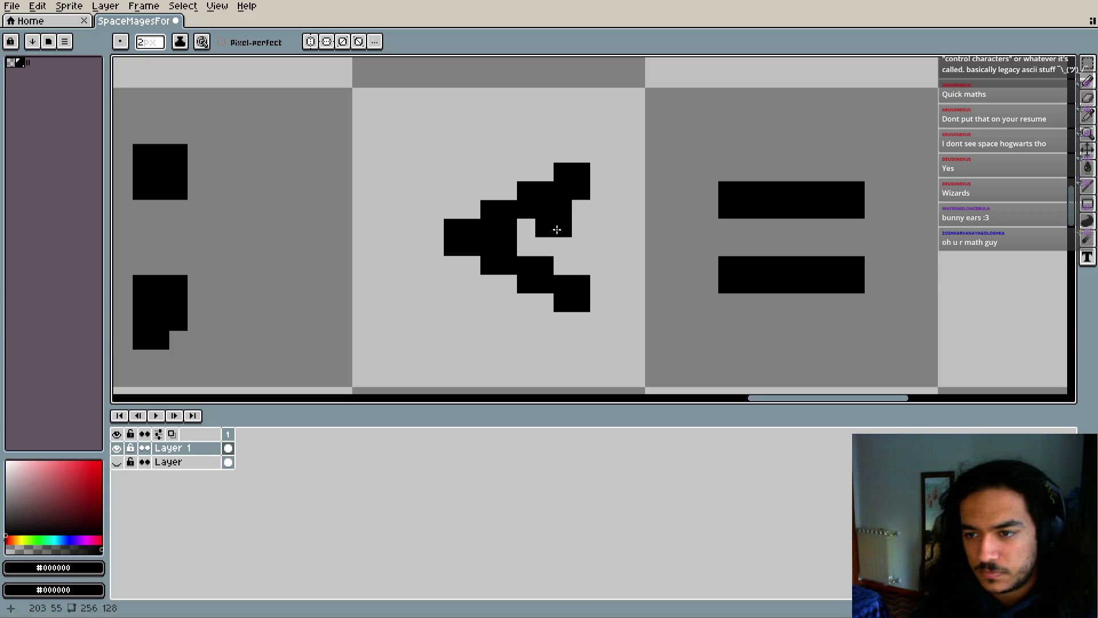
Sample black from the canvas and fill in the <'s upper arm and notch pixel
key(v)
key(b)
key(alt)
click(556, 212)
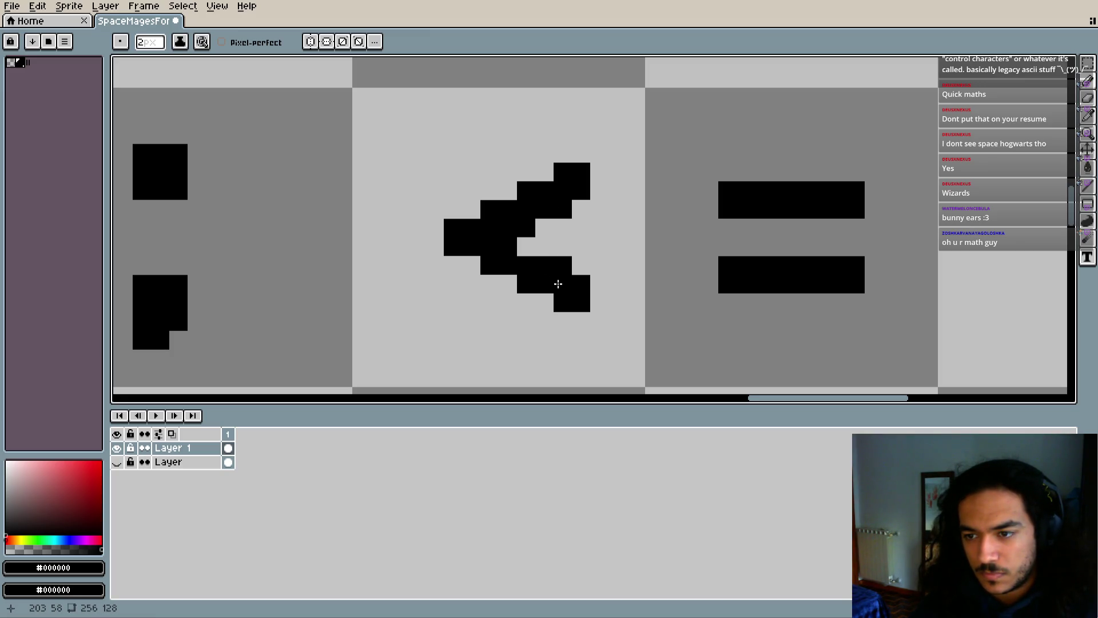
click(526, 265)
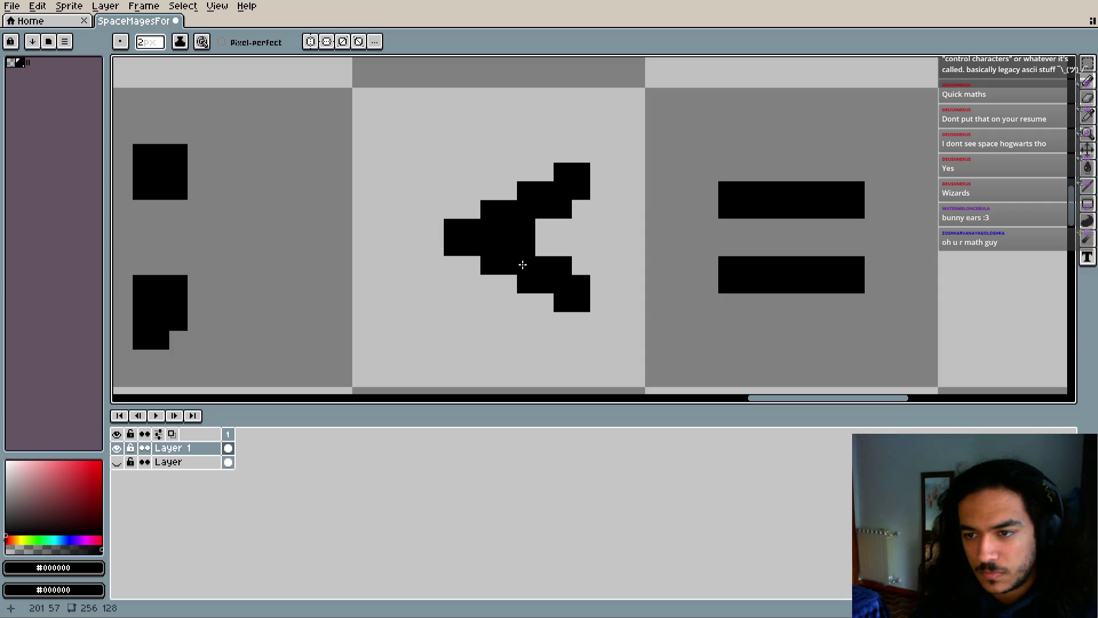
scroll(531, 292, down, 5)
scroll(557, 299, up, 3)
scroll(557, 299, up, 1)
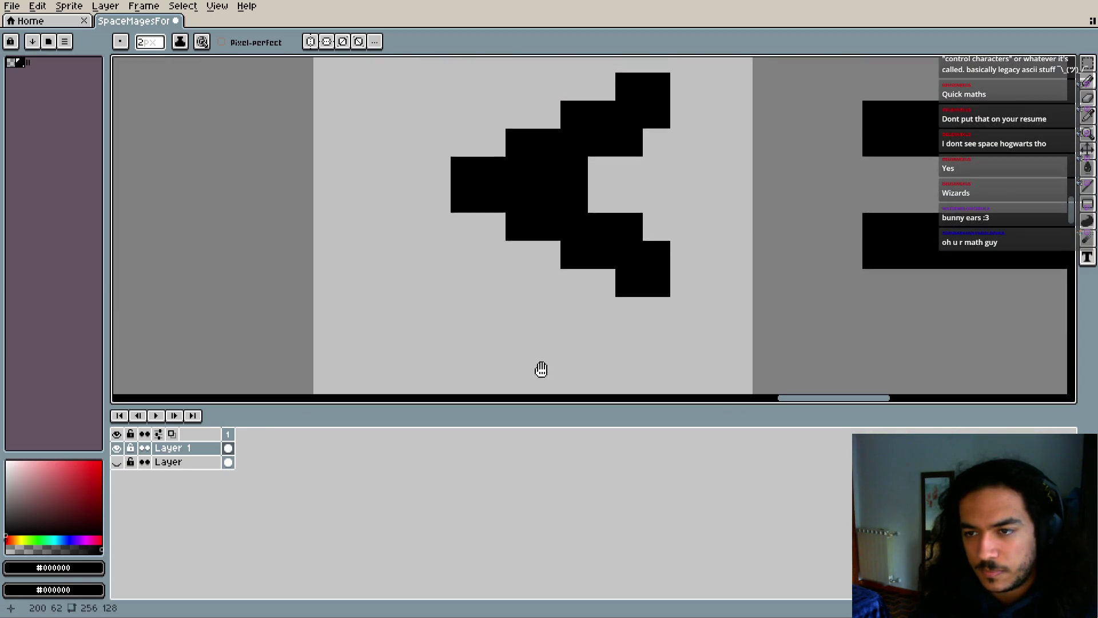
Erase the <'s leftmost column and two middle cells, then redraw its left tip
key(e)
drag(466, 182, 466, 266)
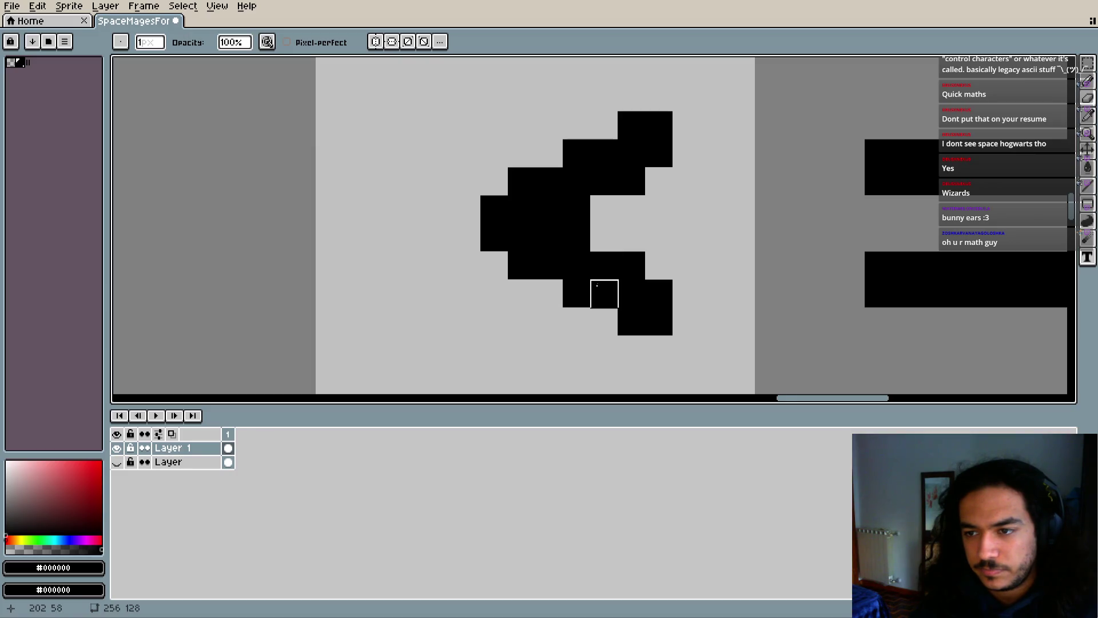
drag(576, 209, 578, 235)
scroll(615, 329, down, 3)
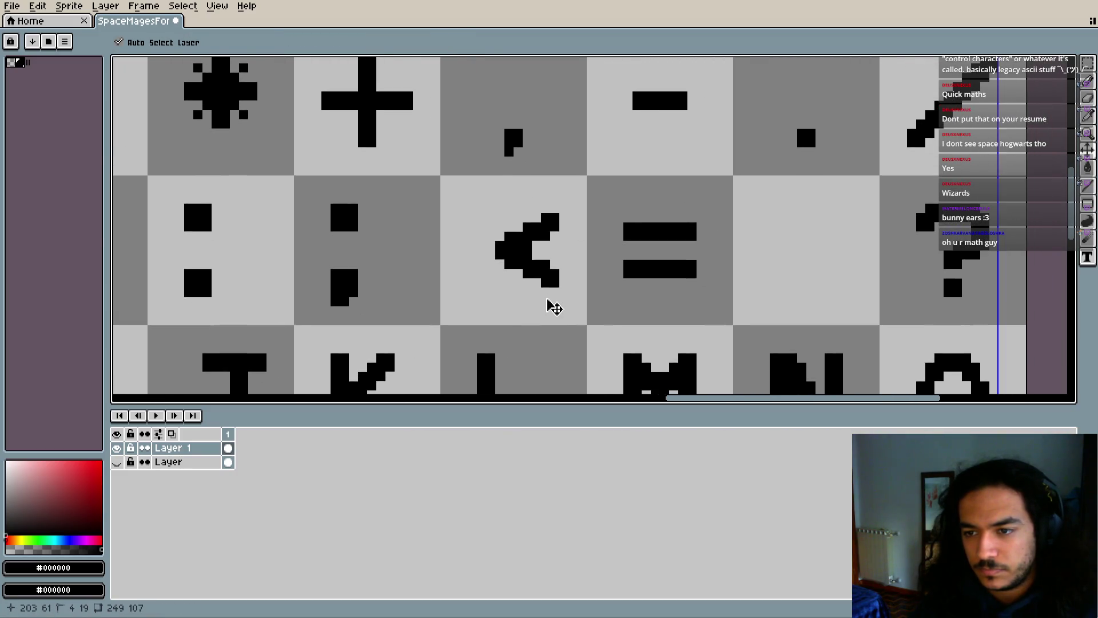
scroll(549, 303, up, 1)
key(b)
click(471, 230)
key(ctrl+z)
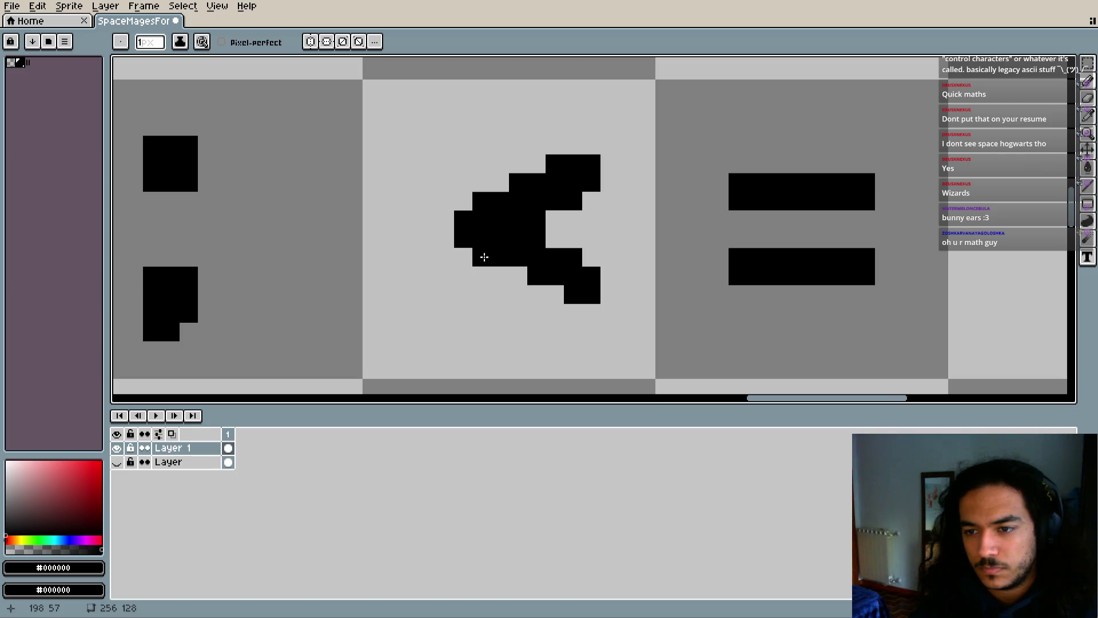
scroll(558, 285, down, 3)
Refine the < by adding pixels at its bottom and top and erasing a stray pixel
key(v)
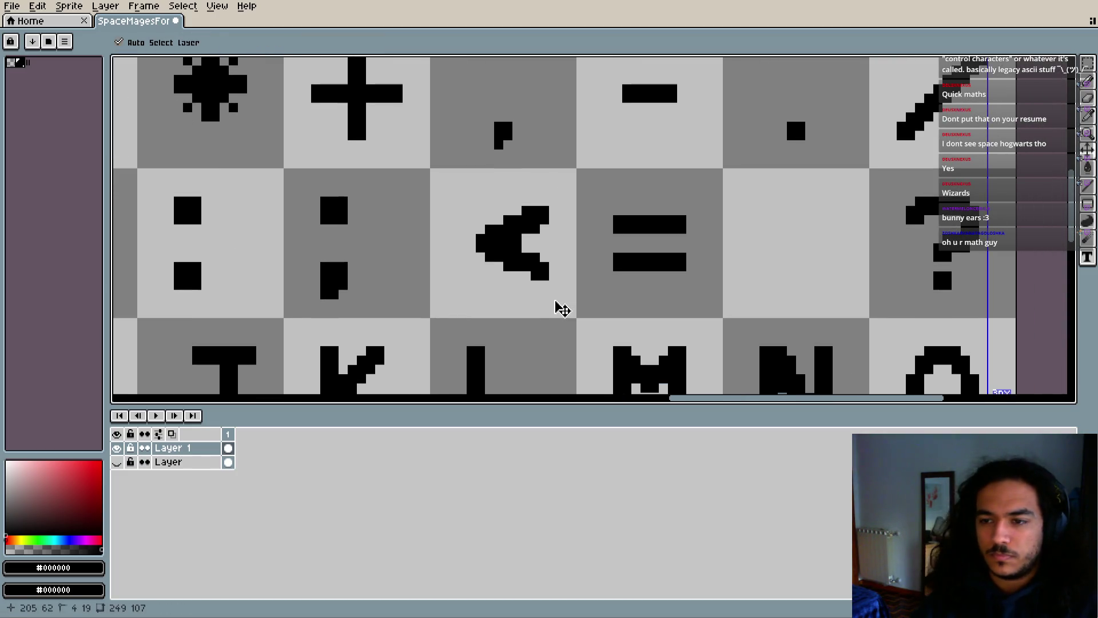
key(b)
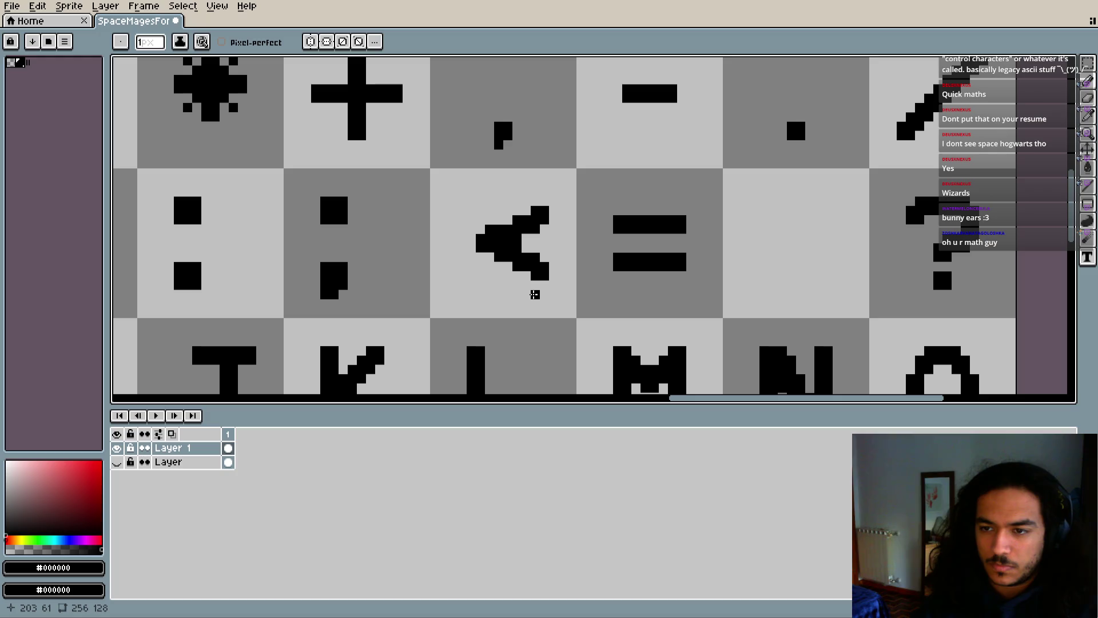
scroll(516, 283, up, 3)
drag(566, 273, 566, 289)
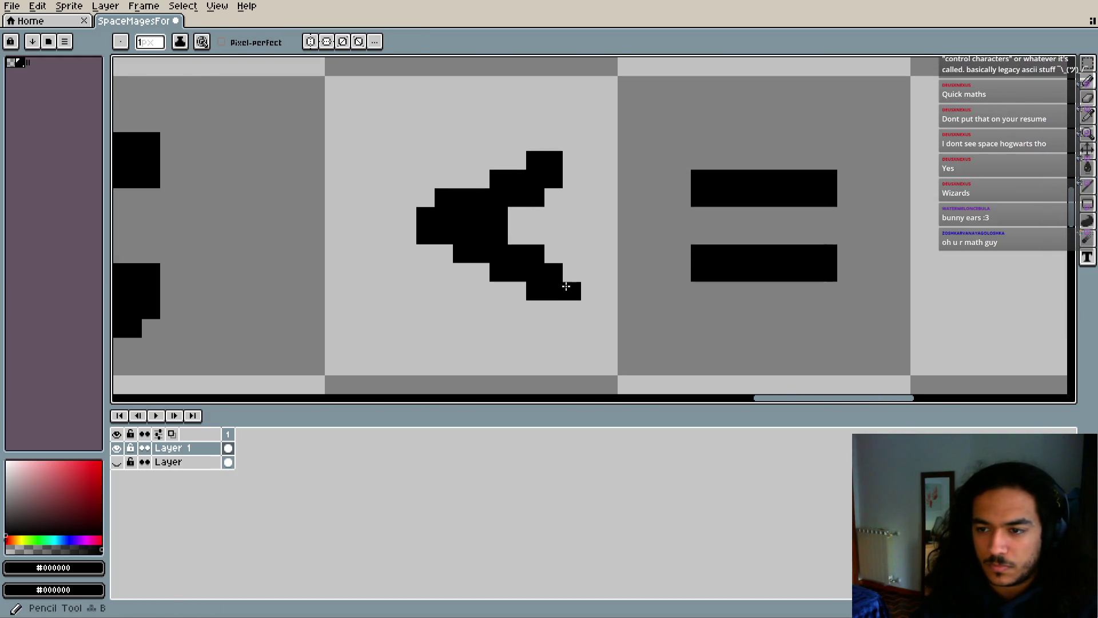
click(572, 160)
click(590, 215)
key(ctrl+z)
key(e)
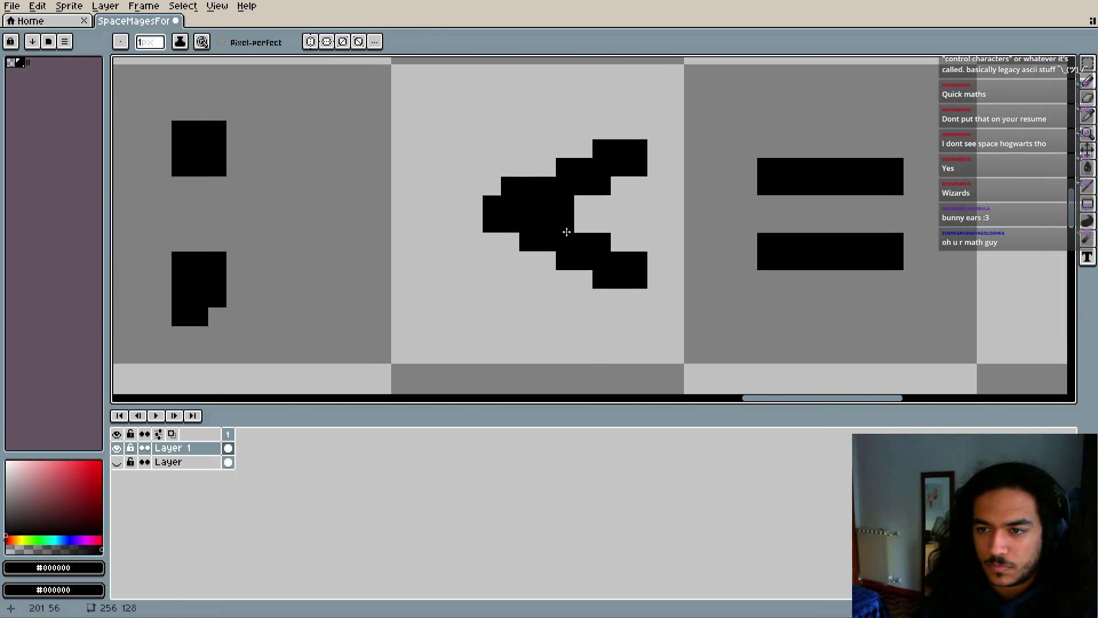
click(505, 185)
Select the < glyph and shift it one pixel left within its cell
click(1087, 63)
drag(447, 121, 663, 306)
mouse_move(601, 245)
mouse_down()
mouse_move(551, 247)
mouse_move(564, 244)
mouse_up()
click(728, 215)
Magic Wand the <'s tile and flip-drag it into a mirrored > after =
scroll(657, 237, right, 2)
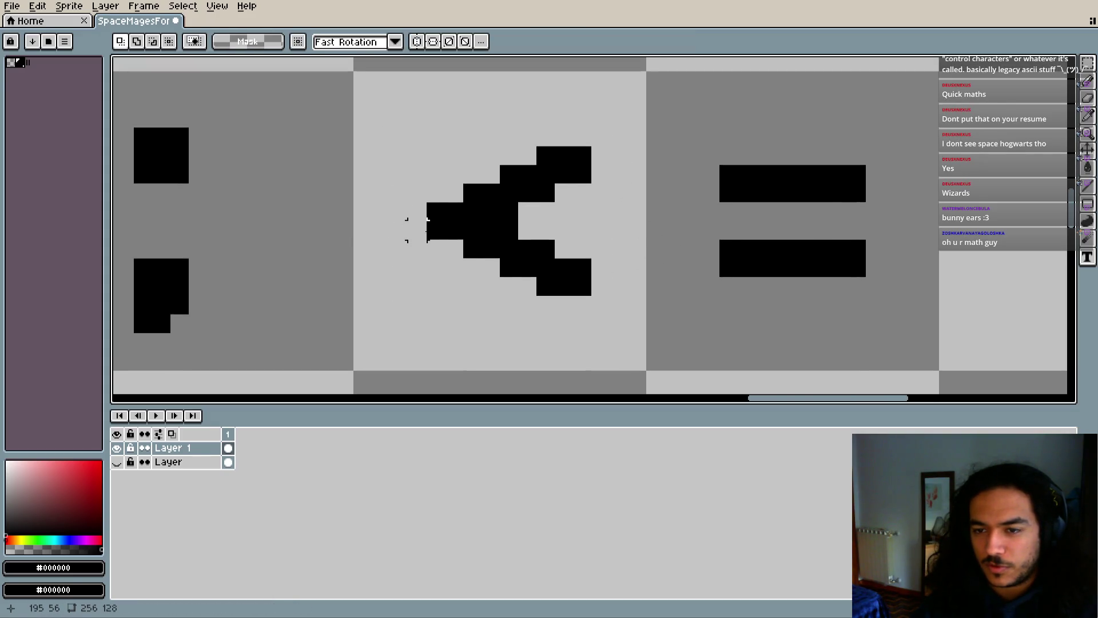
click(367, 79)
mouse_move(350, 222)
mouse_down()
mouse_move(949, 269)
mouse_move(931, 262)
mouse_move(895, 289)
mouse_move(624, 275)
mouse_move(496, 298)
mouse_move(633, 287)
mouse_up()
key(Return)
scroll(417, 208, down, 8)
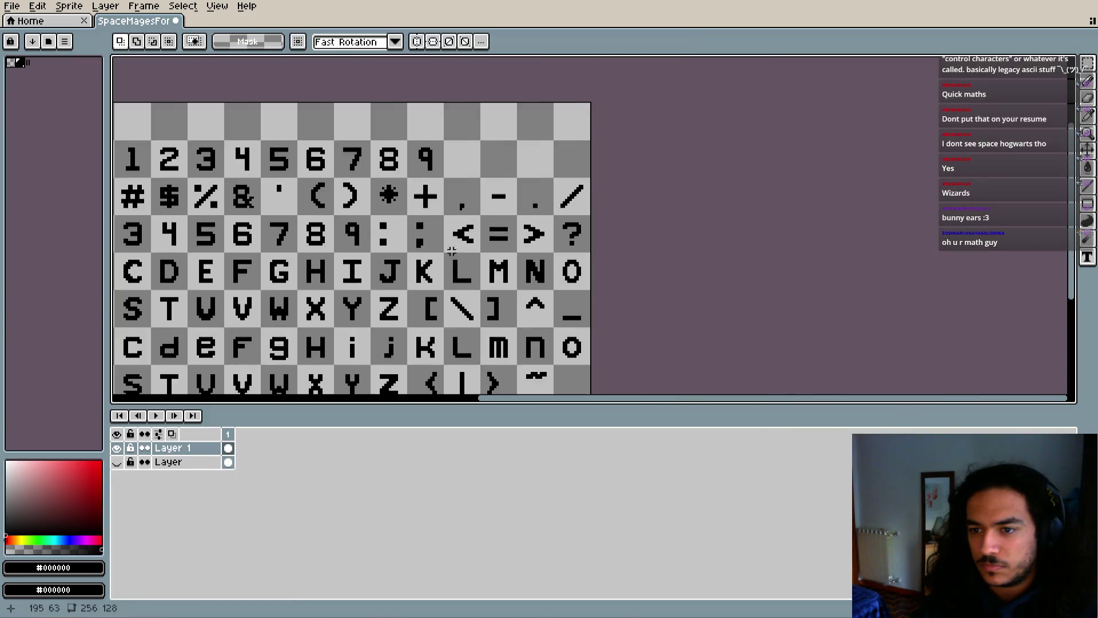
drag(610, 246, 633, 234)
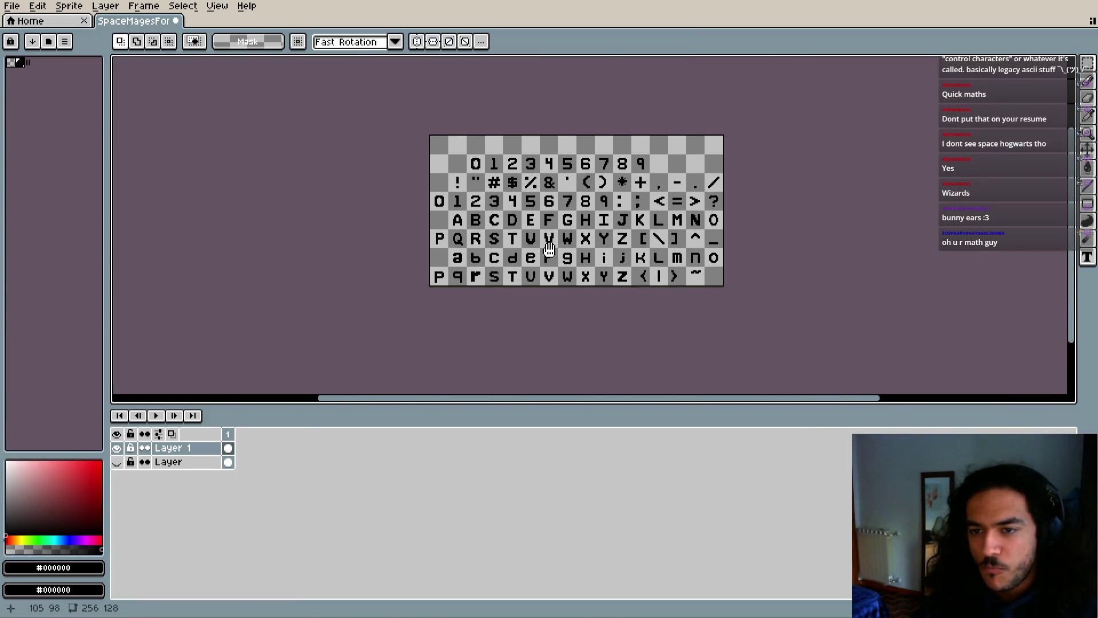
mouse_move(465, 257)
mouse_down()
mouse_move(487, 245)
mouse_move(579, 282)
mouse_up()
scroll(473, 242, up, 4)
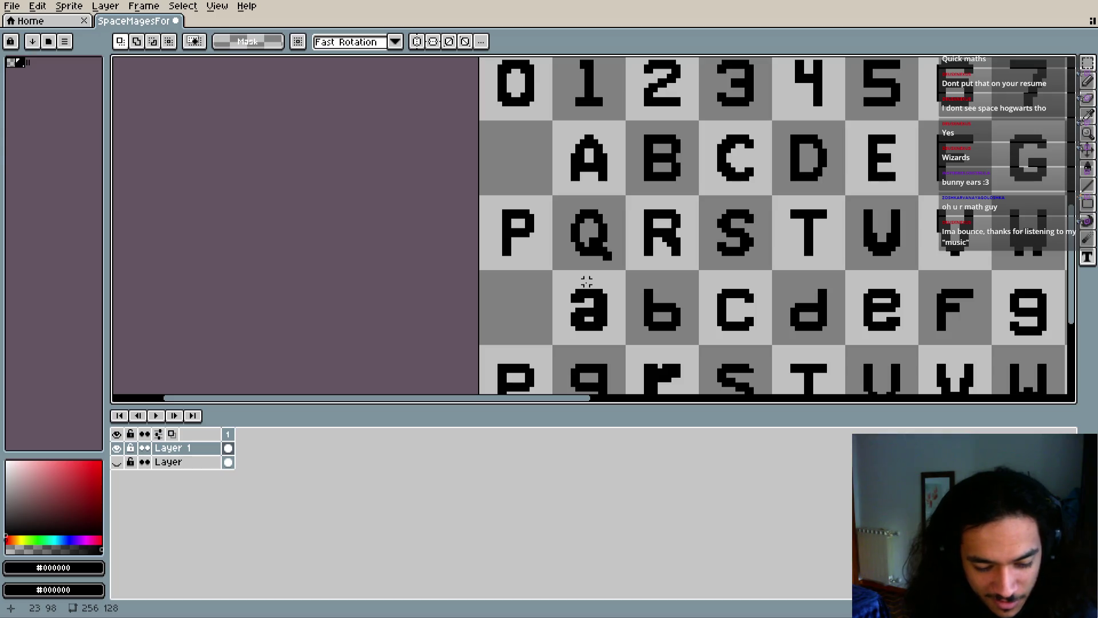
scroll(587, 281, up, 1)
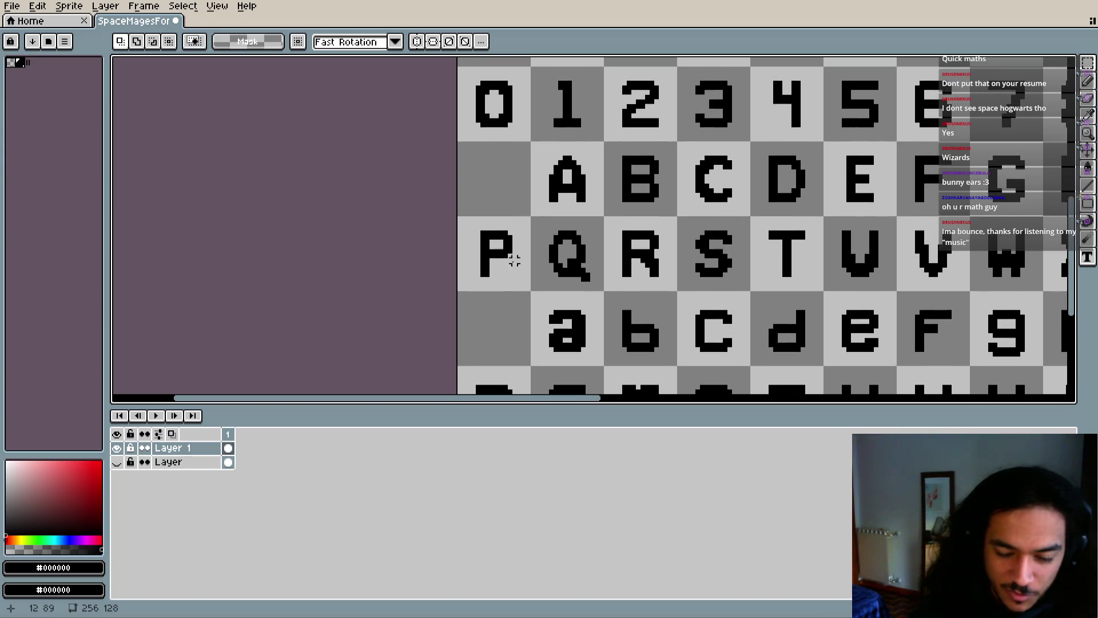
scroll(510, 275, up, 1)
key(i)
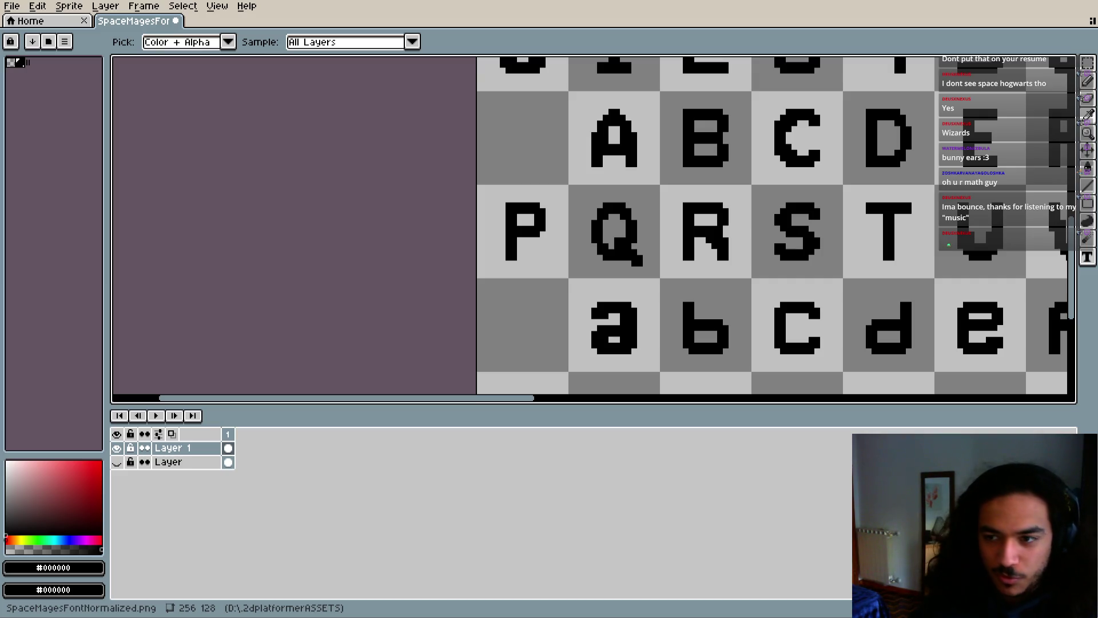
drag(543, 193, 532, 196)
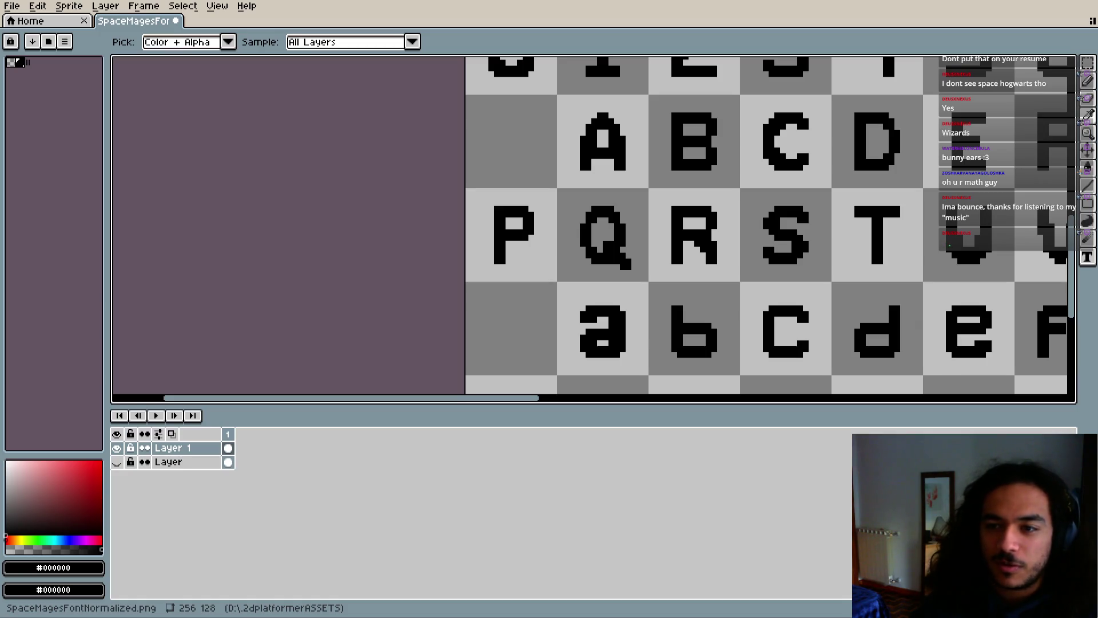
drag(508, 172, 570, 196)
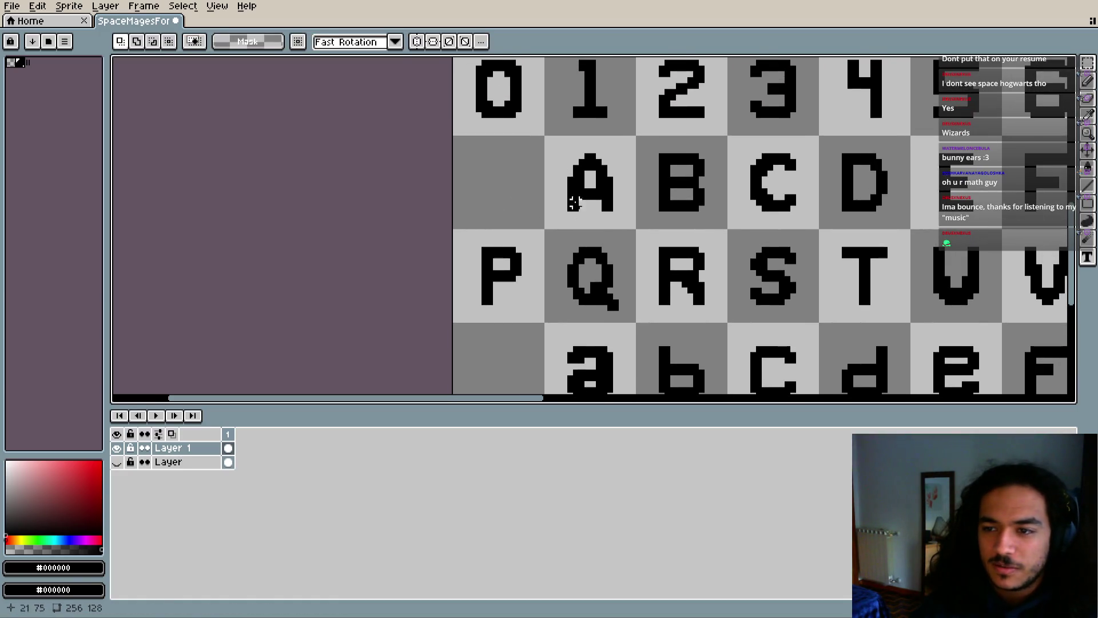
scroll(534, 189, up, 3)
scroll(475, 201, up, 1)
scroll(466, 271, down, 2)
key(i)
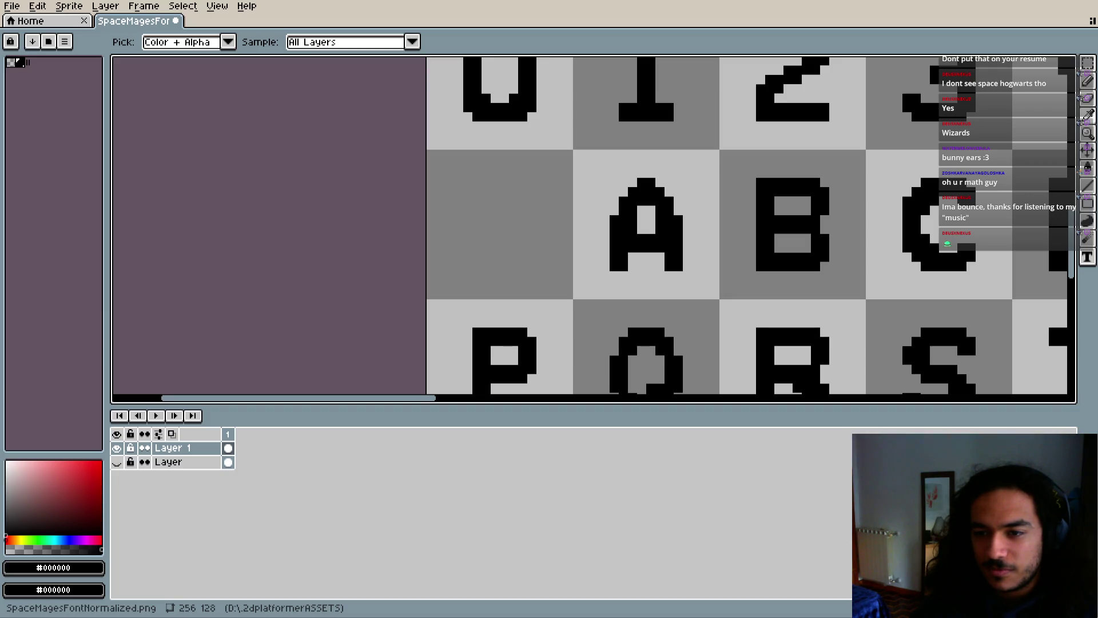
key(b)
drag(510, 223, 509, 250)
scroll(558, 201, up, 2)
mouse_move(558, 201)
mouse_down()
mouse_move(482, 311)
mouse_move(553, 241)
mouse_up()
key(minus)
click(470, 220)
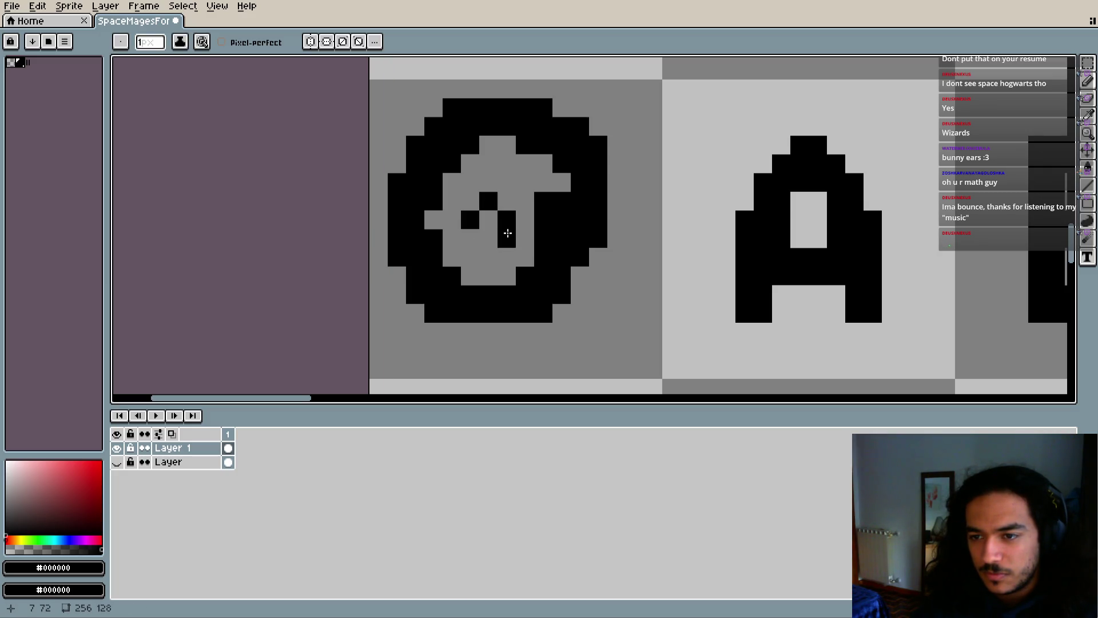
mouse_move(480, 227)
mouse_down()
mouse_move(487, 240)
mouse_move(469, 263)
mouse_move(506, 263)
mouse_up()
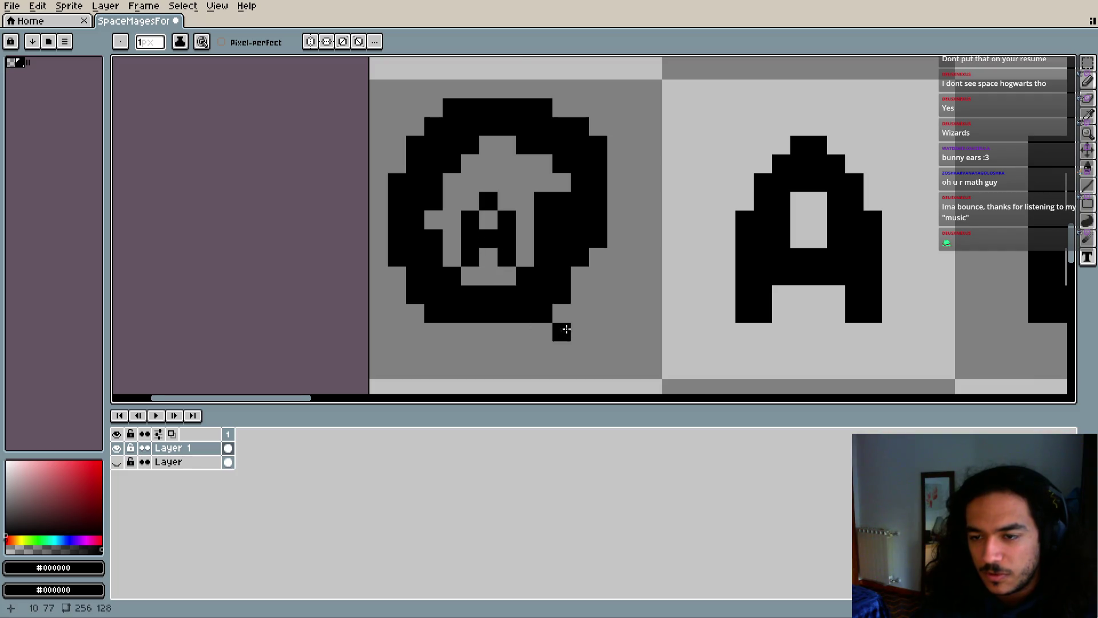
scroll(589, 300, down, 3)
scroll(589, 301, down, 2)
scroll(587, 292, up, 3)
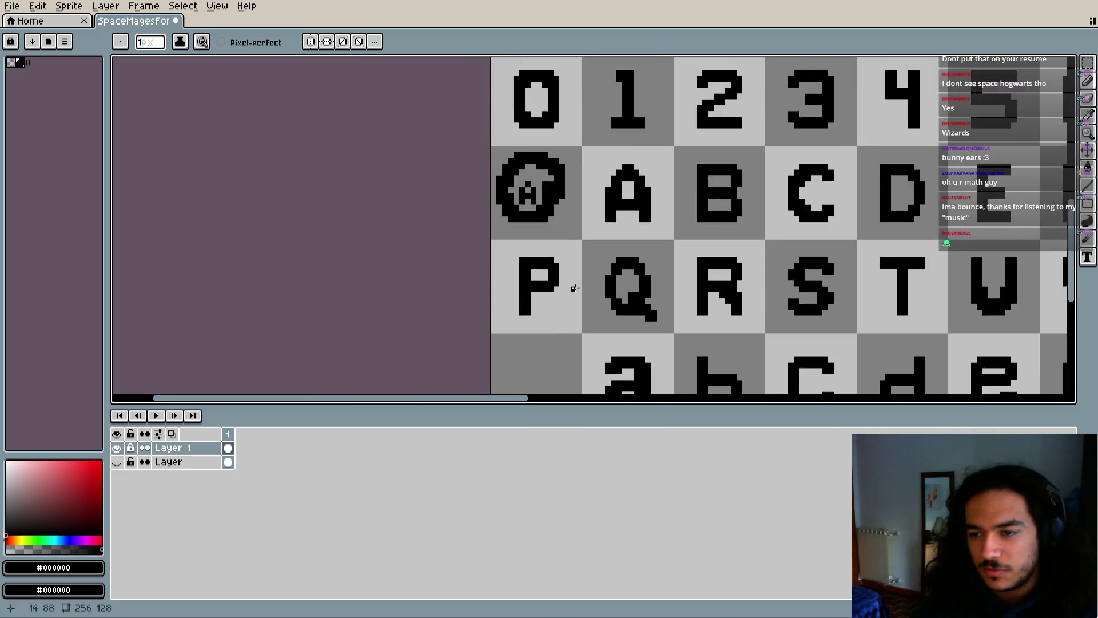
key(e)
scroll(569, 294, up, 3)
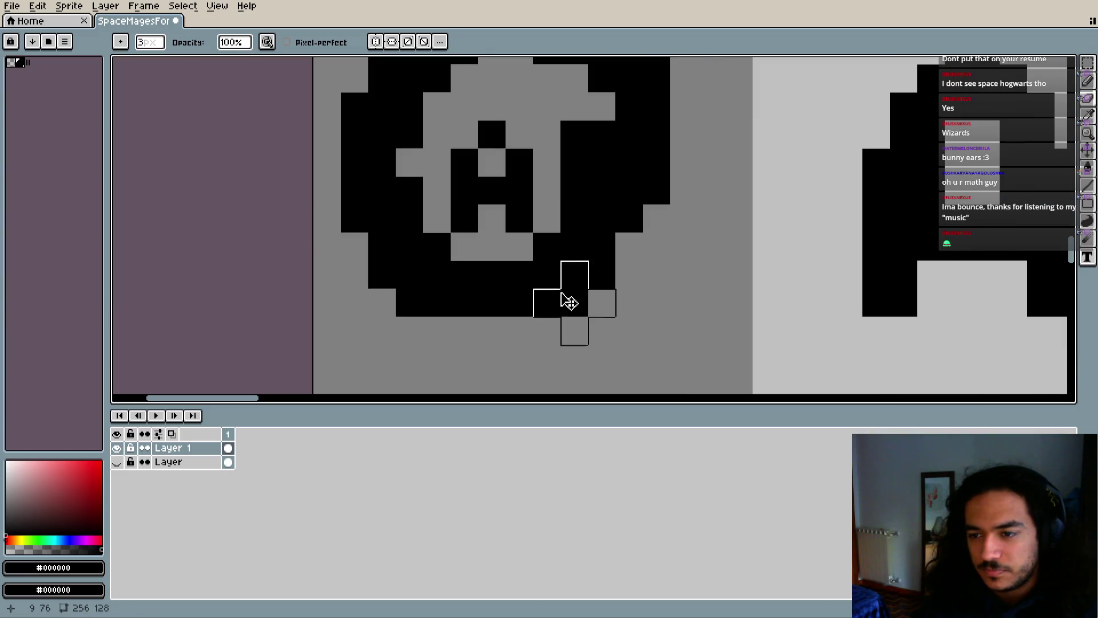
scroll(564, 307, down, 1)
scroll(548, 309, down, 1)
mouse_move(552, 309)
mouse_down()
mouse_move(564, 314)
mouse_move(551, 258)
mouse_move(577, 246)
mouse_up()
key(b)
key(plus)
scroll(532, 275, up, 2)
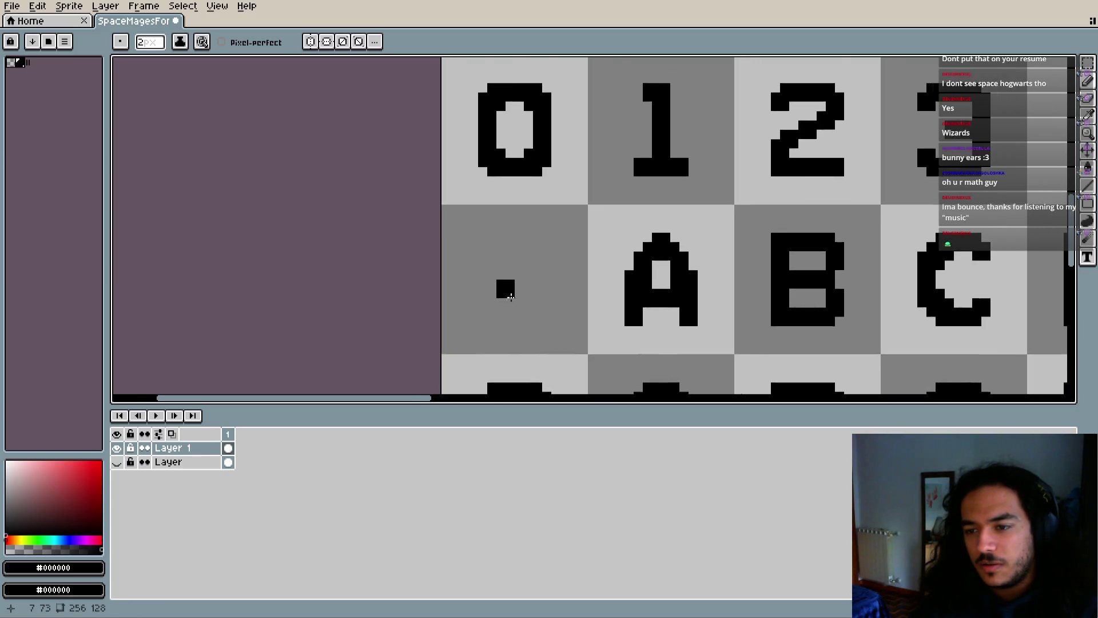
click(535, 270)
scroll(535, 274, down, 1)
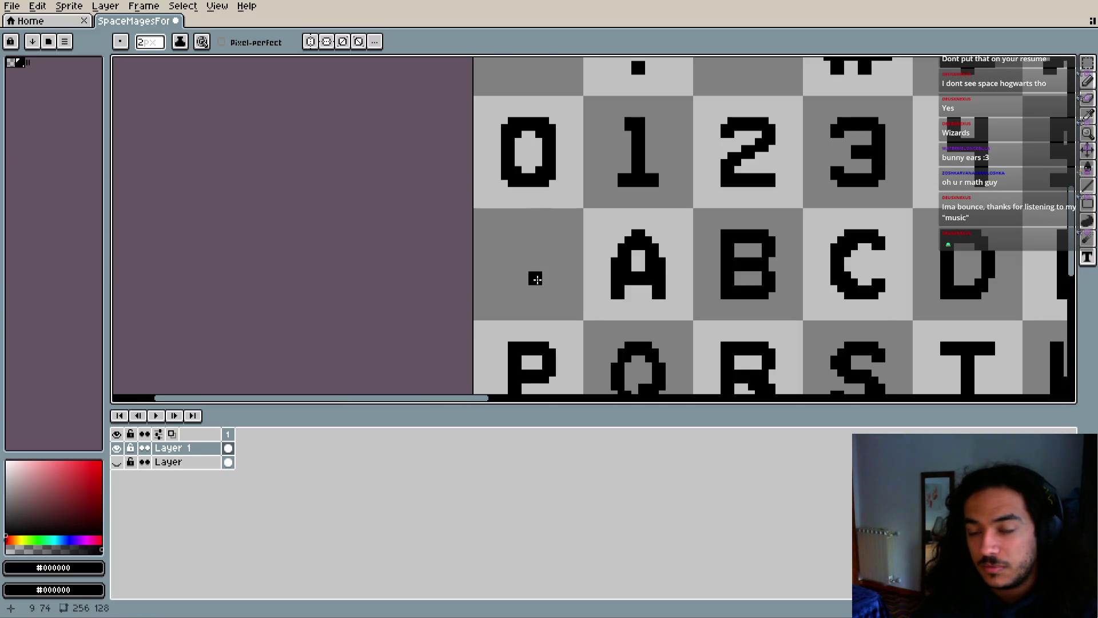
scroll(537, 279, up, 1)
key(ctrl+z)
key(i)
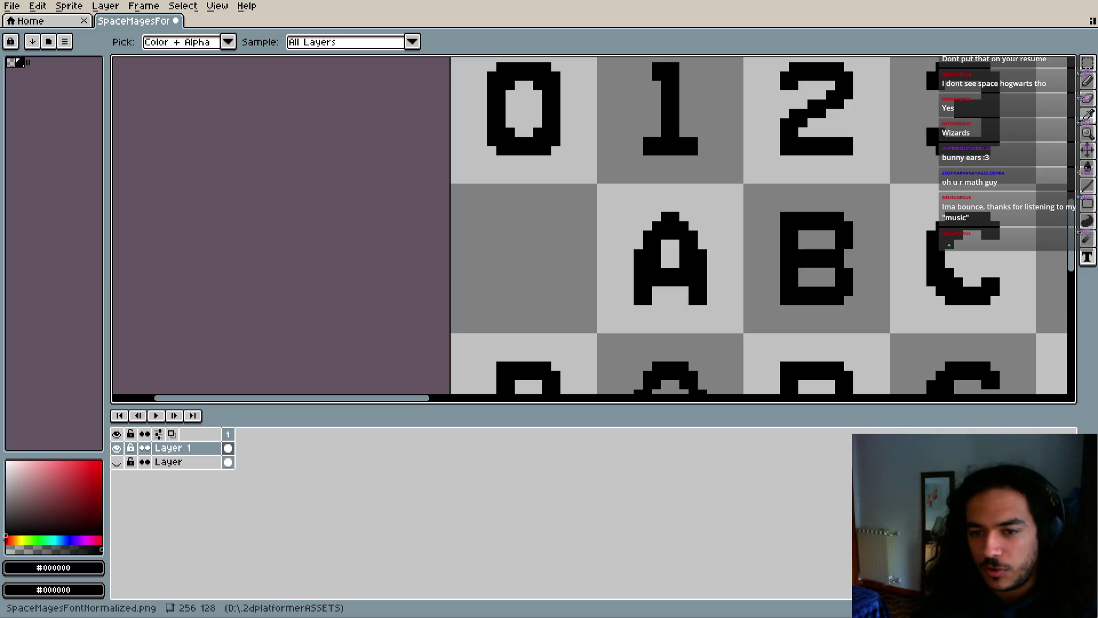
key(b)
click(117, 462)
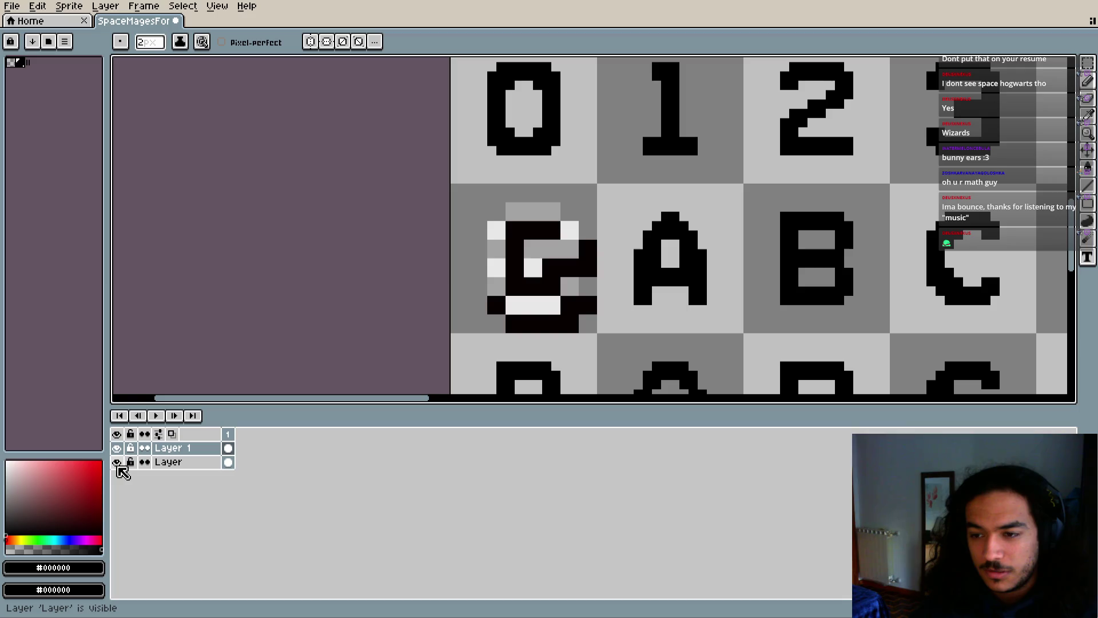
Hide the reference 'Layer' and undo the trial spiral strokes in the @ cell
click(117, 463)
mouse_move(524, 268)
mouse_down()
mouse_move(469, 280)
mouse_move(563, 303)
mouse_move(544, 205)
mouse_move(493, 237)
mouse_move(531, 319)
mouse_move(580, 283)
mouse_up()
key(ctrl+z)
scroll(588, 338, right, 1)
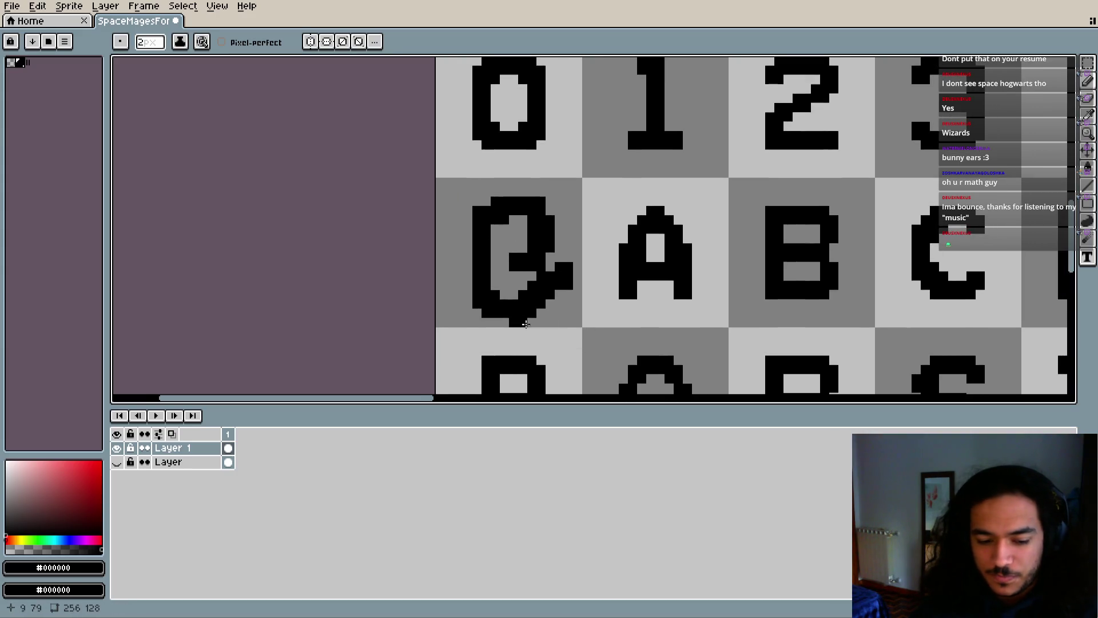
scroll(480, 309, down, 2)
key(ctrl+z)
scroll(522, 245, up, 3)
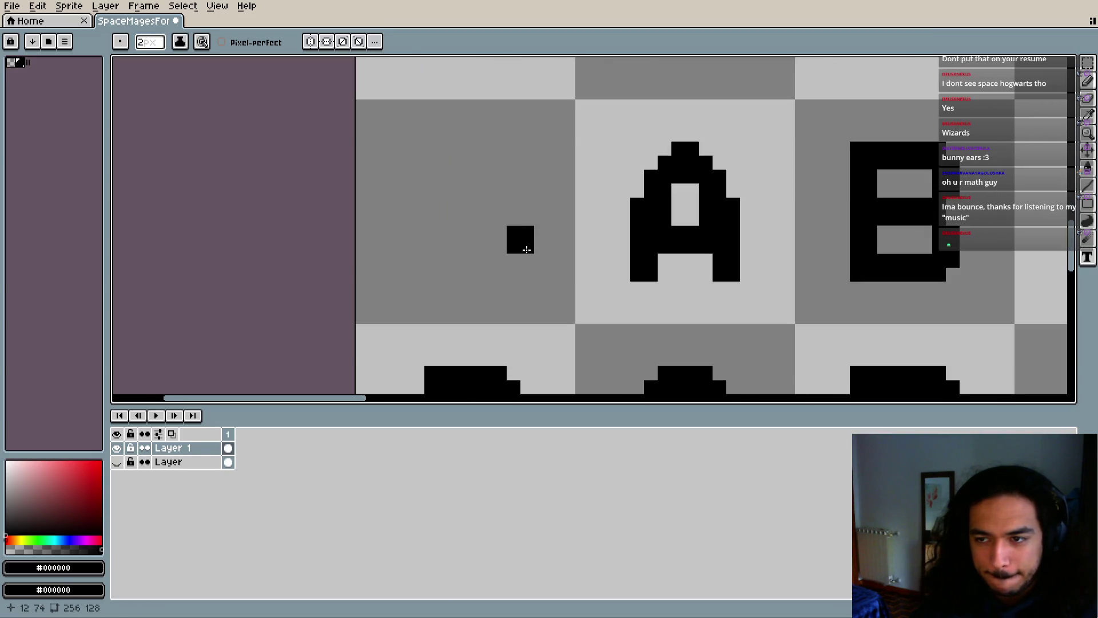
scroll(512, 248, down, 1)
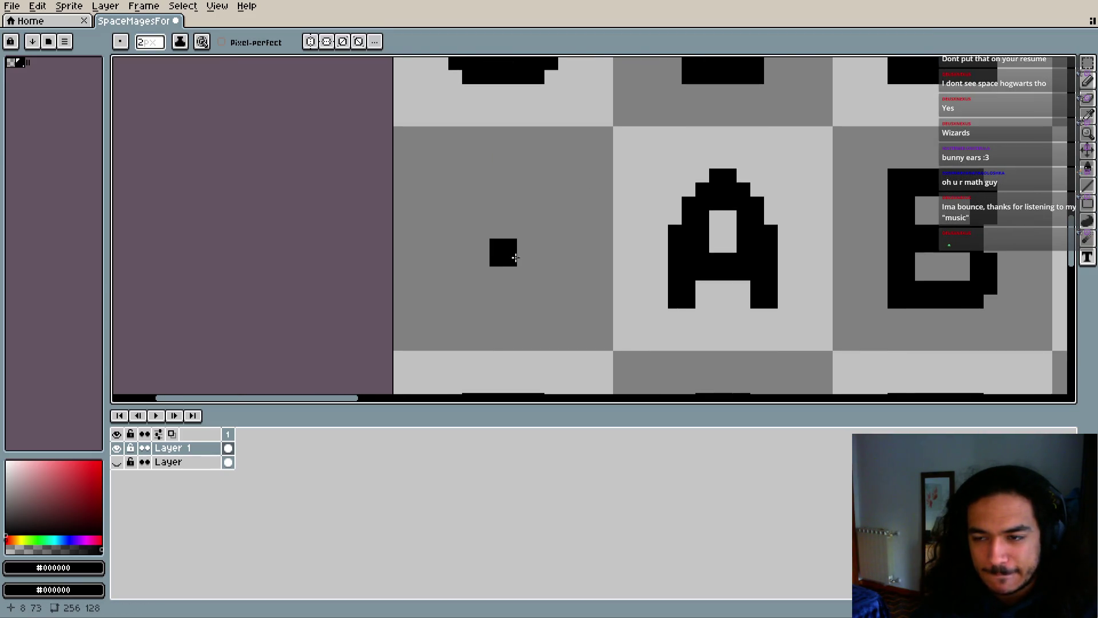
Sample black and place the first pixel in the cell left of A
key(i)
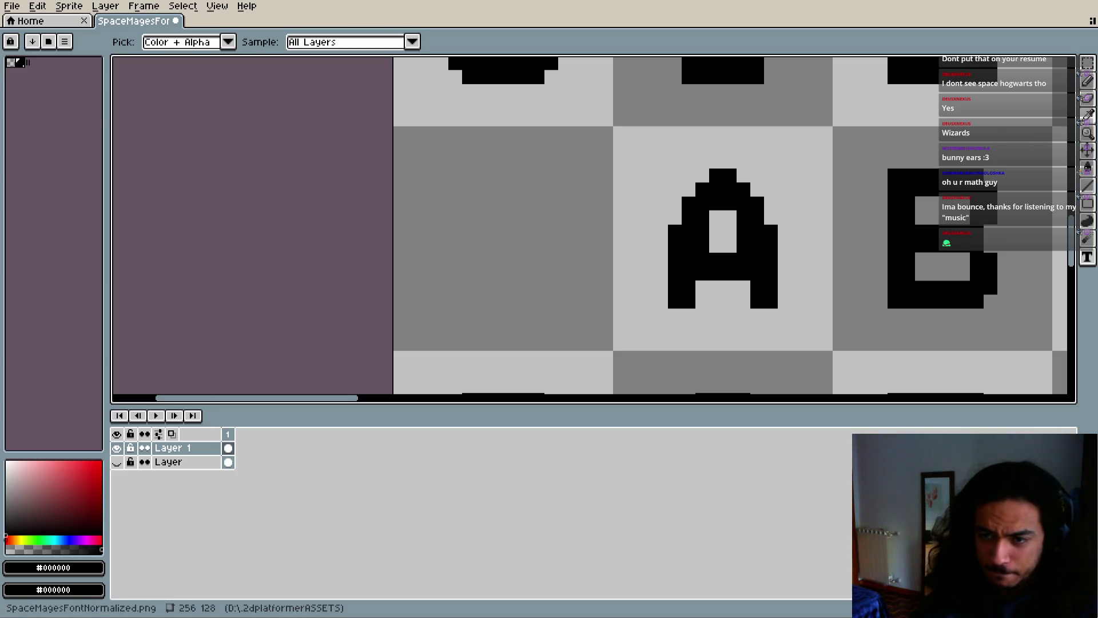
key(b)
scroll(569, 296, down, 2)
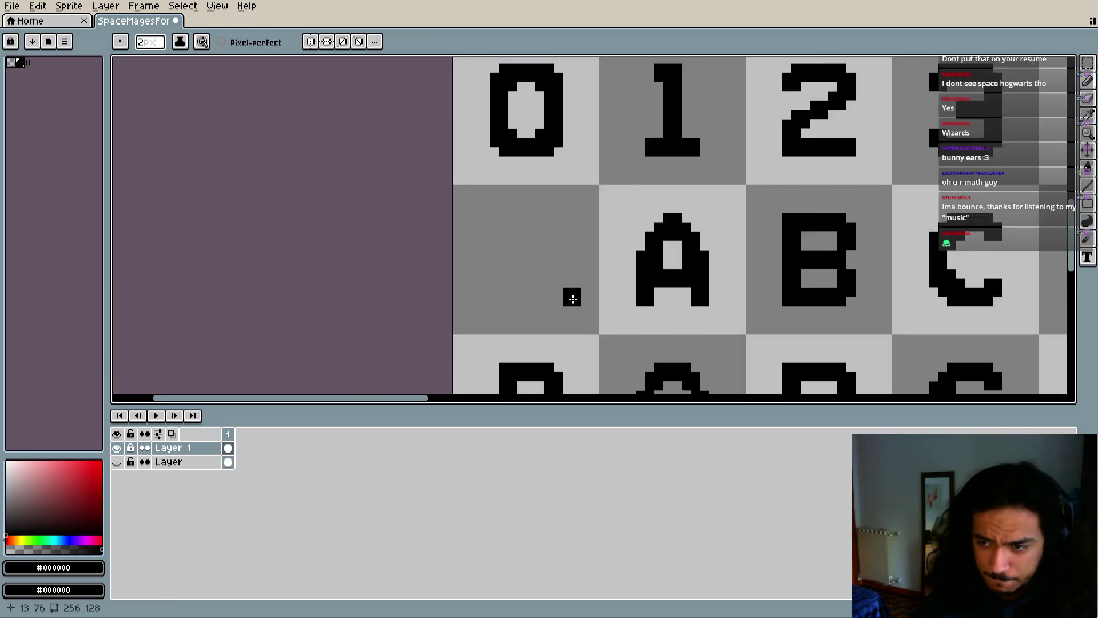
drag(608, 331, 550, 216)
key(i)
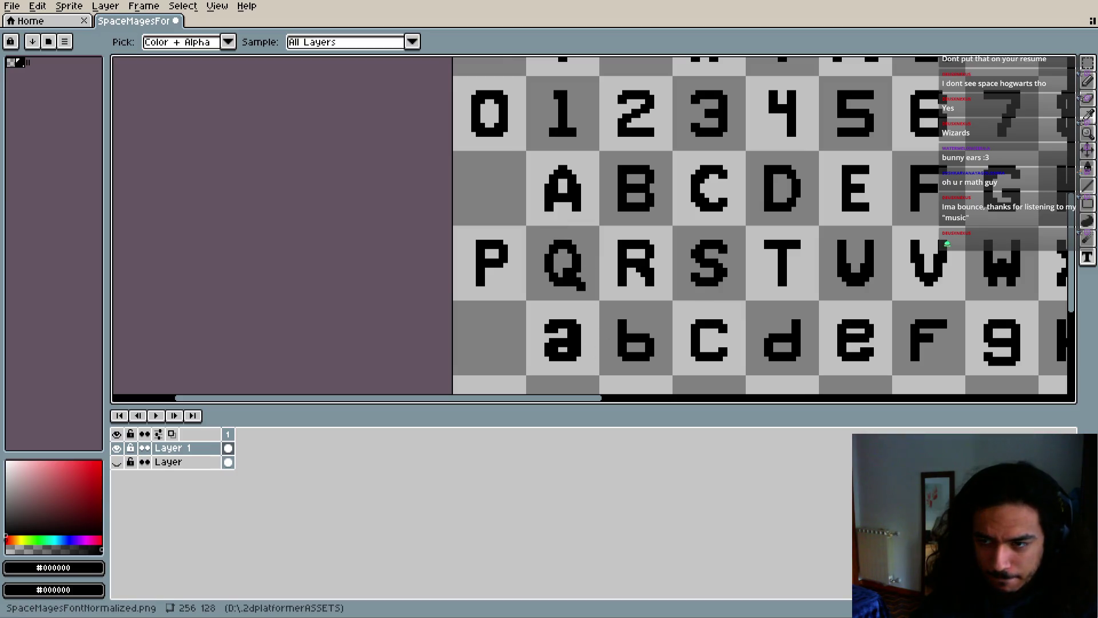
key(b)
click(520, 228)
scroll(518, 229, up, 4)
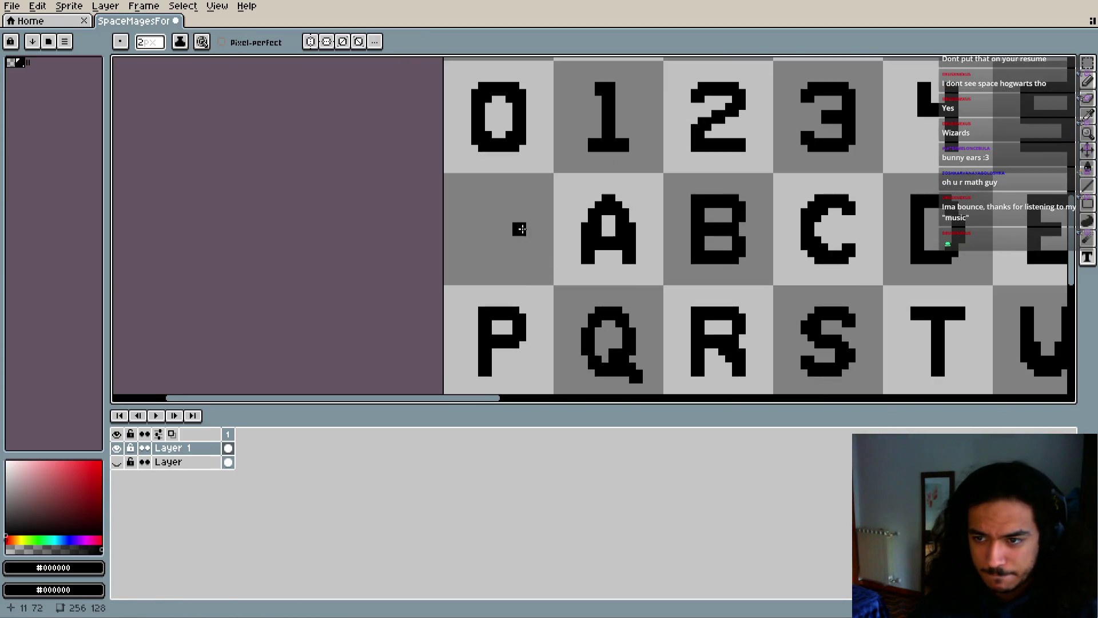
scroll(536, 234, down, 1)
Draw the @'s 7-shaped inner hook, fill beneath it, and erase its top row
mouse_move(517, 277)
mouse_down()
mouse_move(498, 199)
mouse_move(478, 203)
mouse_up()
key(ctrl+z)
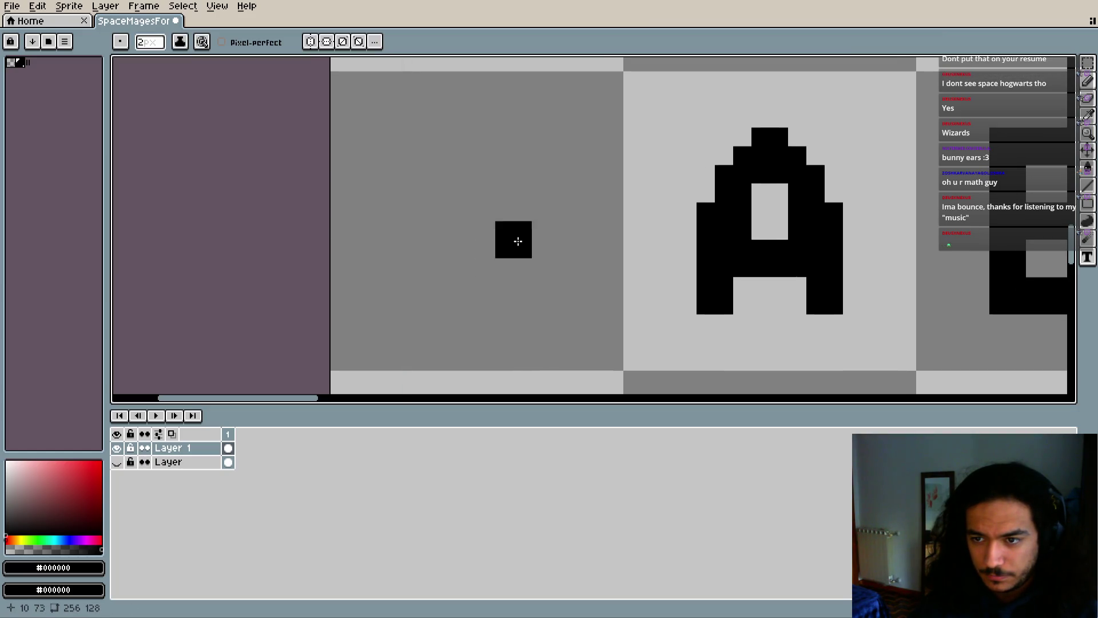
drag(516, 291, 465, 200)
mouse_move(486, 246)
mouse_down()
mouse_move(486, 258)
mouse_move(444, 274)
mouse_move(485, 286)
mouse_move(457, 232)
mouse_move(449, 283)
mouse_move(428, 256)
mouse_up()
key(e)
mouse_move(487, 212)
mouse_down()
mouse_move(486, 174)
mouse_move(522, 173)
mouse_move(559, 230)
mouse_move(474, 205)
mouse_move(451, 209)
mouse_move(449, 231)
mouse_up()
key(i)
key(b)
key(e)
scroll(438, 301, down, 1)
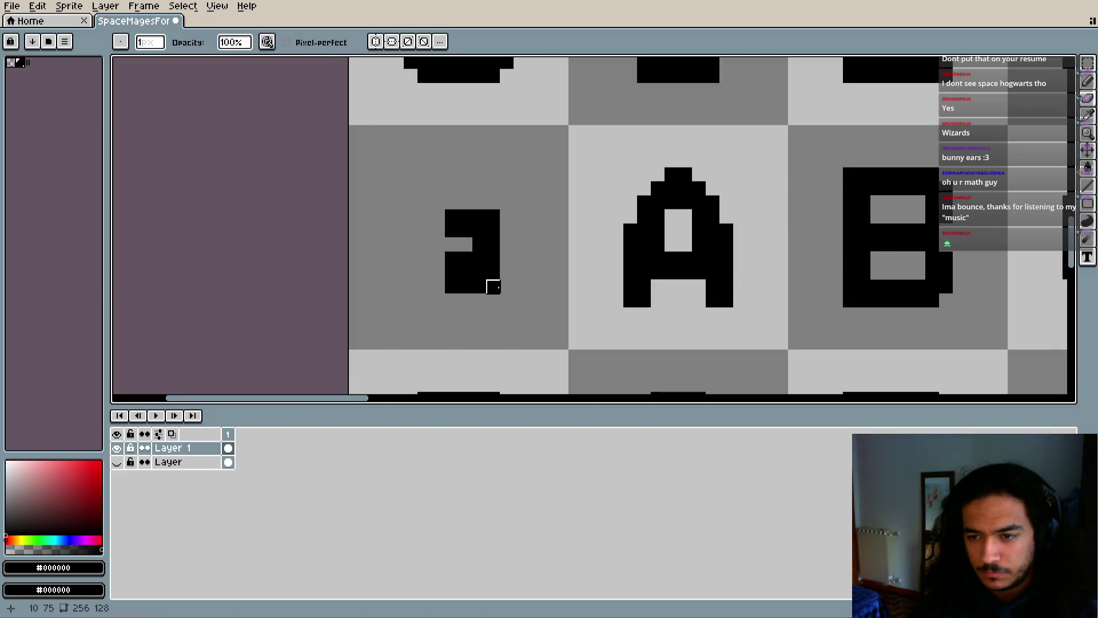
Add a pixel at the glyph's bottom-right, discarding trial loop and left-side strokes
key(i)
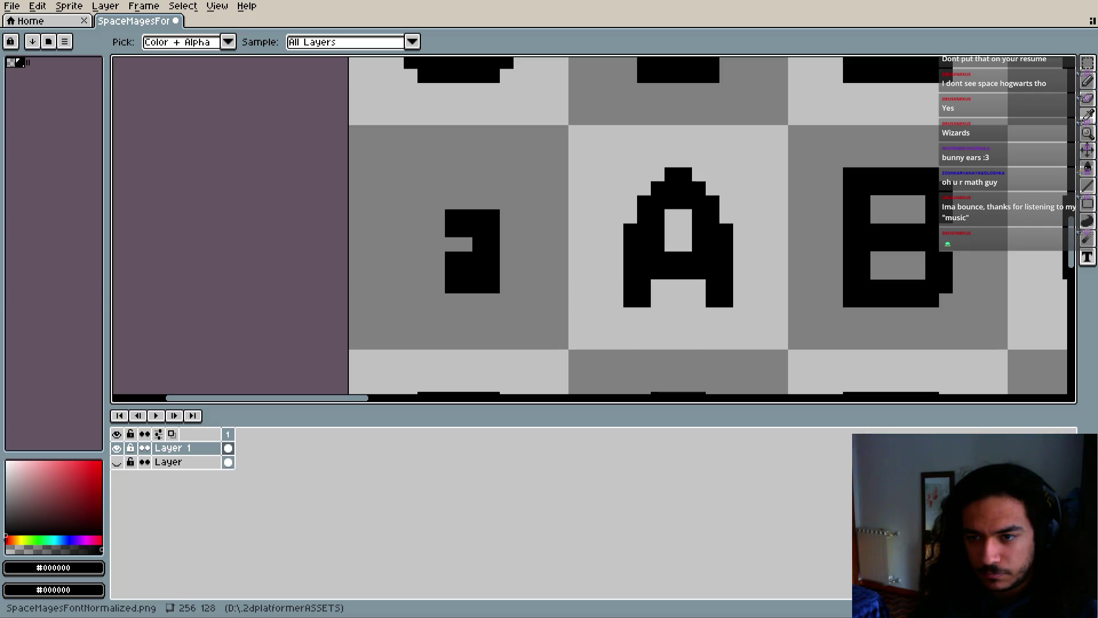
key(b)
click(503, 287)
mouse_move(503, 288)
mouse_down()
mouse_move(543, 220)
mouse_move(377, 197)
mouse_move(521, 294)
mouse_move(517, 189)
mouse_up()
key(ctrl+z)
key(b)
click(502, 287)
mouse_move(413, 178)
mouse_down()
mouse_move(405, 289)
mouse_move(424, 315)
mouse_up()
key(ctrl+z)
key(ctrl+z)
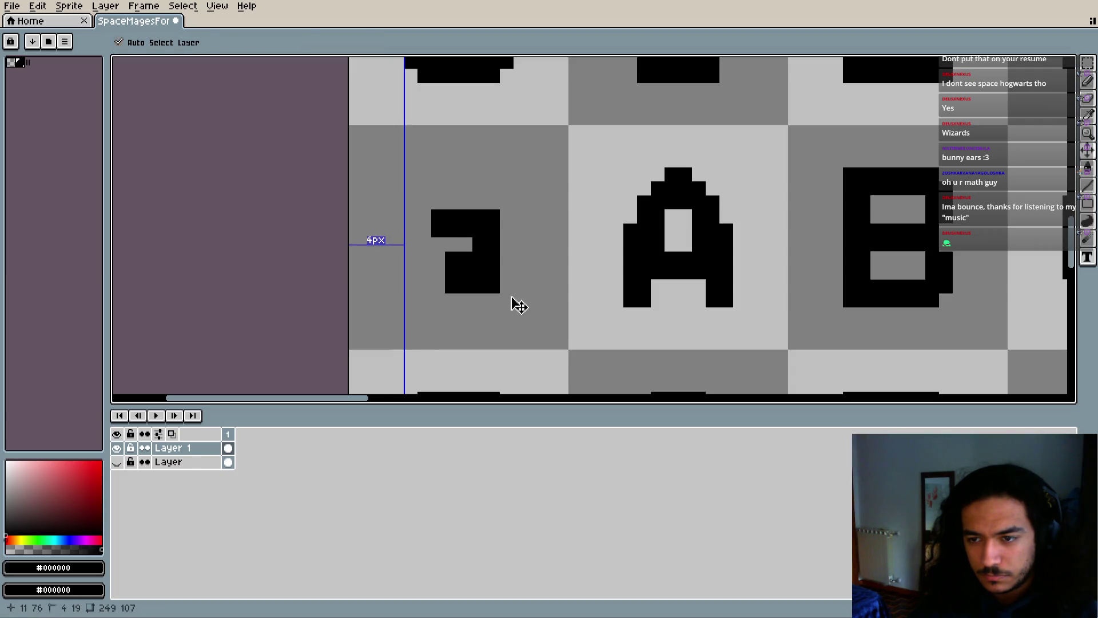
key(ctrl+z)
key(b)
Extend the glyph's bottom bar rightward with a 2px brush, trimming extra pixels
click(506, 285)
key(plus)
drag(507, 285, 551, 276)
key(ctrl+z)
key(ctrl+z)
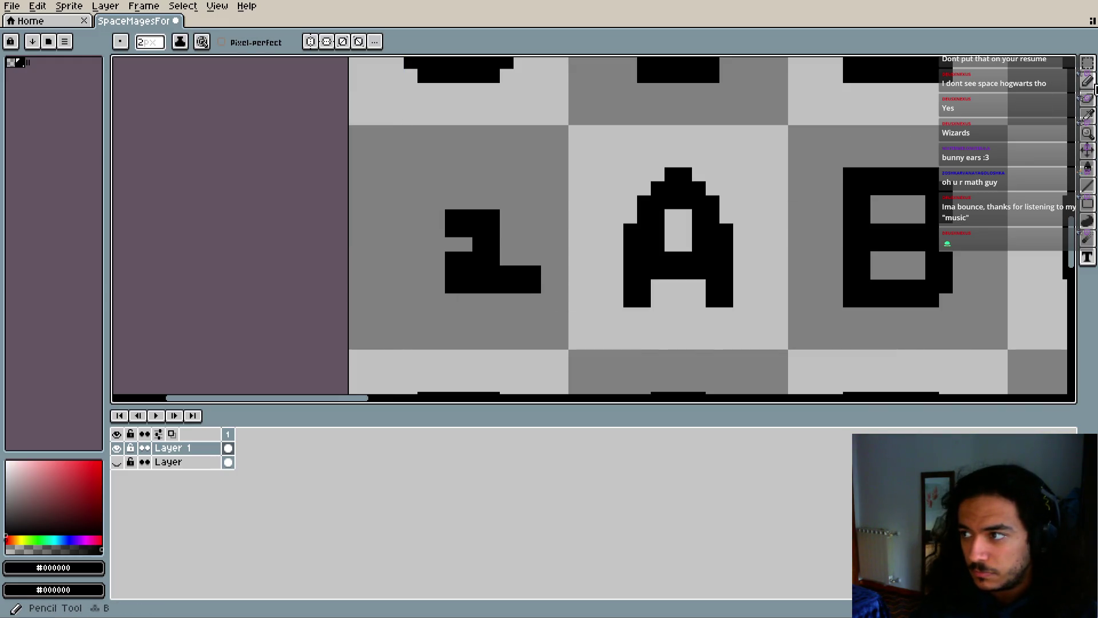
Select the glyph and shift it one pixel left
key(m)
drag(383, 173, 525, 297)
mouse_move(488, 246)
mouse_down()
mouse_move(465, 258)
mouse_move(478, 258)
mouse_up()
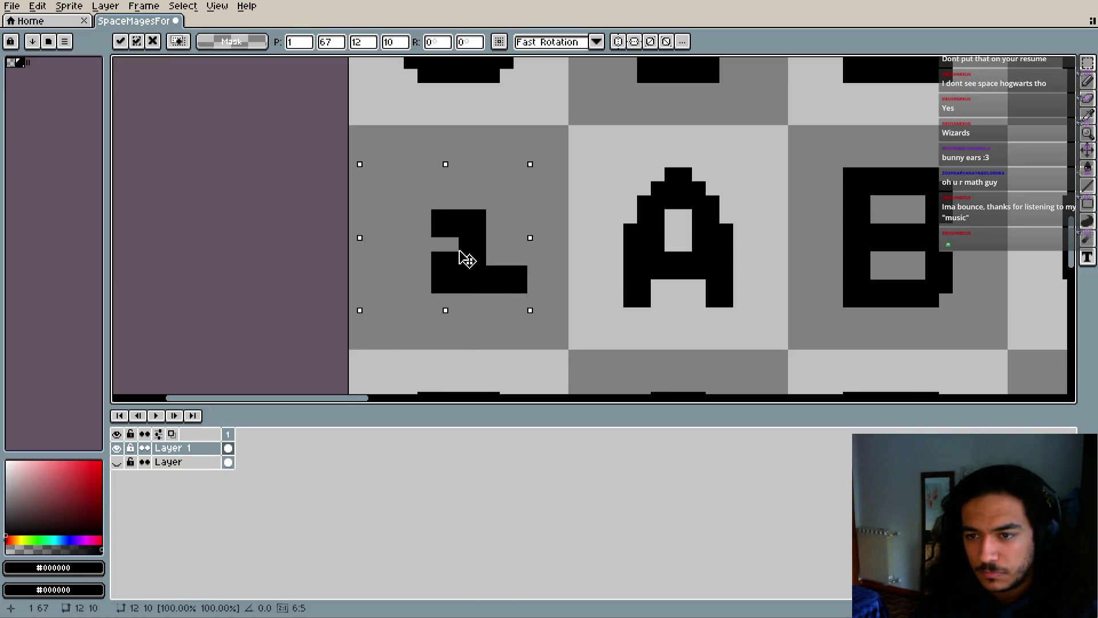
key(Return)
key(b)
Paint a 2x2 block beside the glyph and extend a J-shaped stroke upward
key(plus)
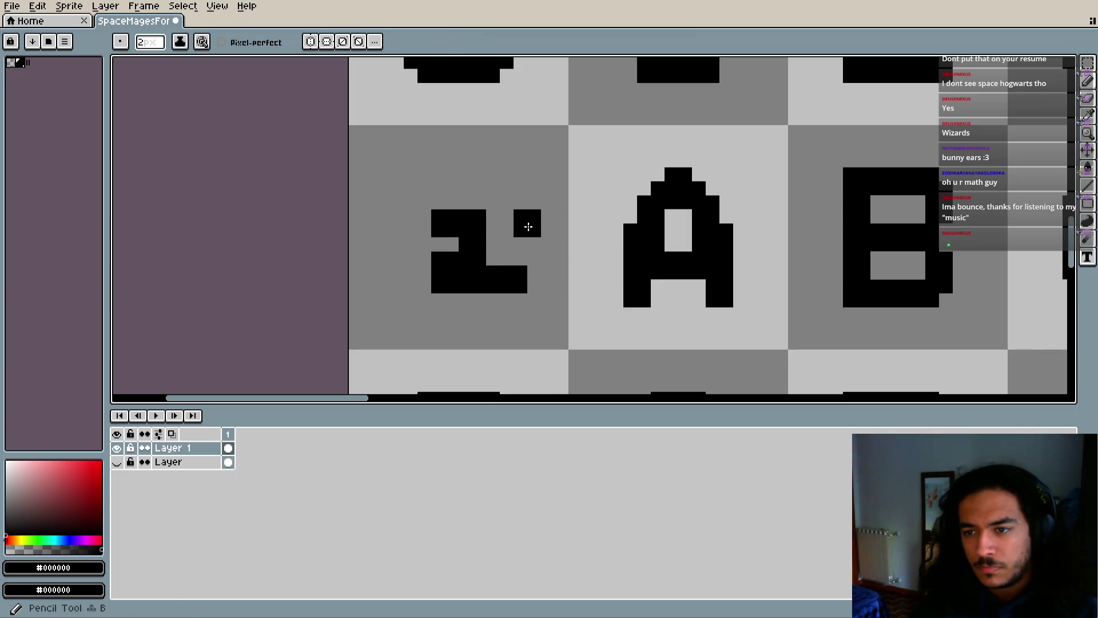
click(524, 227)
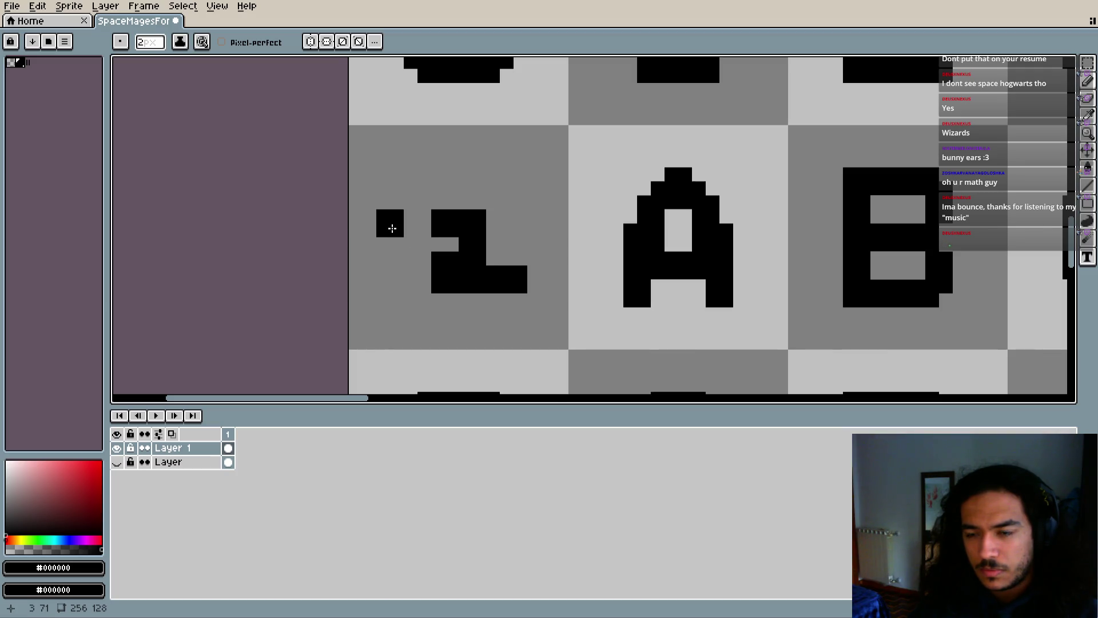
scroll(392, 228, up, 1)
mouse_move(515, 283)
mouse_down()
mouse_move(507, 196)
mouse_move(402, 204)
mouse_move(366, 193)
mouse_move(380, 194)
mouse_up()
Draw the spiral's left side downward and close its bottom edge
key(e)
key(b)
click(402, 214)
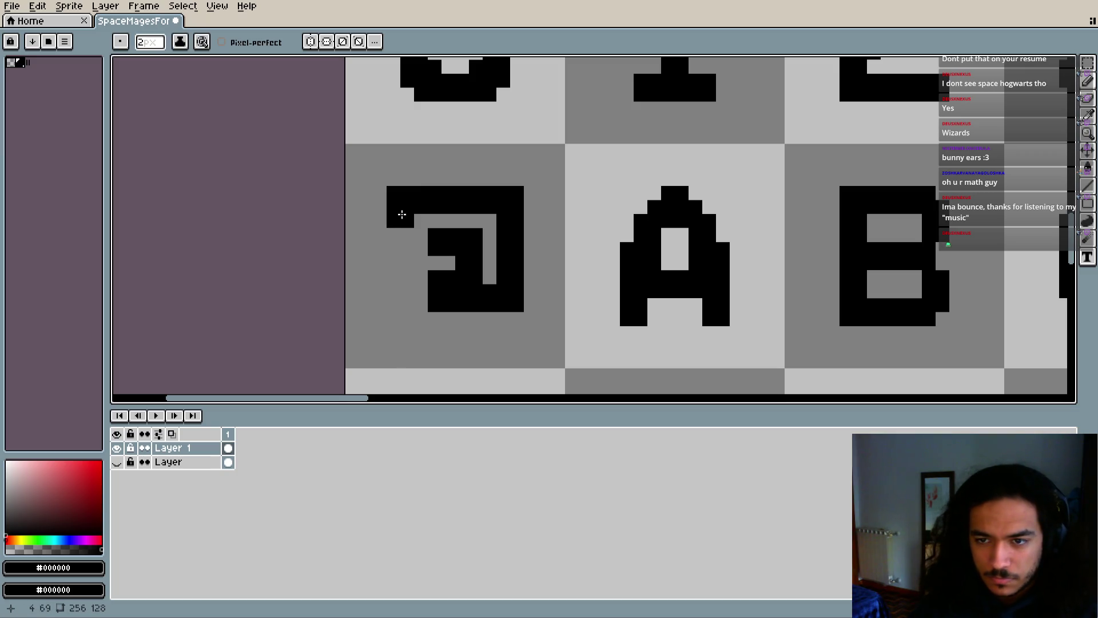
drag(403, 222, 406, 322)
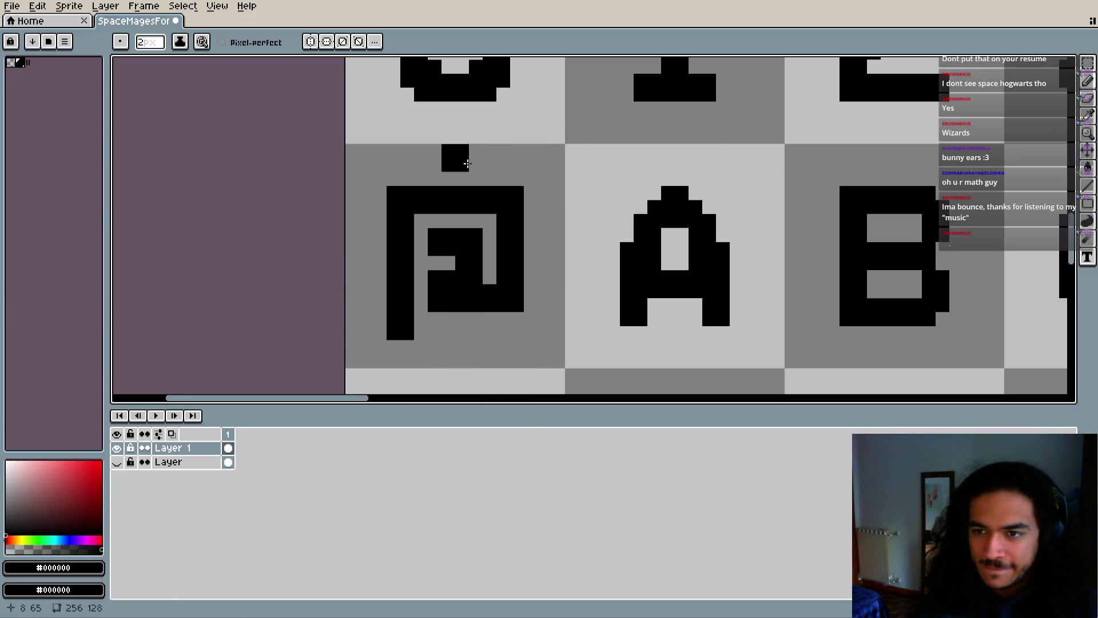
drag(407, 344, 502, 345)
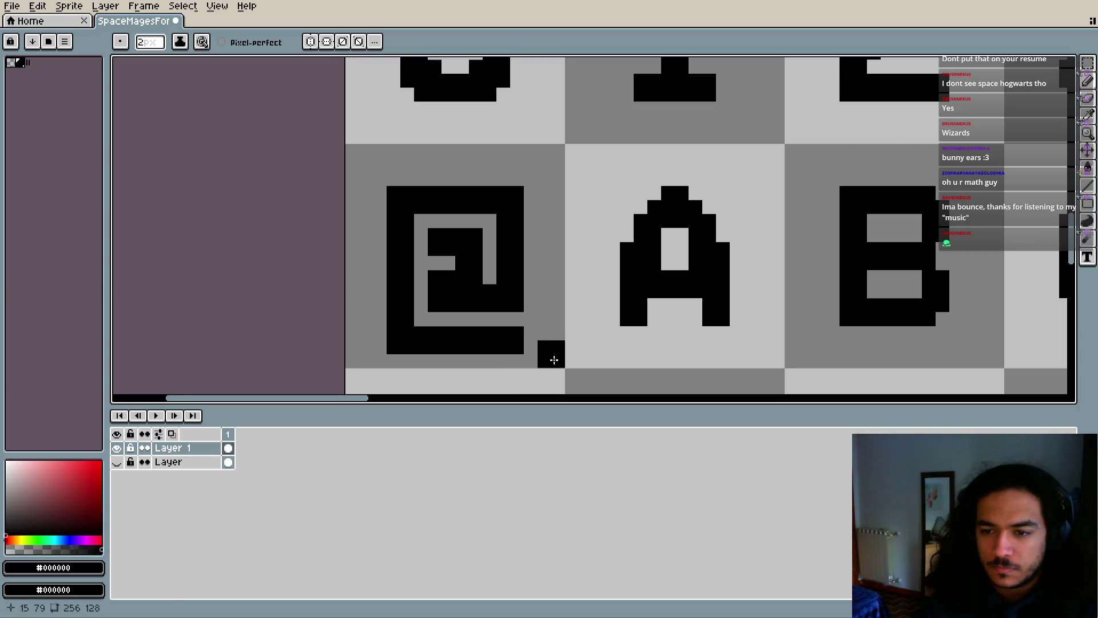
scroll(566, 285, down, 2)
Select the whole @ glyph and resize it to fit the cell
click(1088, 63)
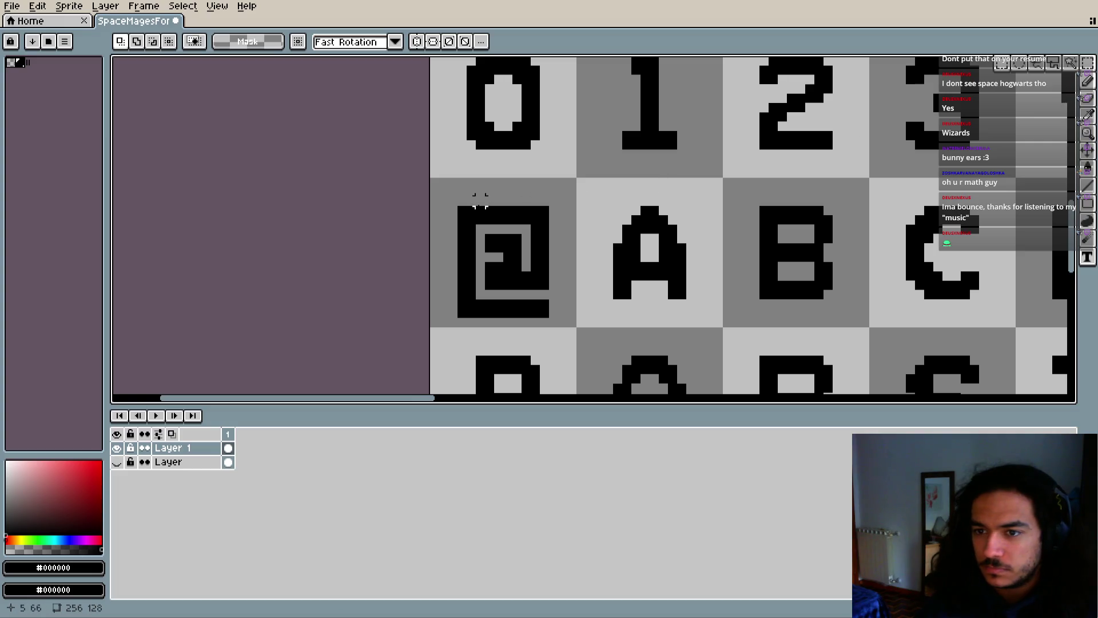
drag(461, 209, 553, 312)
drag(548, 318, 539, 294)
key(Return)
key(b)
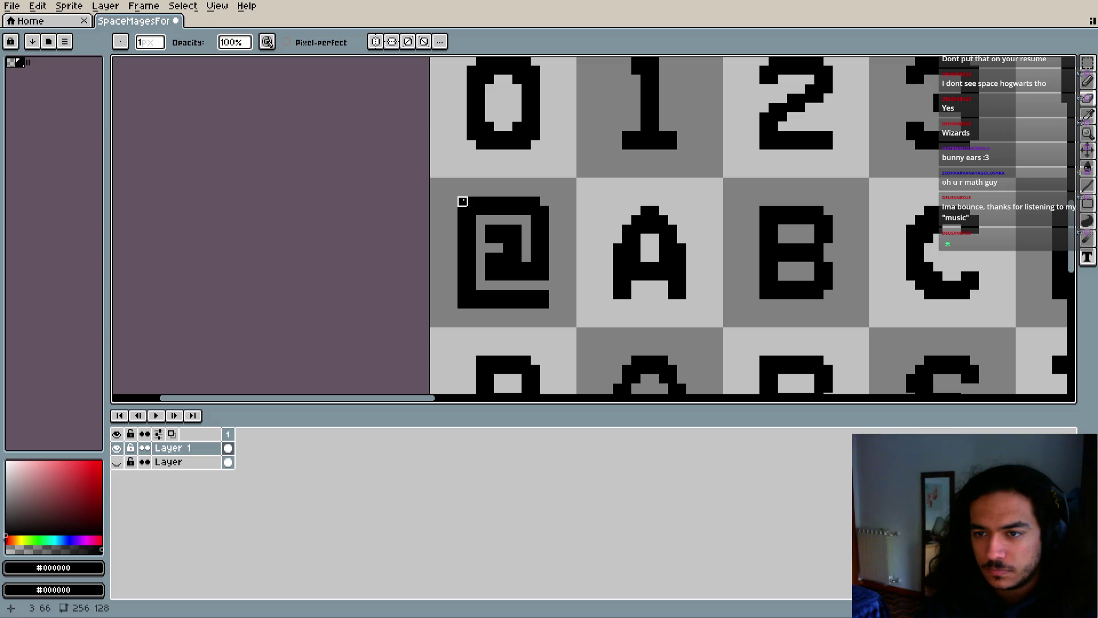
Move the lower part of the @ up one pixel and drop the selection
scroll(574, 294, up, 2)
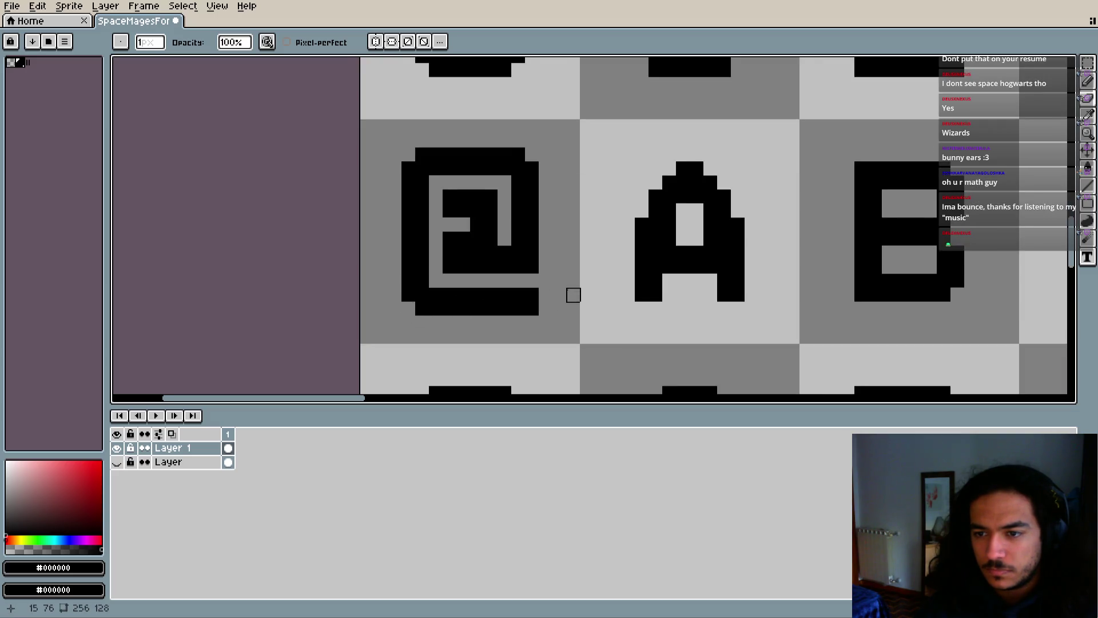
scroll(563, 296, up, 1)
scroll(565, 299, down, 3)
scroll(565, 299, down, 1)
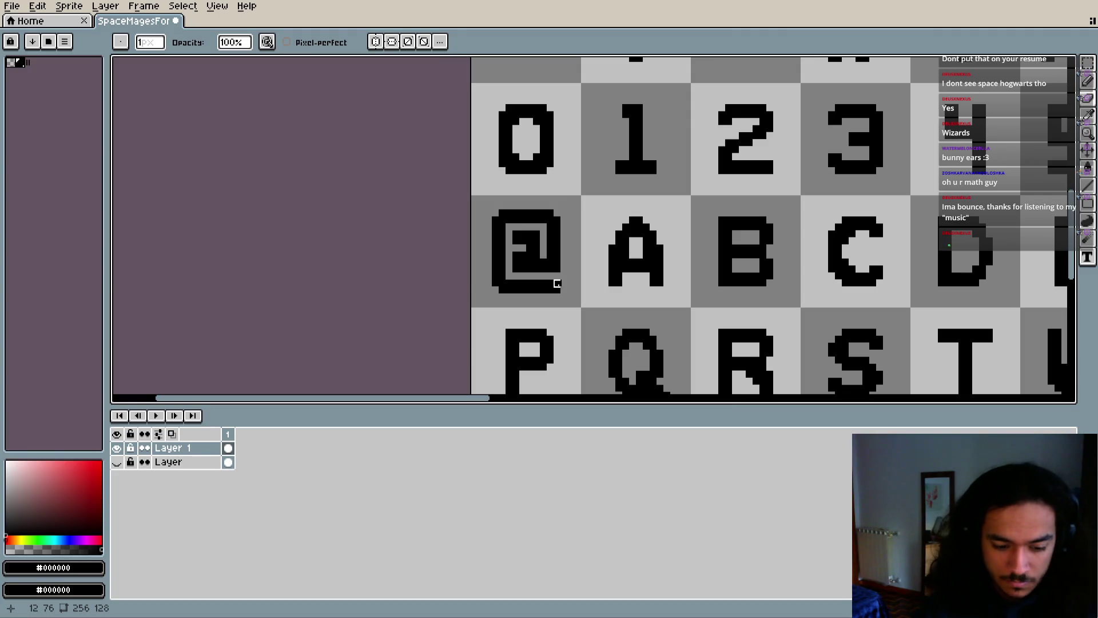
scroll(560, 282, up, 2)
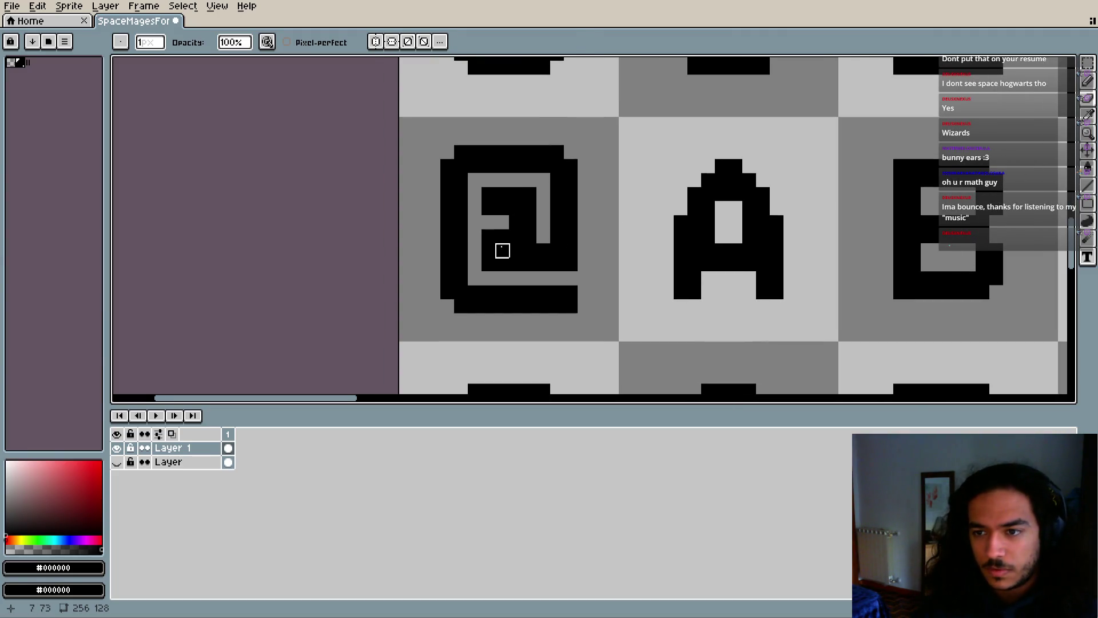
key(m)
mouse_move(437, 211)
mouse_down()
mouse_move(581, 315)
mouse_move(544, 286)
mouse_up()
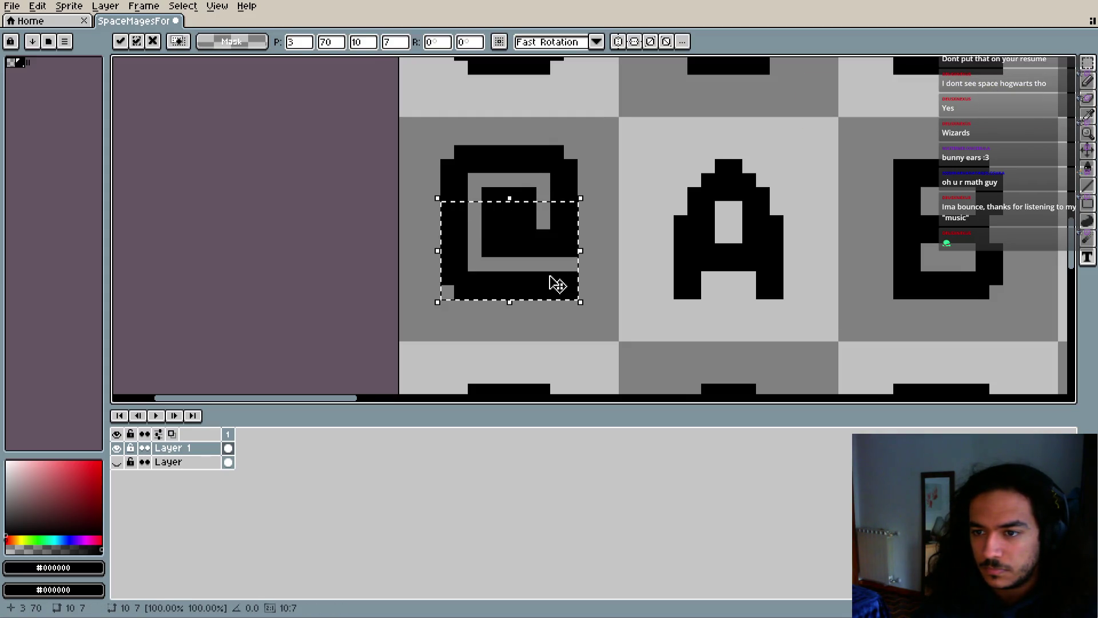
key(ctrl+d)
key(b)
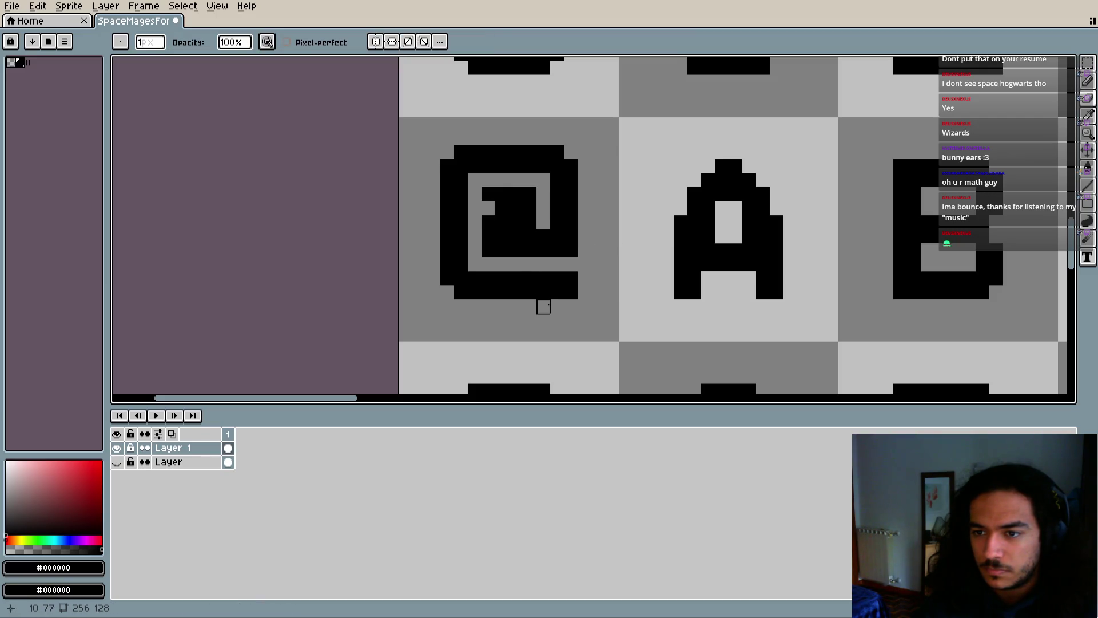
Fill the grey notch inside the @'s black outline
click(488, 208)
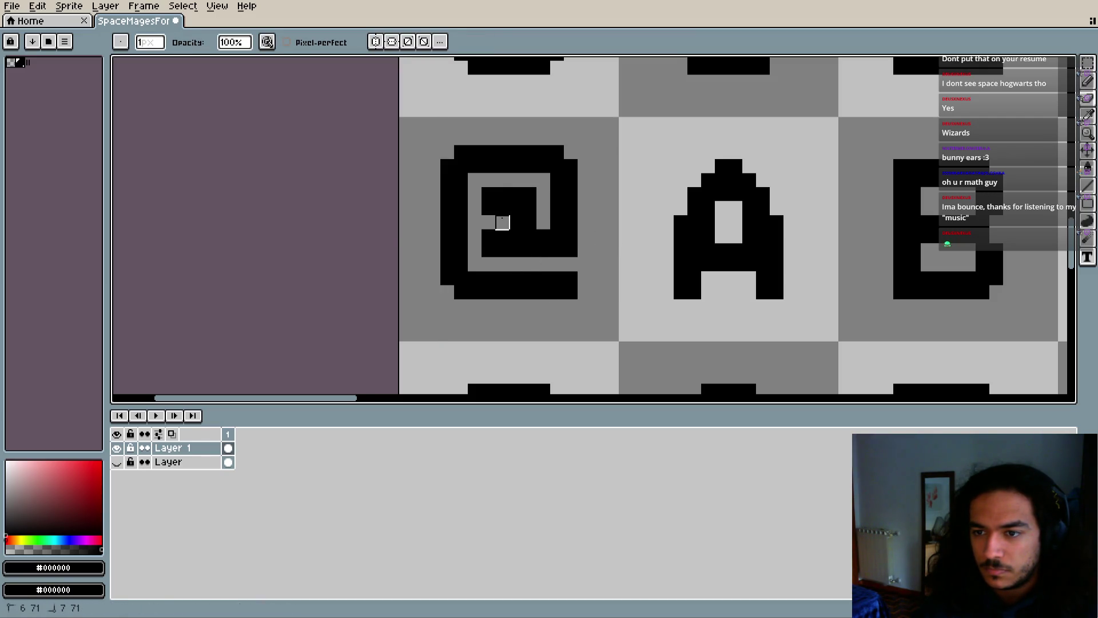
key(ctrl+z)
scroll(589, 290, down, 3)
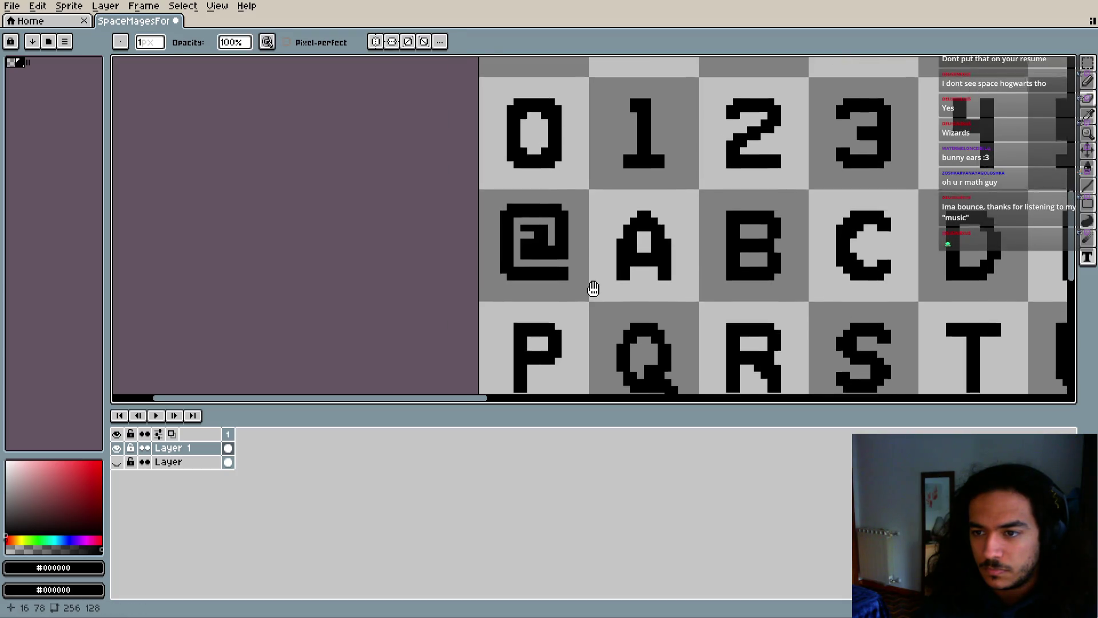
scroll(534, 202, up, 8)
scroll(534, 202, up, 1)
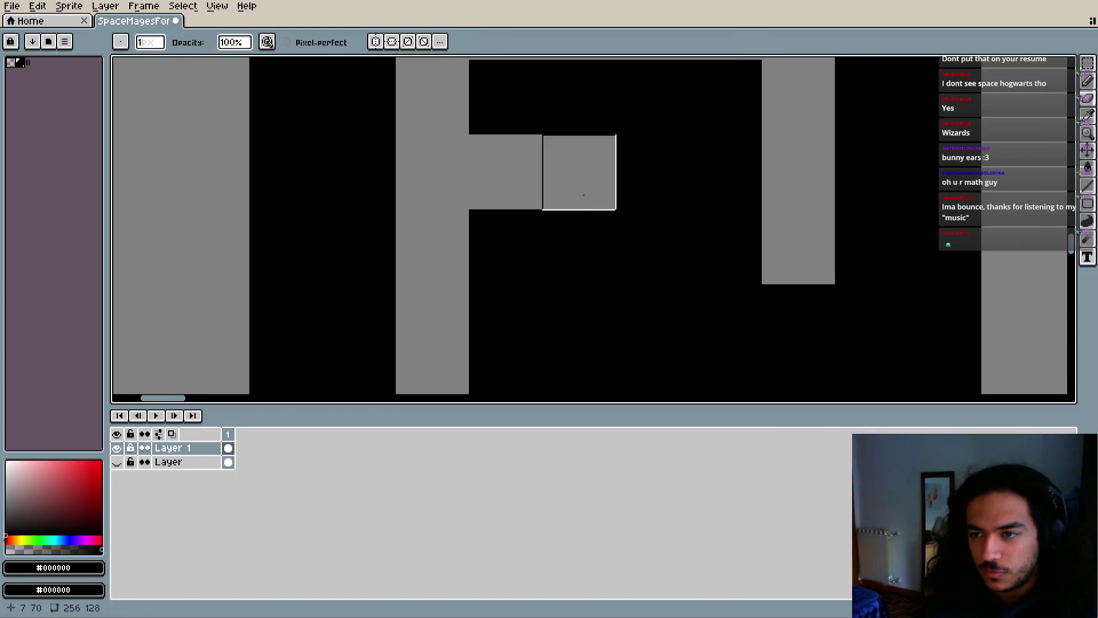
key(ctrl+y)
scroll(557, 216, down, 4)
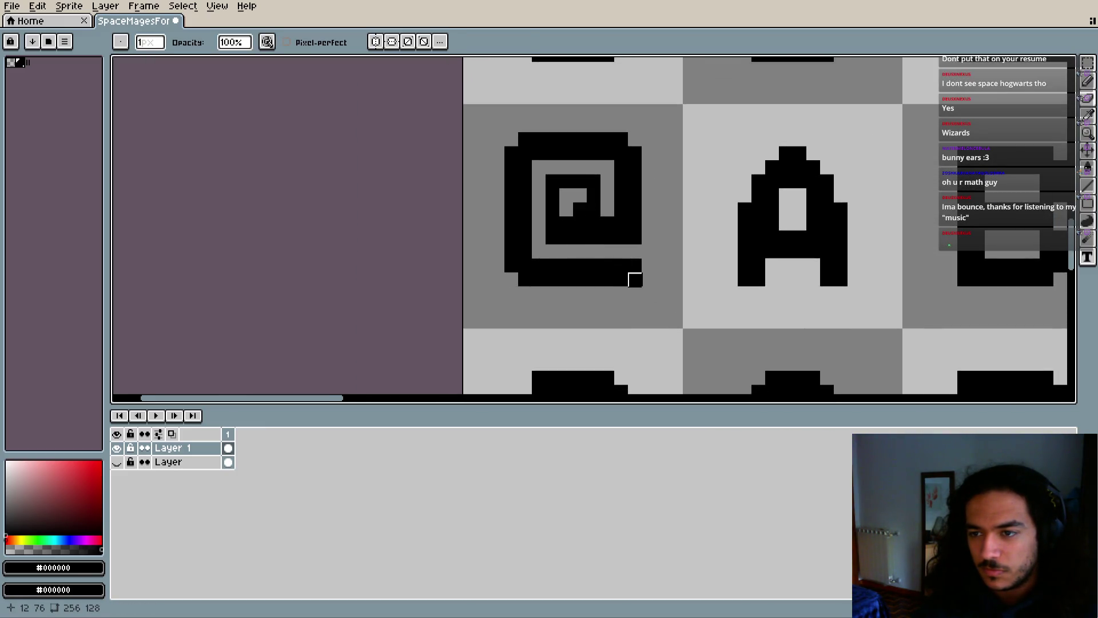
scroll(627, 274, down, 3)
scroll(622, 247, up, 4)
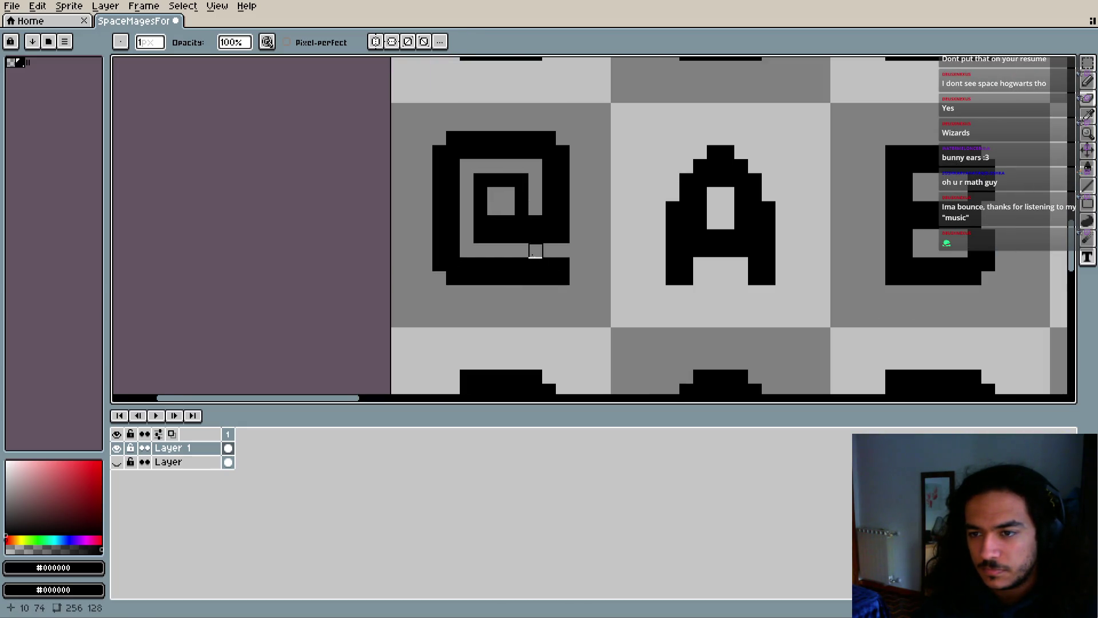
Zoom in on the @ glyph and erase stray pixels inside it
key(v)
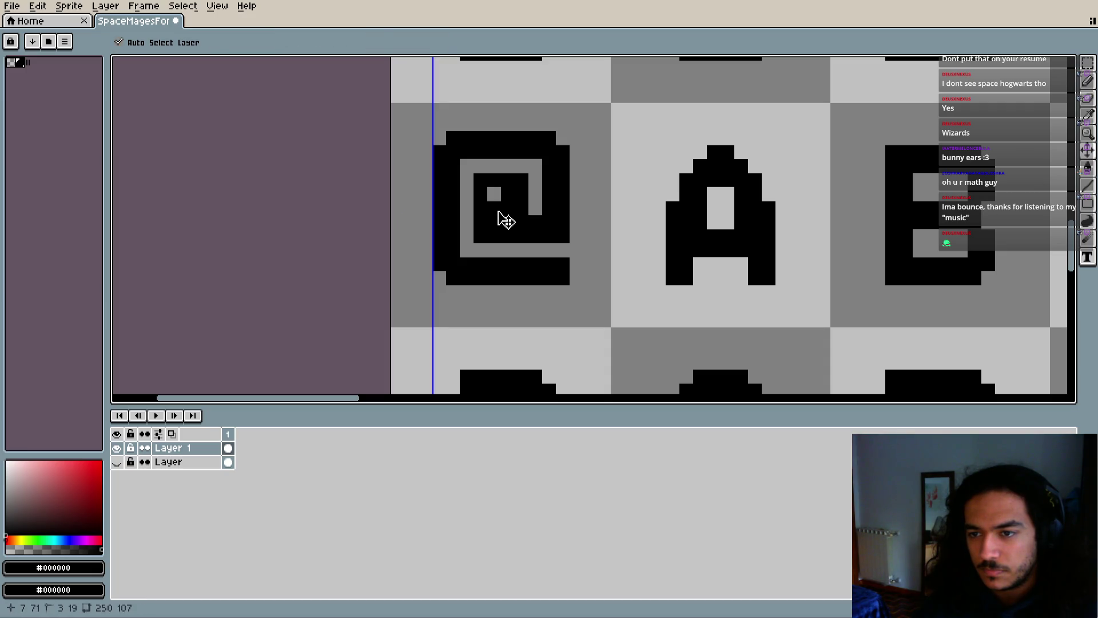
key(b)
scroll(526, 251, down, 2)
key(v)
key(b)
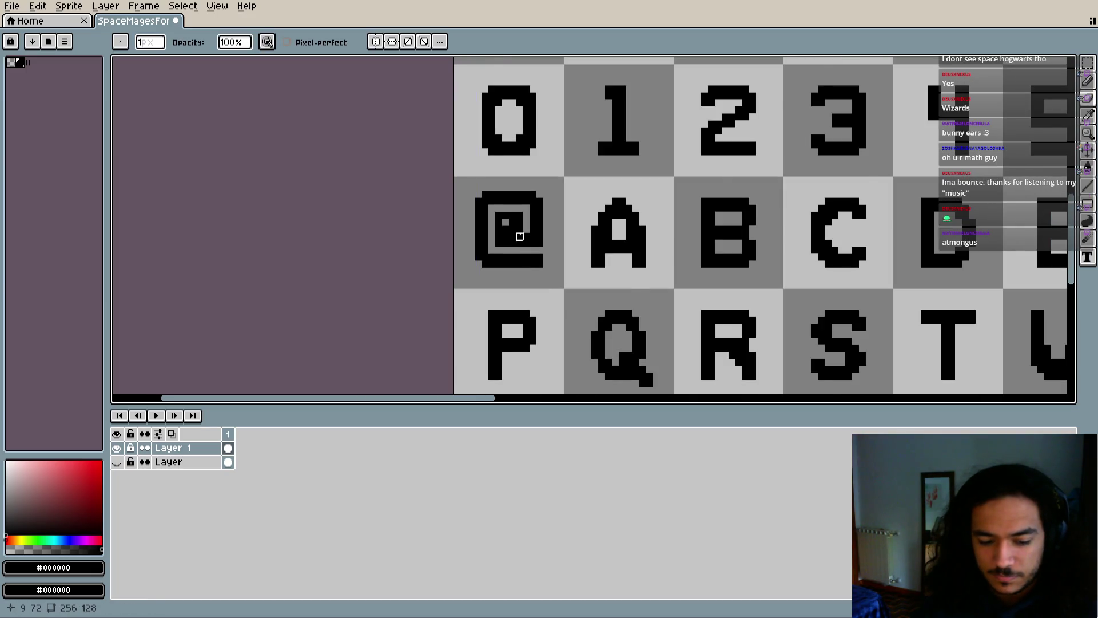
scroll(526, 246, up, 2)
drag(480, 266, 507, 318)
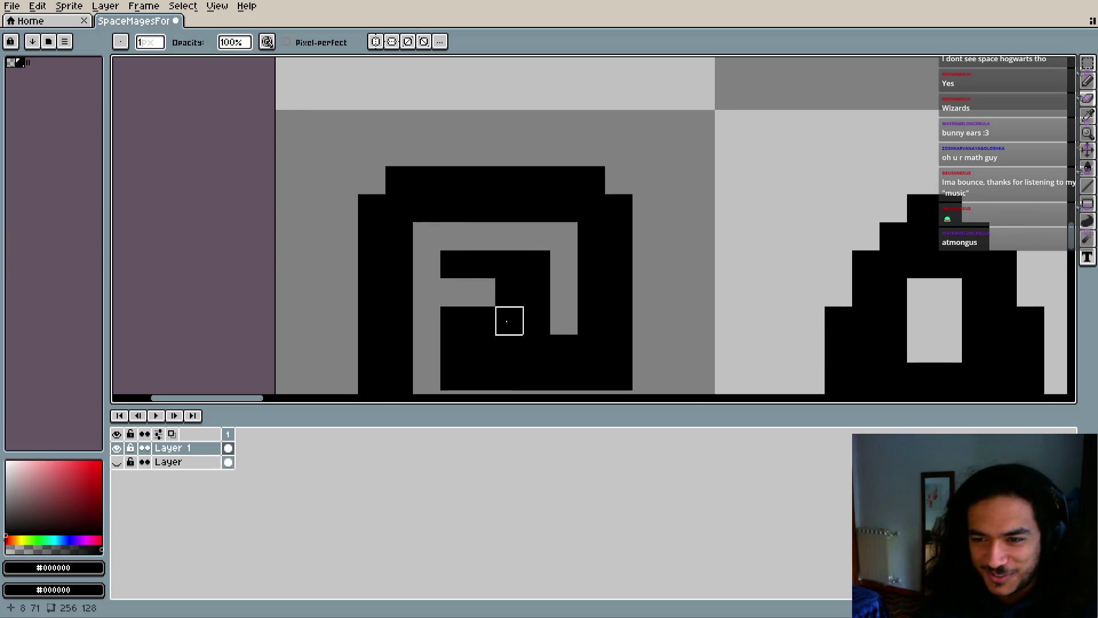
Erase black columns inside the spiral, then undo most edits, keeping only the left block cleared
scroll(515, 269, down, 1)
scroll(515, 229, up, 4)
scroll(507, 226, down, 2)
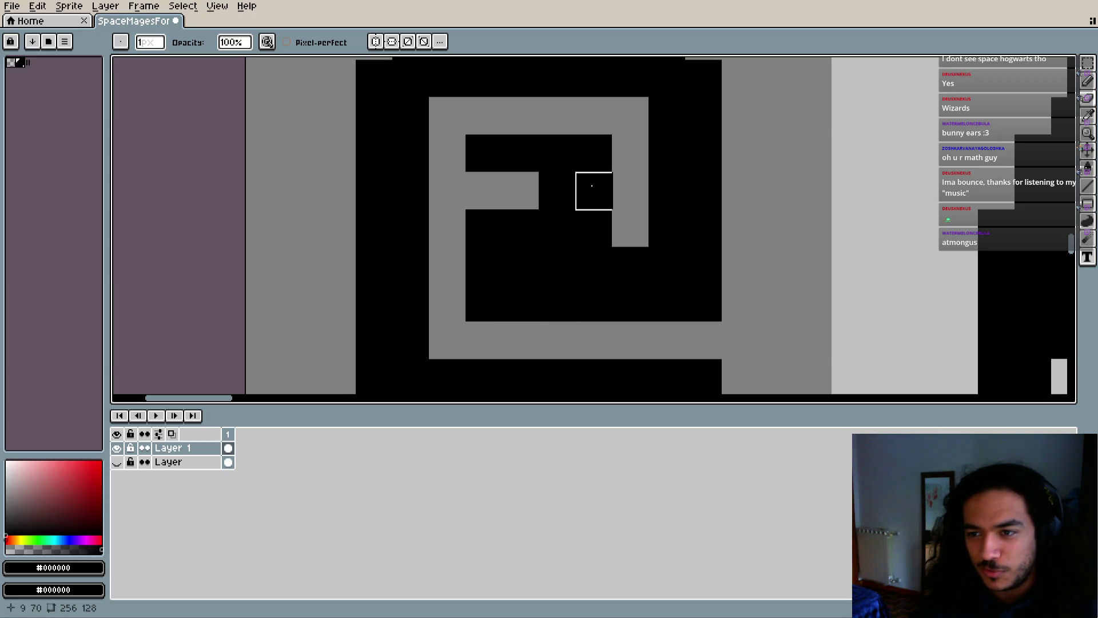
click(593, 154)
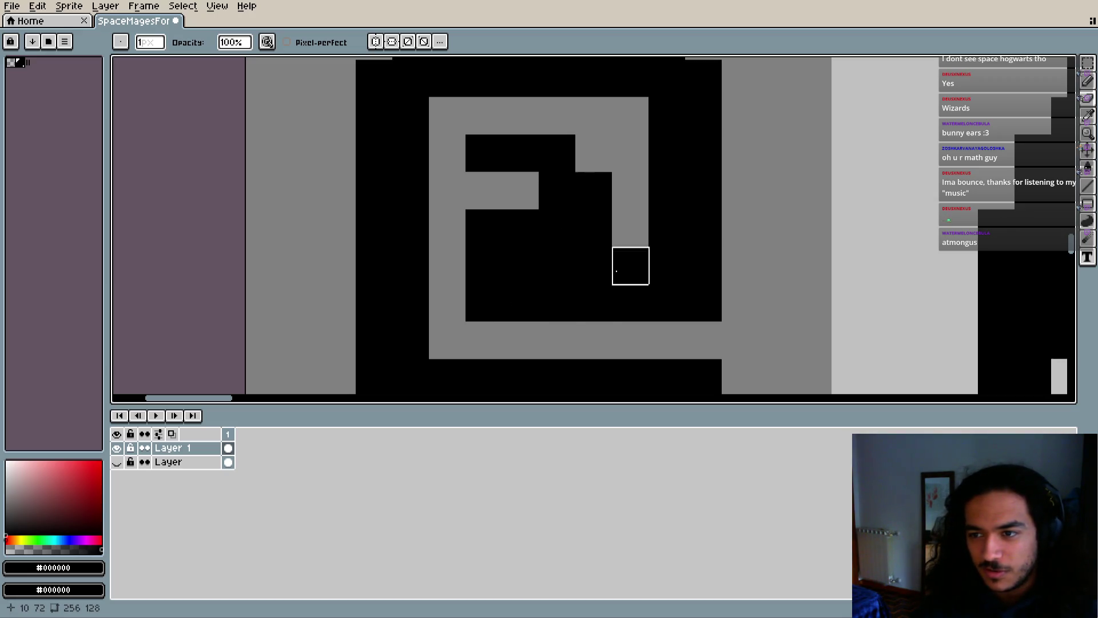
drag(519, 272, 519, 303)
drag(593, 264, 593, 303)
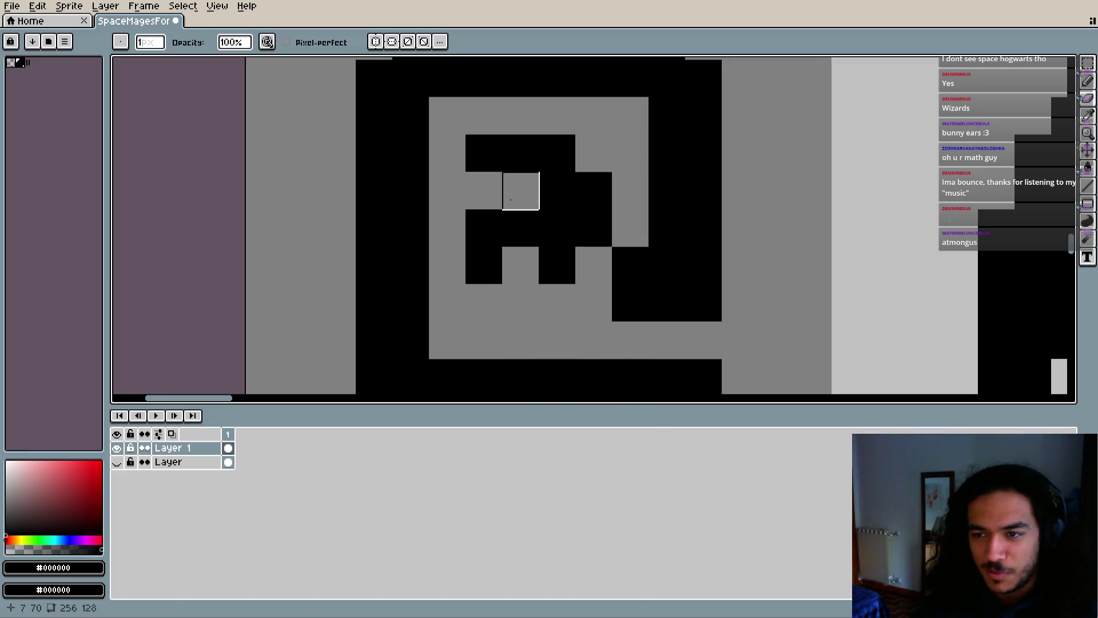
key(ctrl+z)
key(ctrl+z)
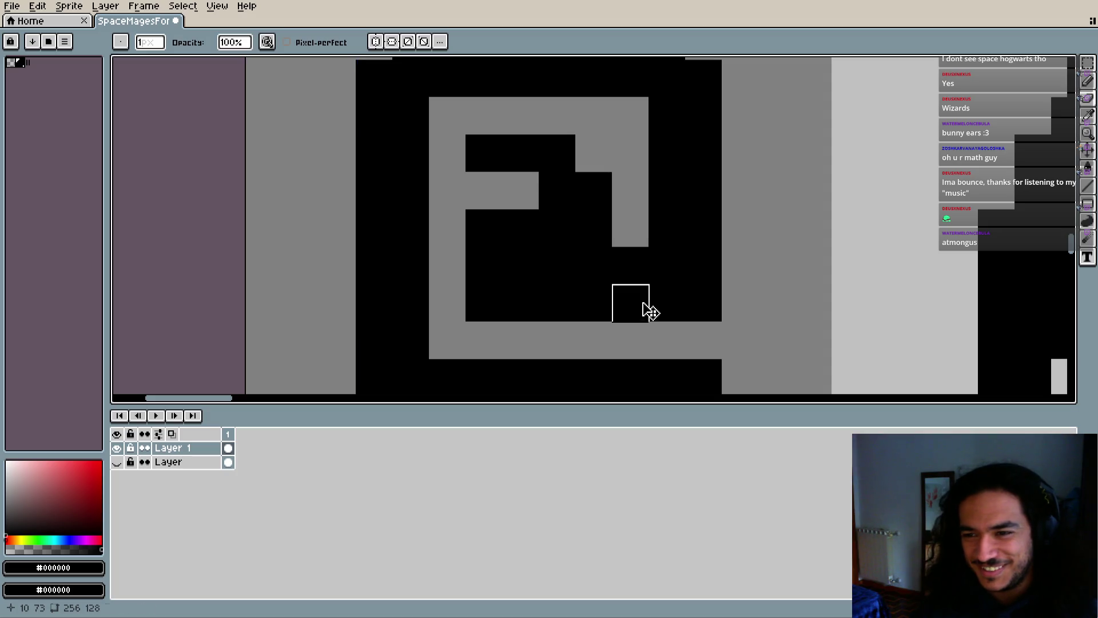
key(ctrl+z)
key(ctrl+z)
key(ctrl+y)
Fill the @ glyph's inner gap solid black, reverting one of the interior edits
scroll(556, 265, up, 2)
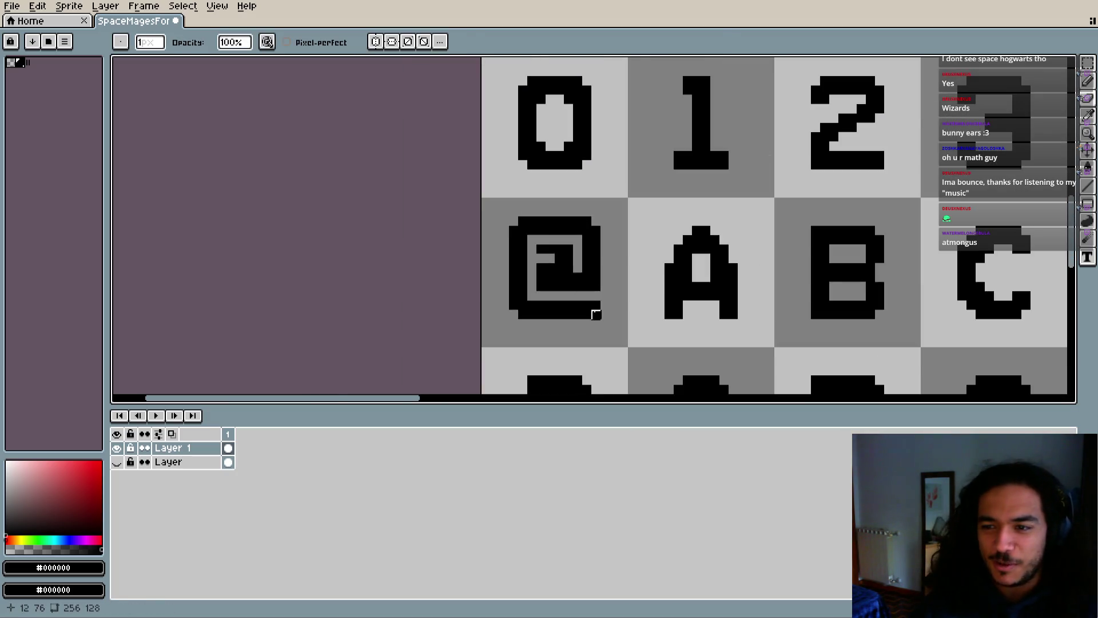
scroll(471, 266, down, 5)
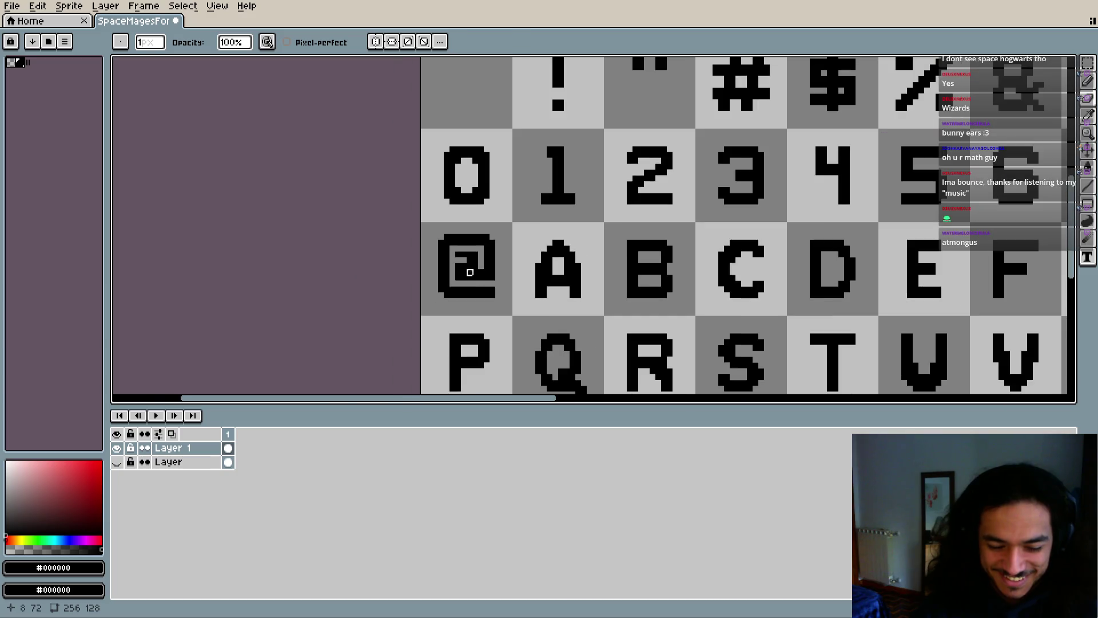
mouse_move(521, 302)
mouse_down()
mouse_move(498, 235)
mouse_move(520, 245)
mouse_up()
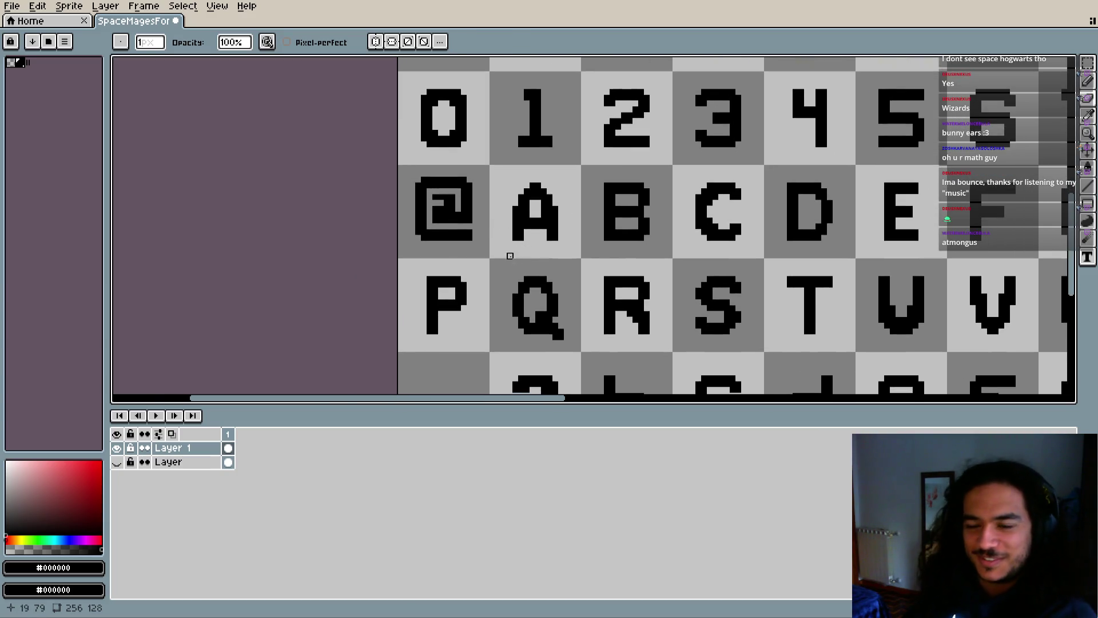
scroll(458, 199, up, 3)
mouse_move(457, 199)
mouse_down()
mouse_move(420, 199)
mouse_move(449, 208)
mouse_move(469, 292)
mouse_up()
click(412, 189)
key(ctrl+z)
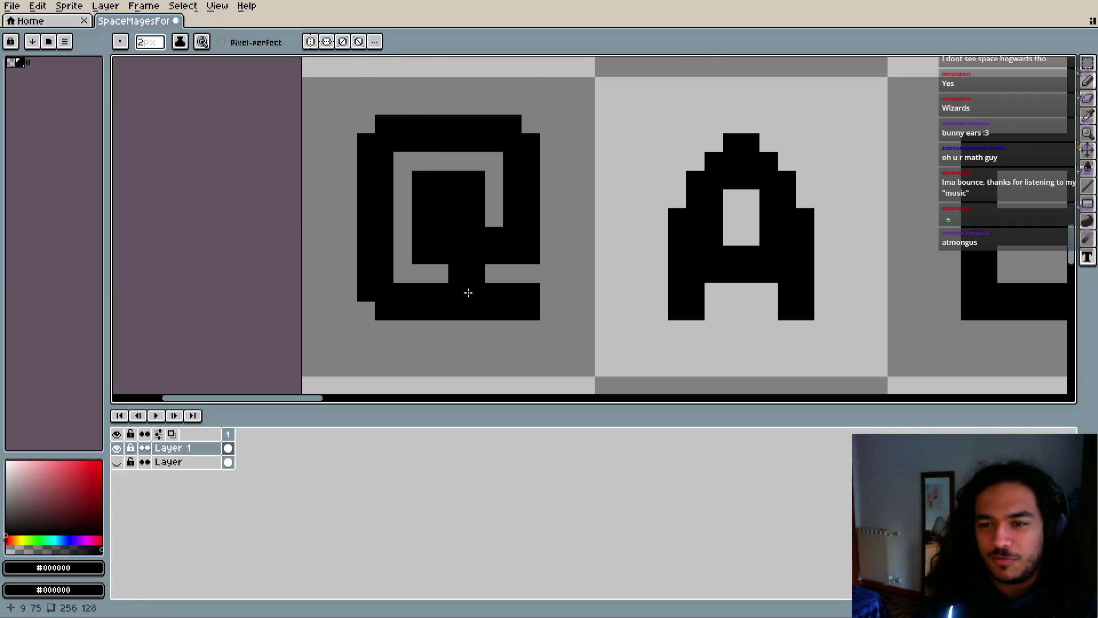
Marquee-select the top rows of the @ glyph and move them down one pixel
scroll(469, 292, down, 2)
scroll(457, 252, down, 2)
scroll(500, 219, up, 4)
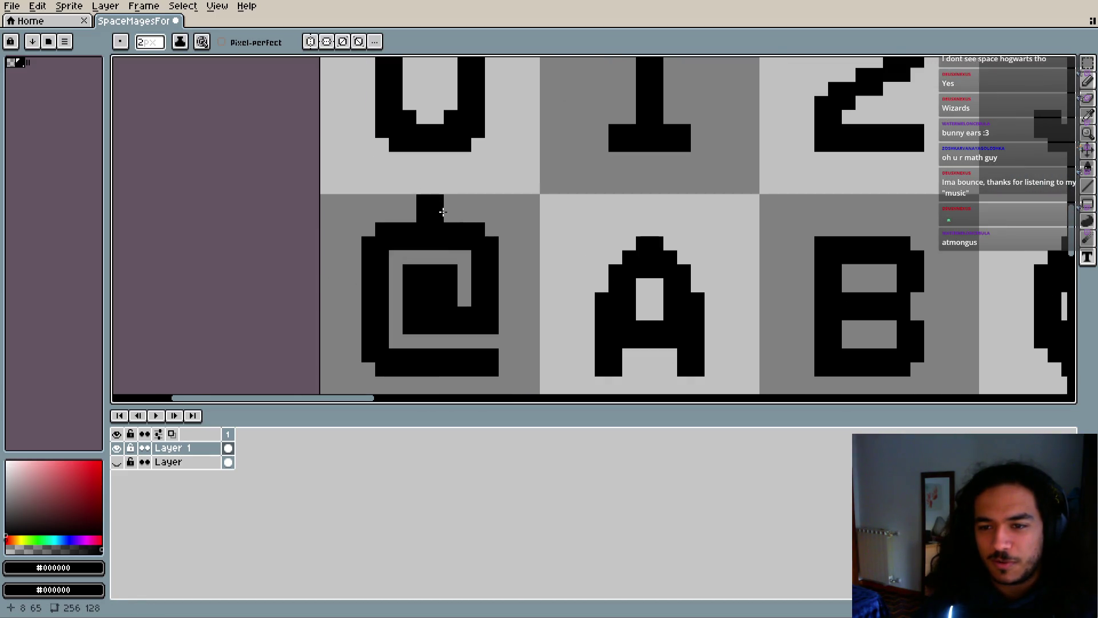
drag(499, 219, 497, 197)
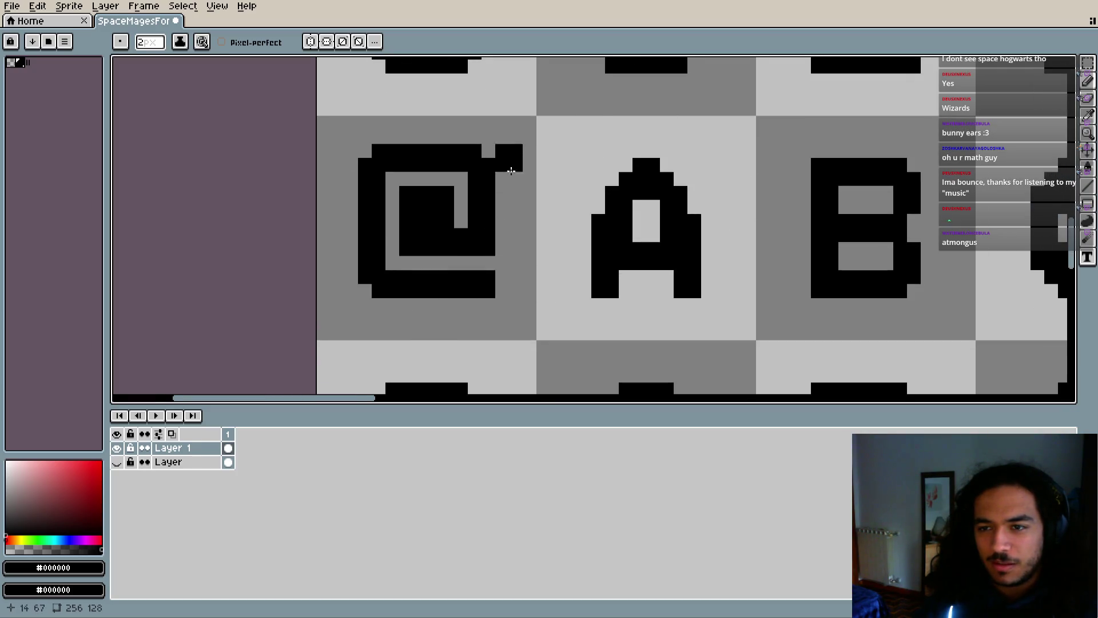
click(1087, 62)
drag(365, 151, 495, 214)
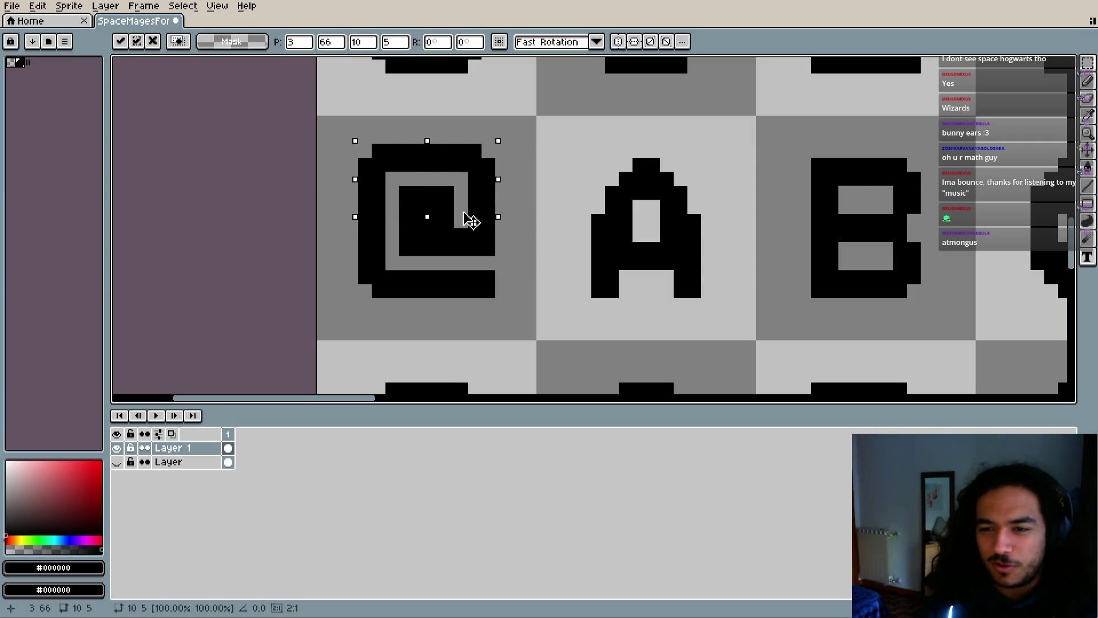
key(Down)
click(502, 262)
Erase the stray black pixels left inside the @ spiral
scroll(499, 255, up, 1)
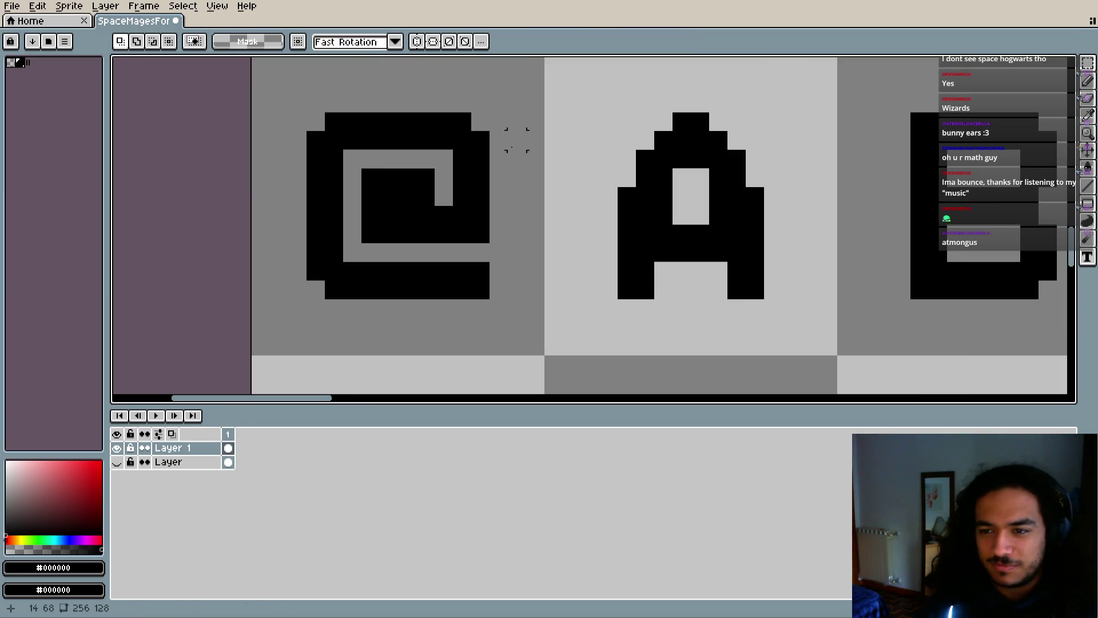
scroll(516, 162, up, 2)
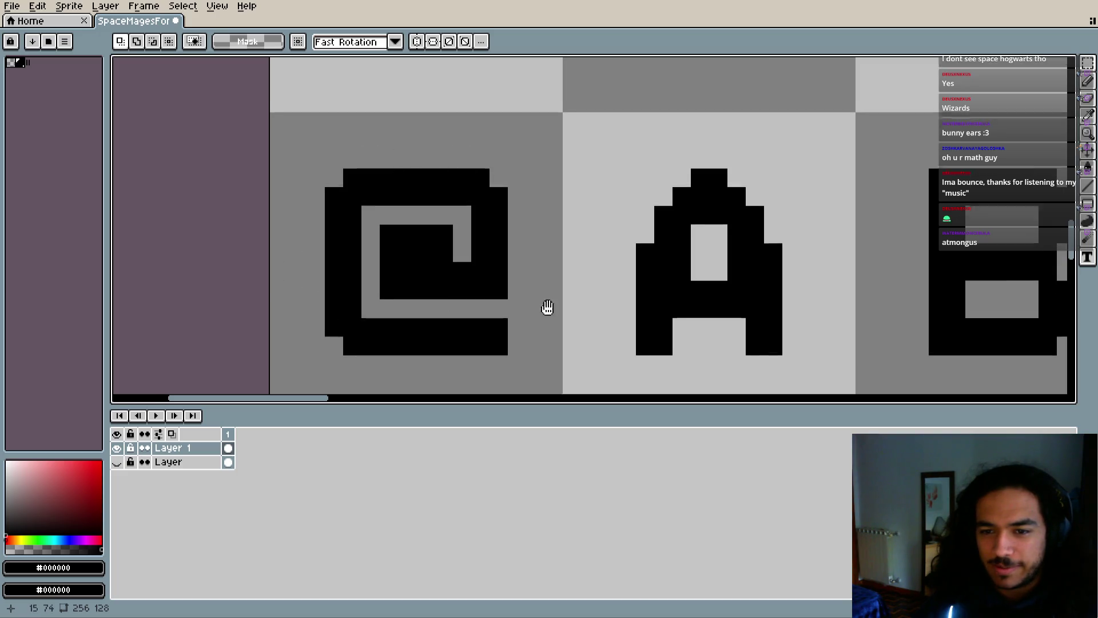
scroll(522, 280, down, 4)
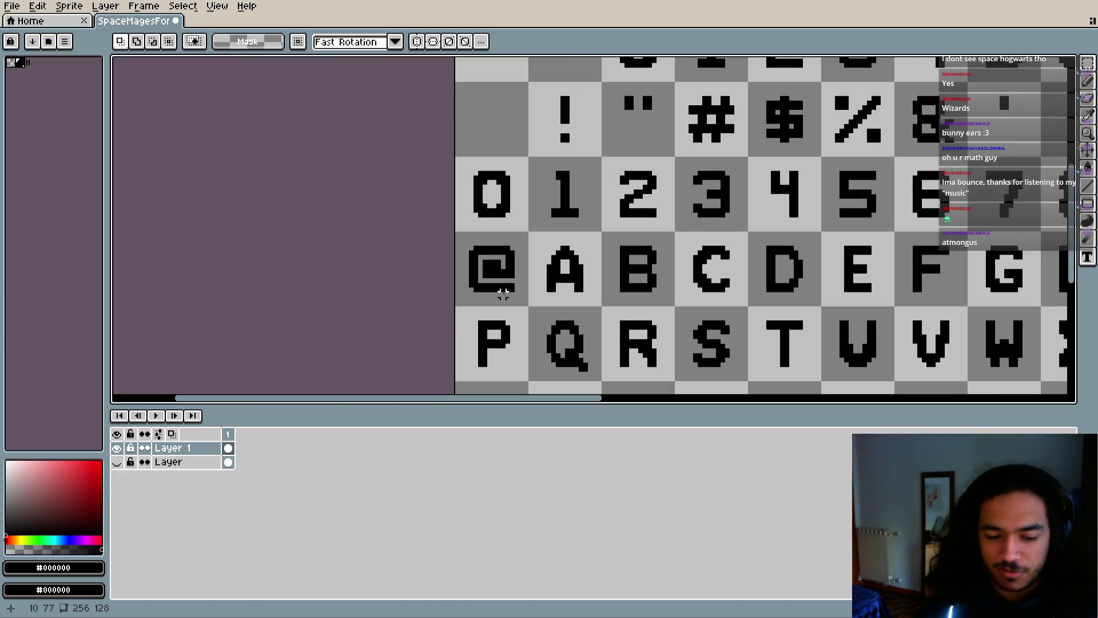
scroll(508, 293, up, 5)
key(e)
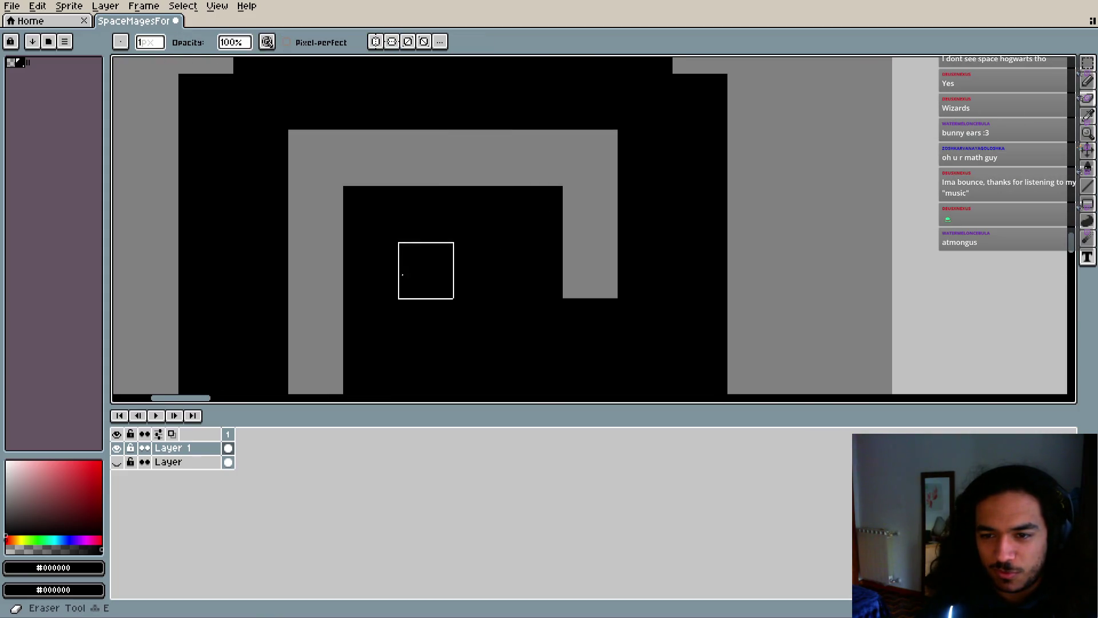
drag(404, 275, 349, 275)
drag(465, 290, 497, 213)
scroll(497, 228, up, 1)
drag(501, 279, 535, 313)
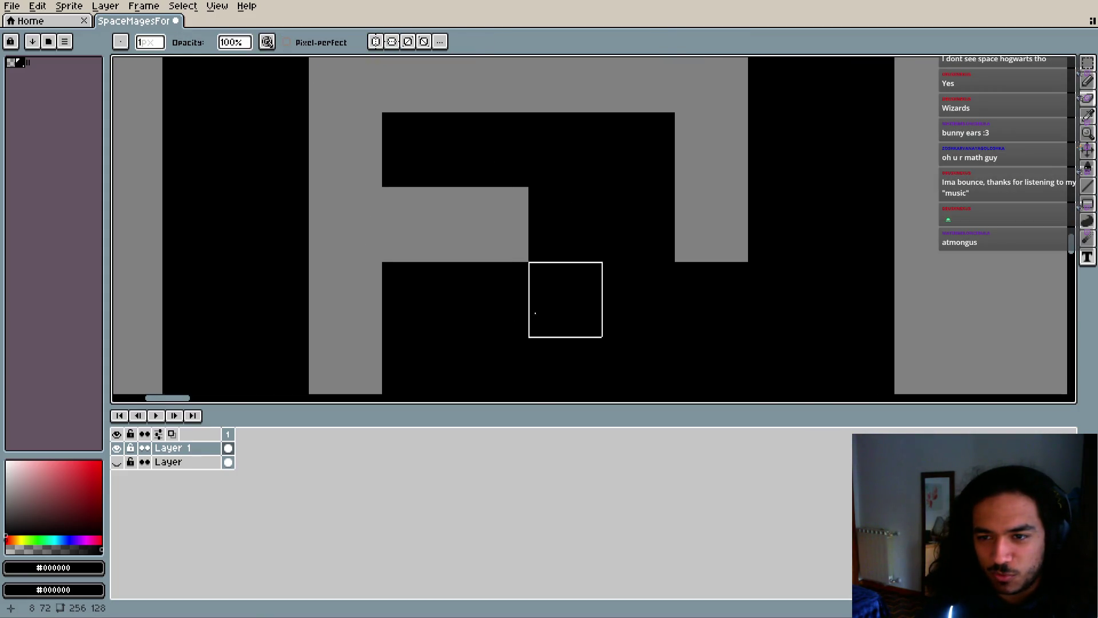
scroll(535, 312, down, 2)
scroll(451, 276, down, 3)
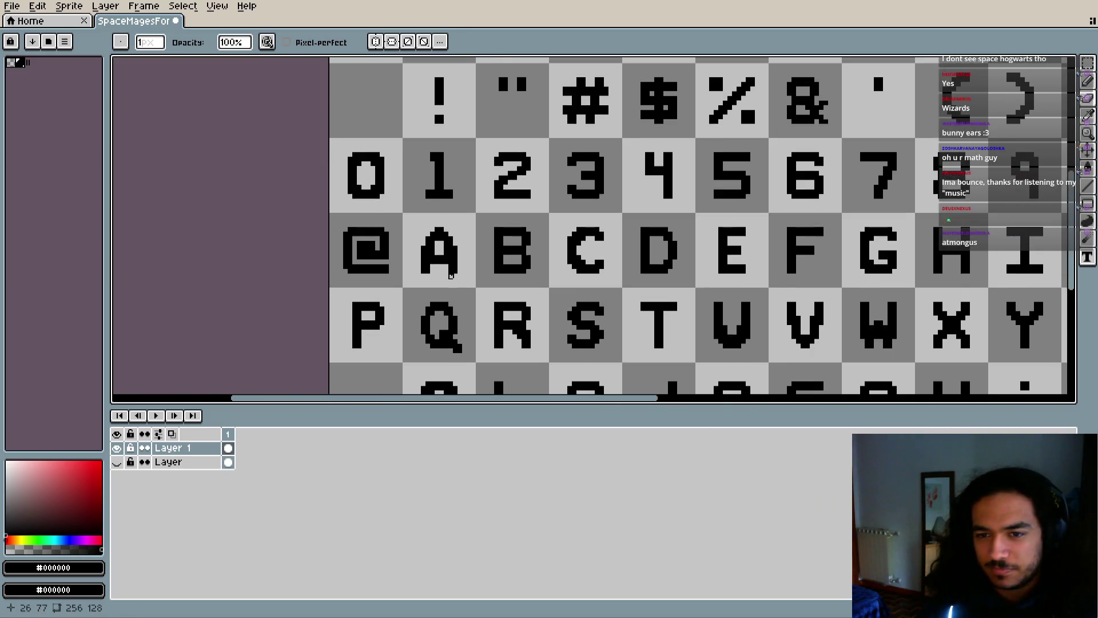
scroll(450, 276, down, 5)
scroll(501, 237, up, 6)
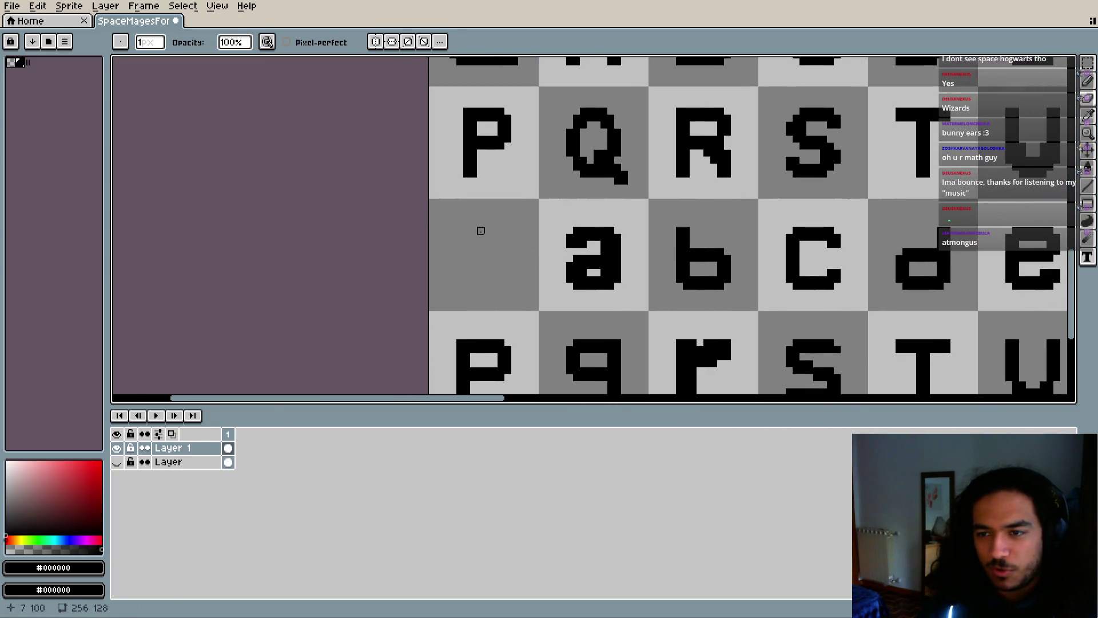
key(i)
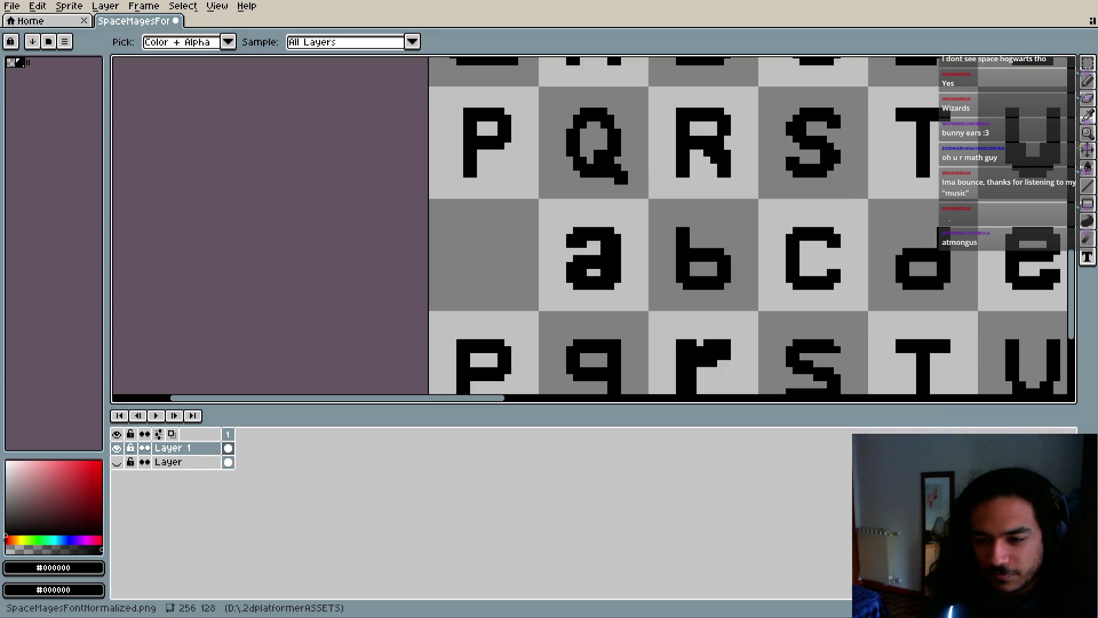
key(e)
scroll(480, 216, down, 5)
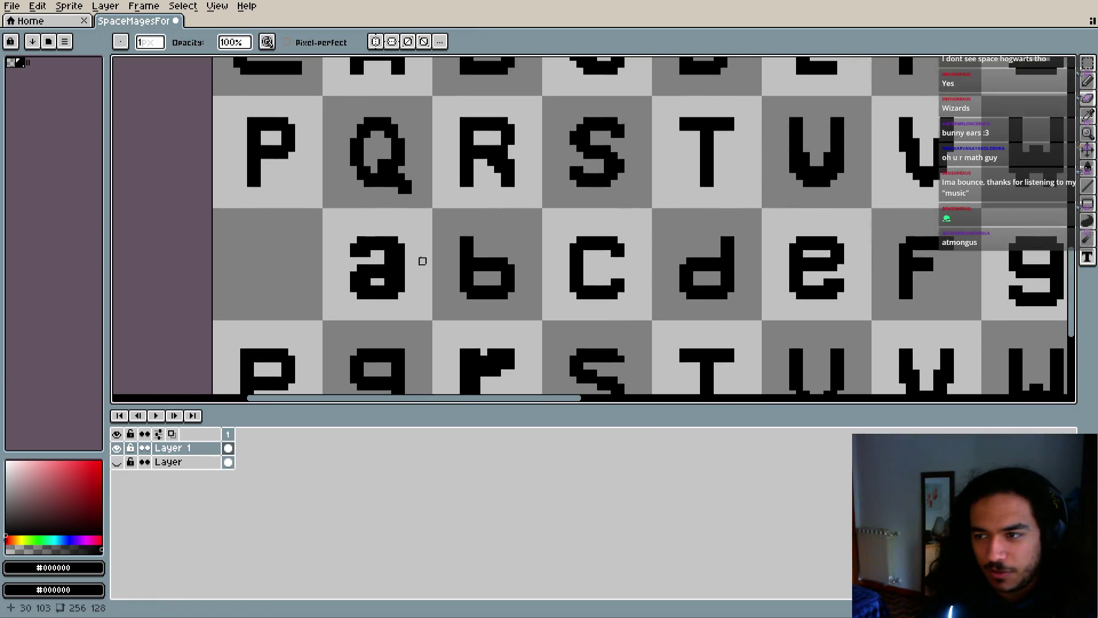
scroll(515, 268, up, 4)
mouse_move(534, 258)
mouse_down()
mouse_move(511, 277)
mouse_move(614, 307)
mouse_up()
key(i)
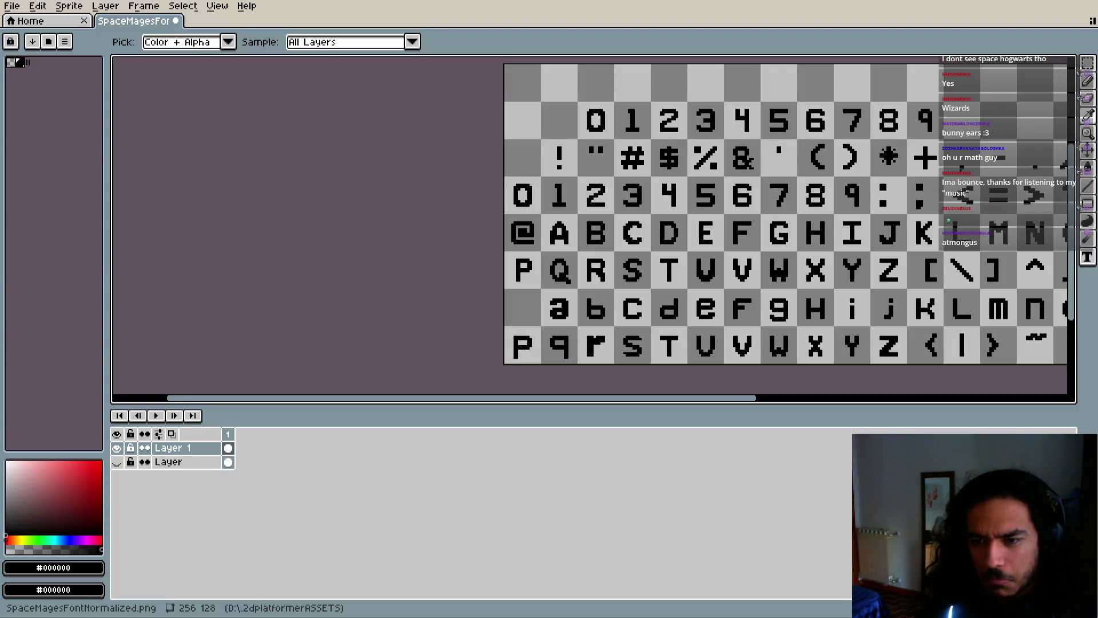
drag(851, 249, 662, 268)
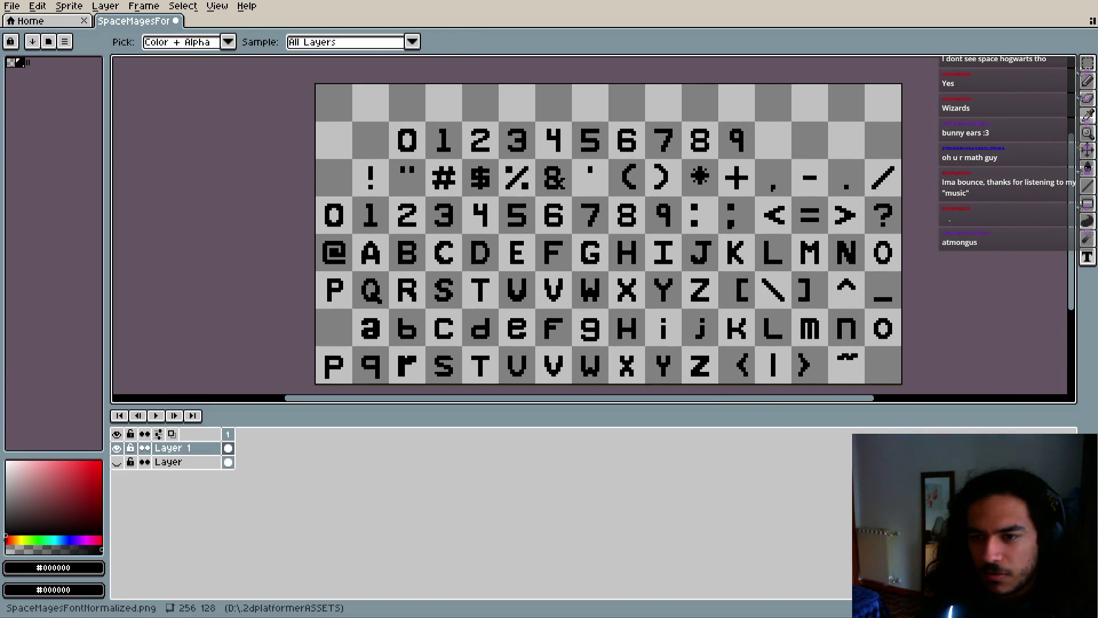
key(b)
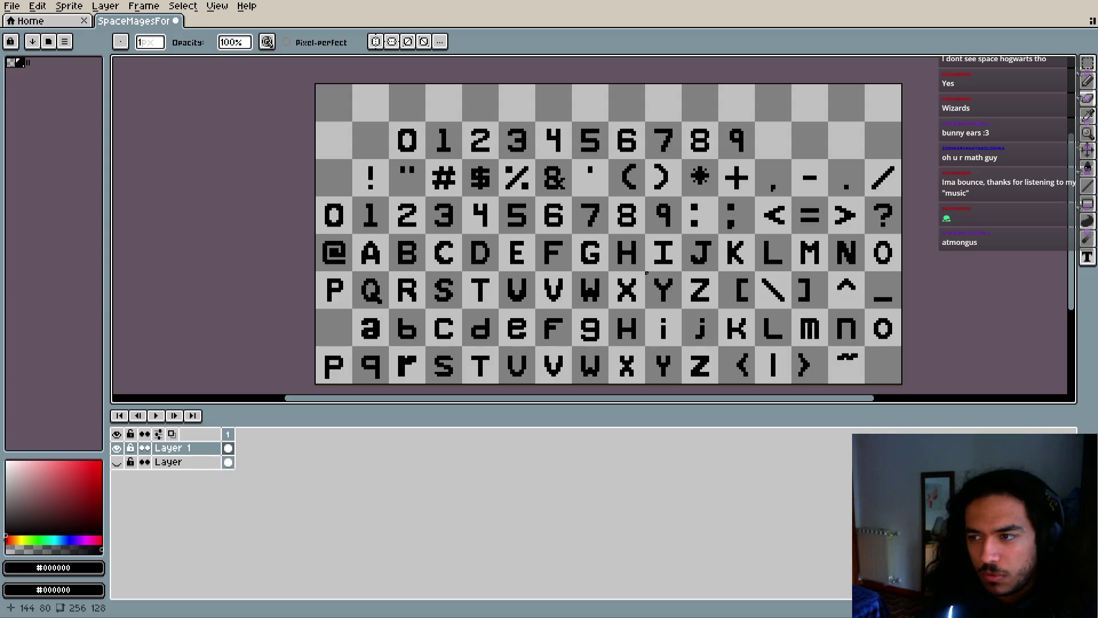
key(i)
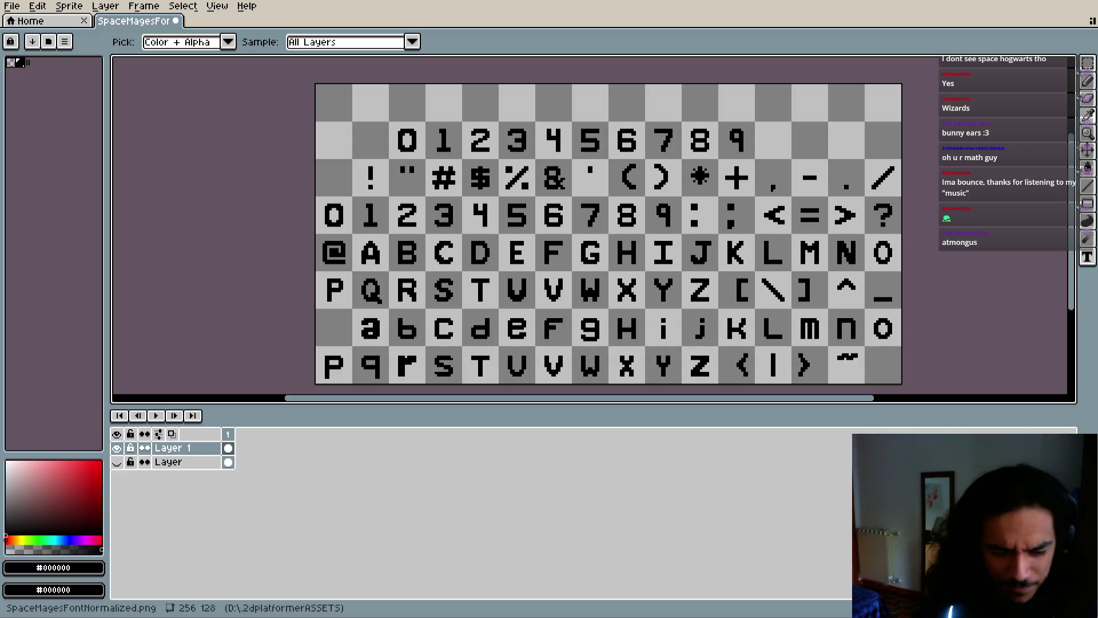
key(b)
scroll(333, 318, up, 4)
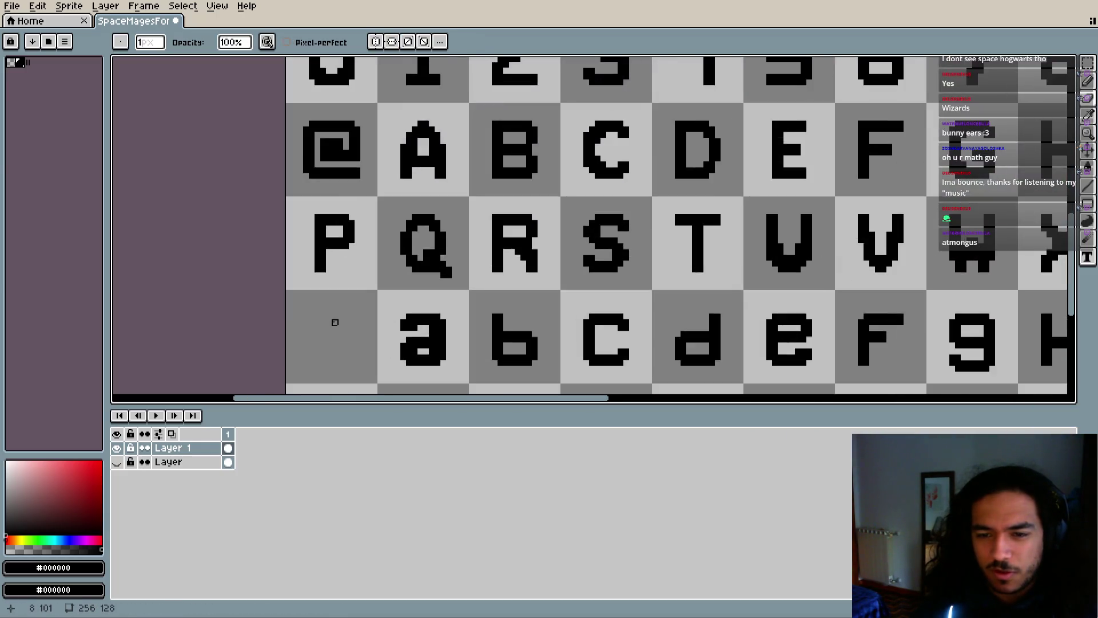
With a 2-pixel brush, draw a short up-left diagonal backtick stroke in the blank cell before 'a'
key(plus)
click(430, 244)
scroll(430, 244, up, 2)
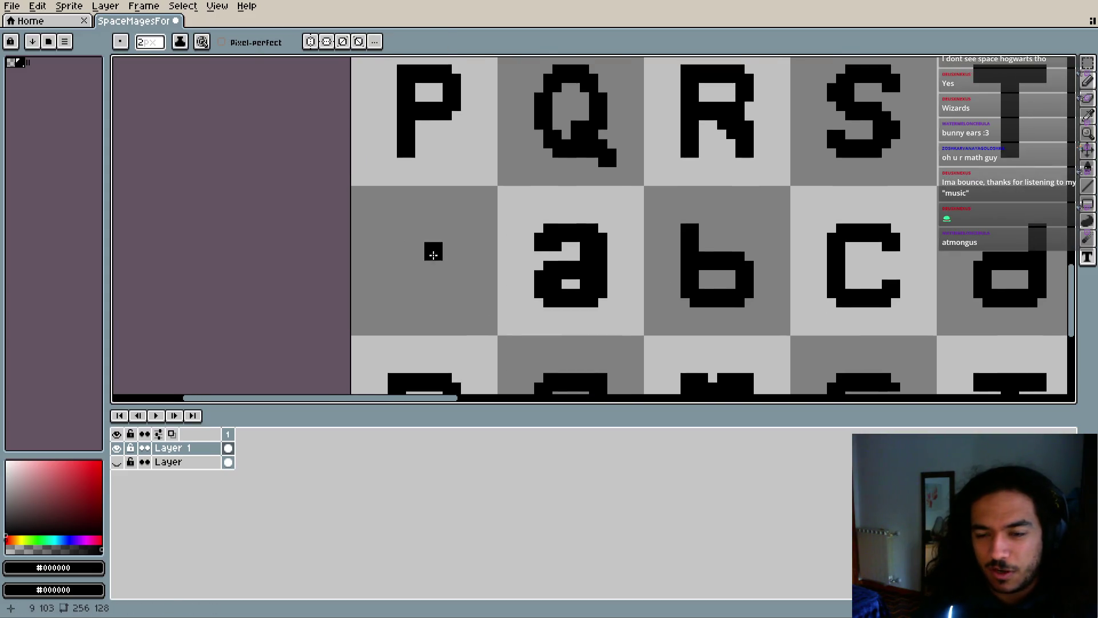
scroll(448, 253, up, 2)
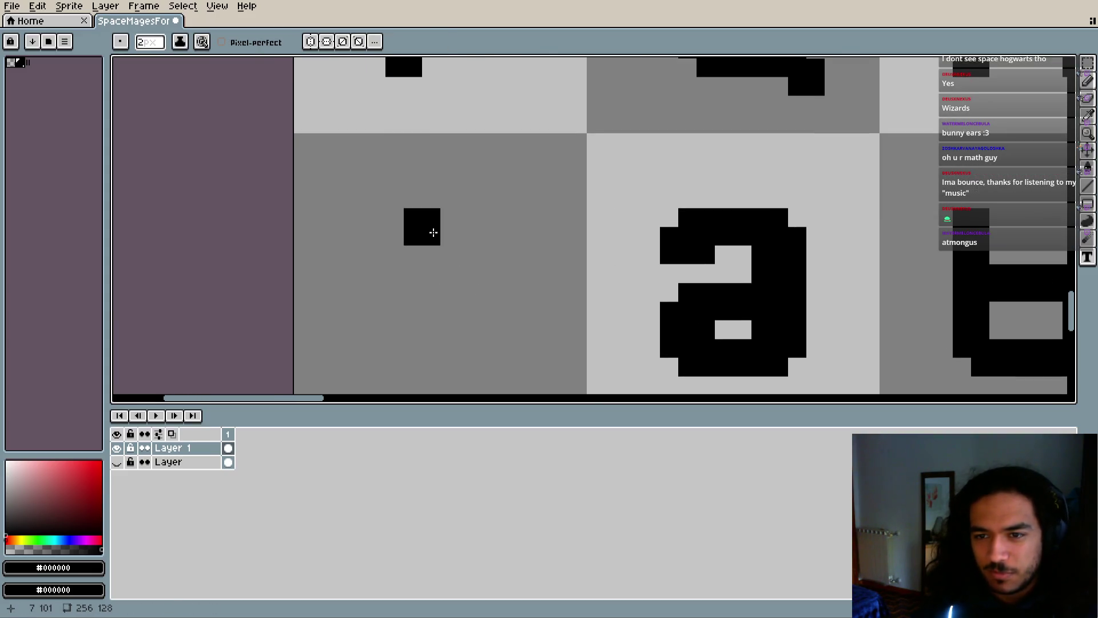
drag(406, 209, 397, 199)
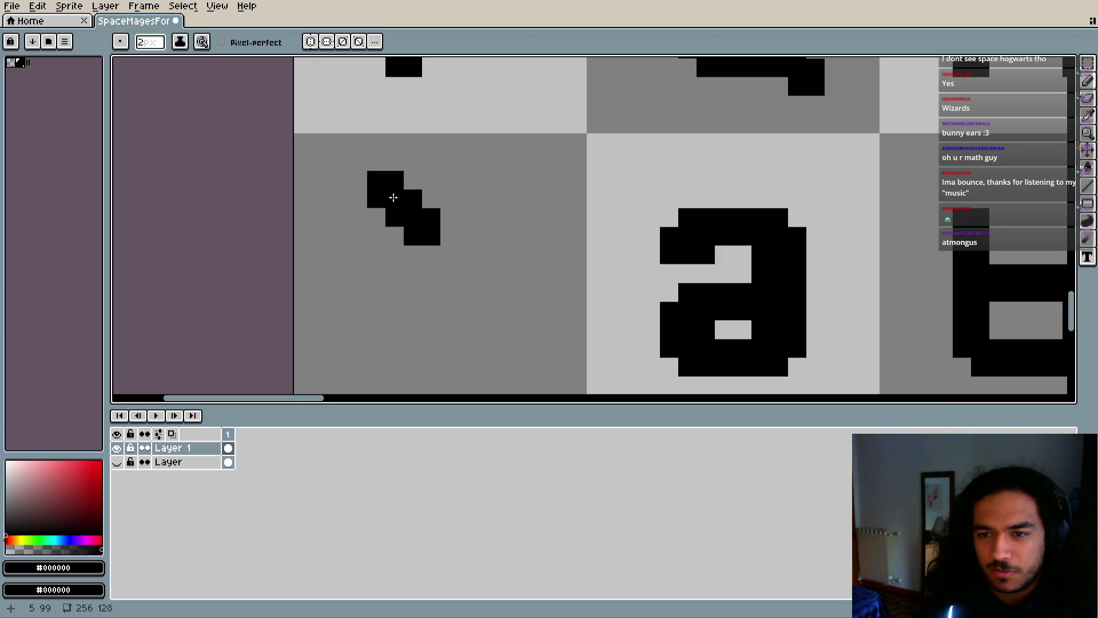
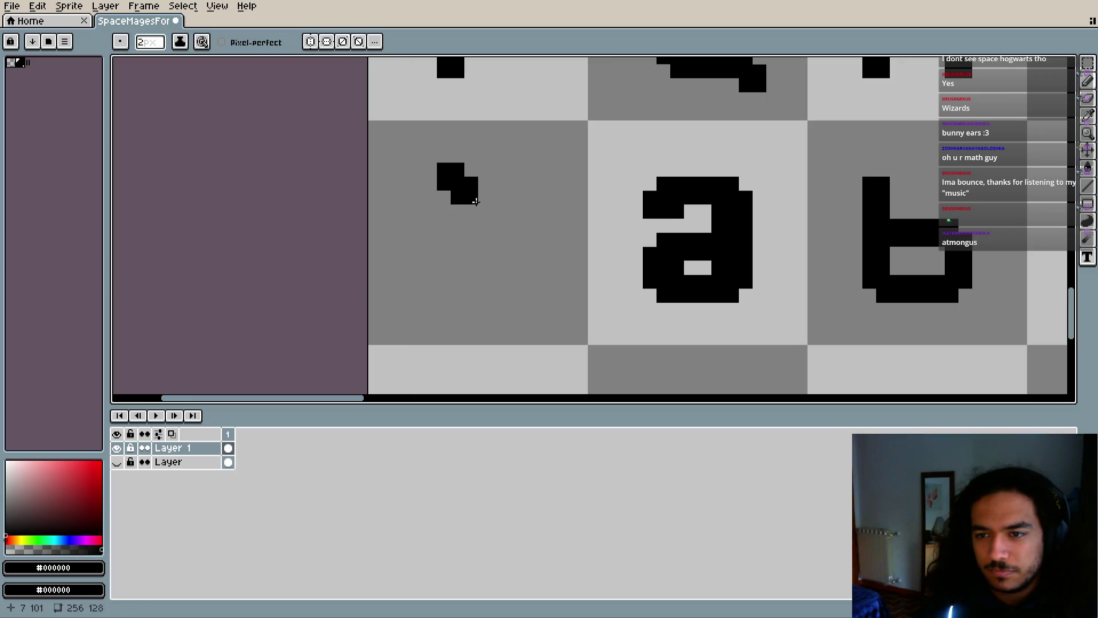
Select the grave accent's cell with the Magic Wand and shift it one pixel right
scroll(483, 269, down, 2)
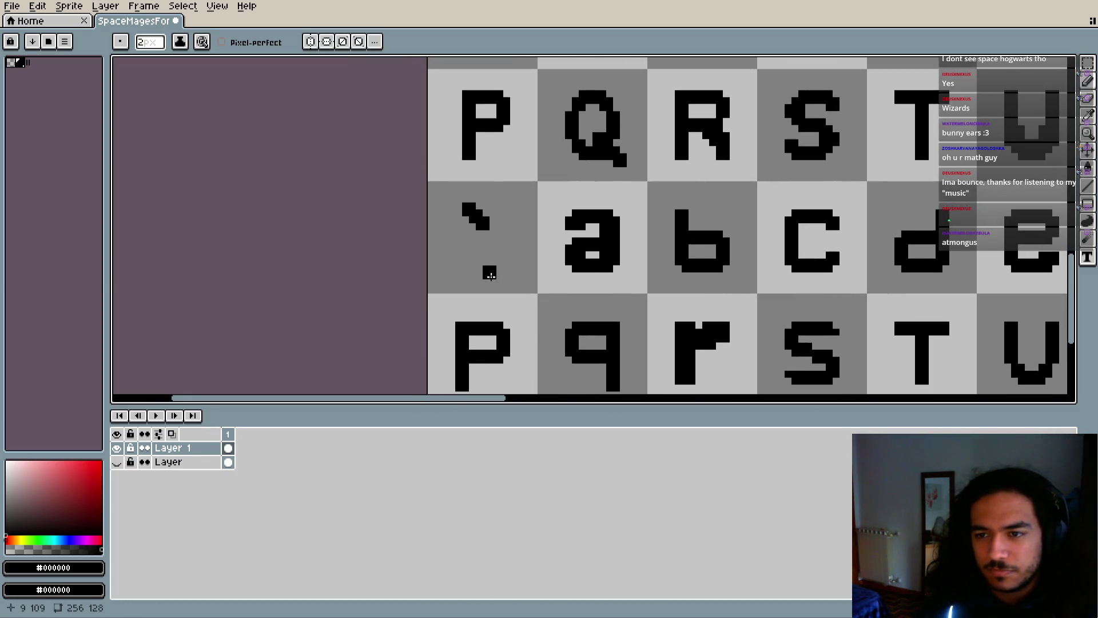
key(w)
mouse_move(430, 183)
mouse_down()
mouse_move(533, 296)
mouse_move(515, 279)
mouse_up()
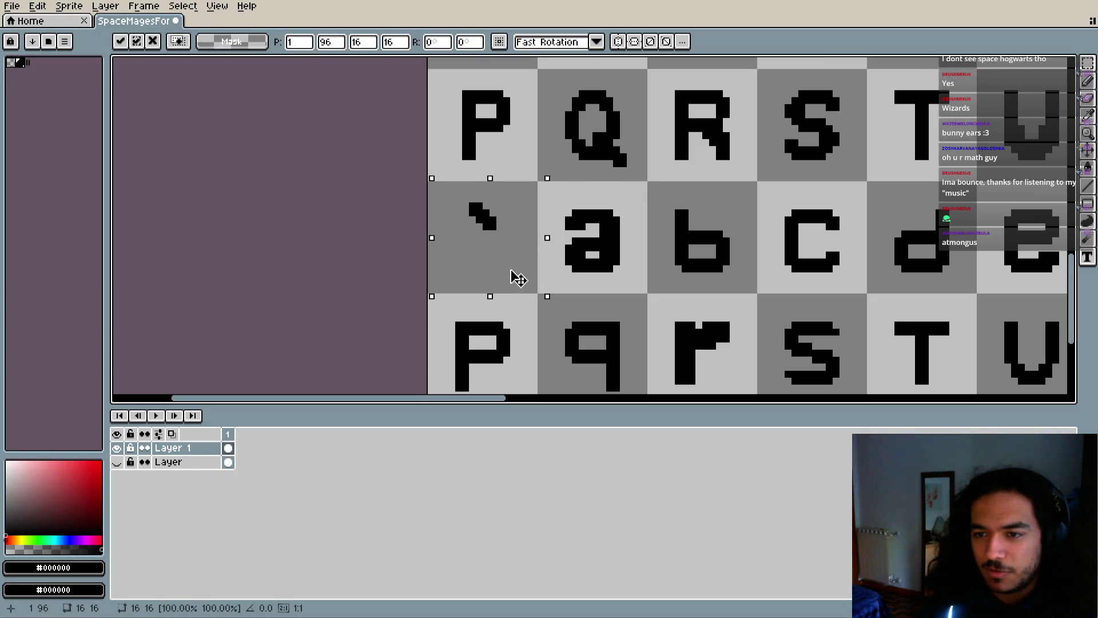
key(ctrl+d)
Bring the accent and letters back into view, pick the eyedropper, and switch to the browser's ASCII table
scroll(533, 219, up, 3)
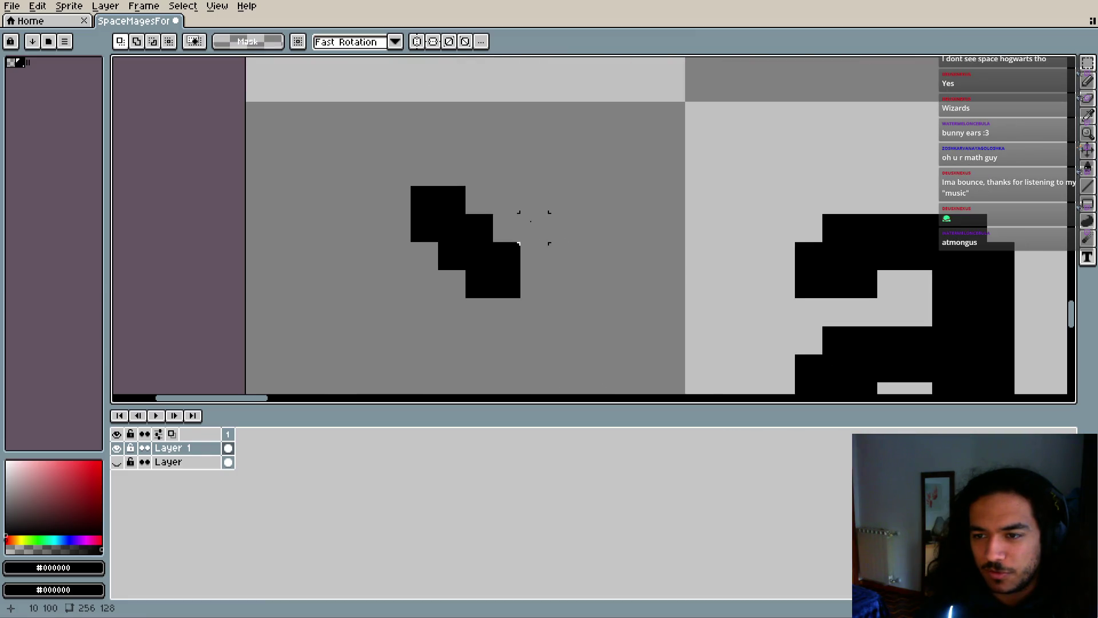
scroll(526, 217, down, 2)
drag(511, 246, 504, 211)
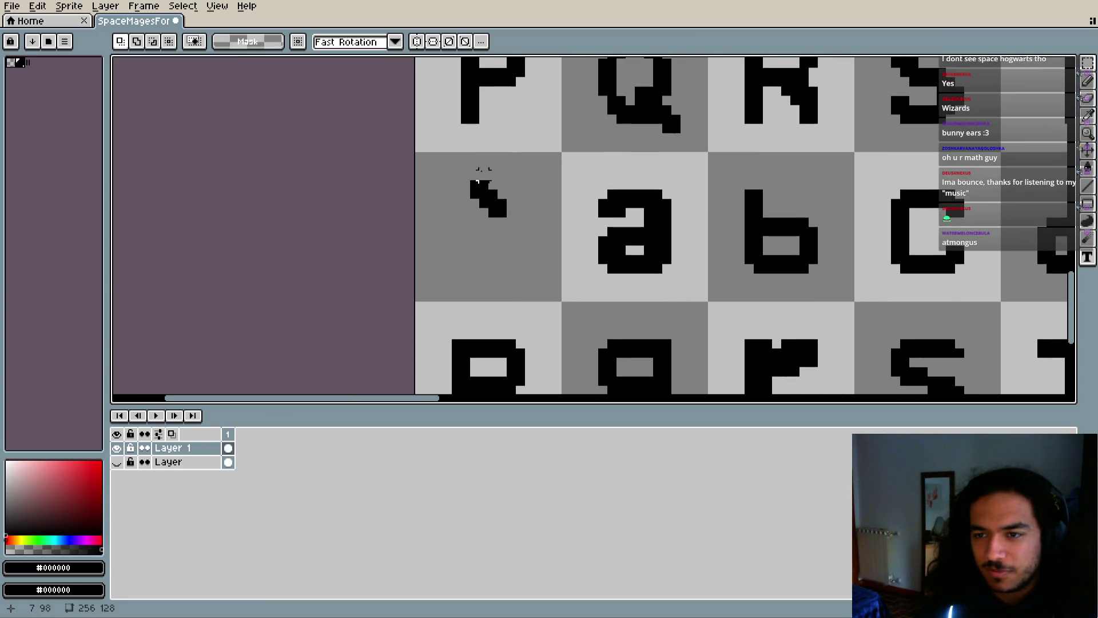
key(i)
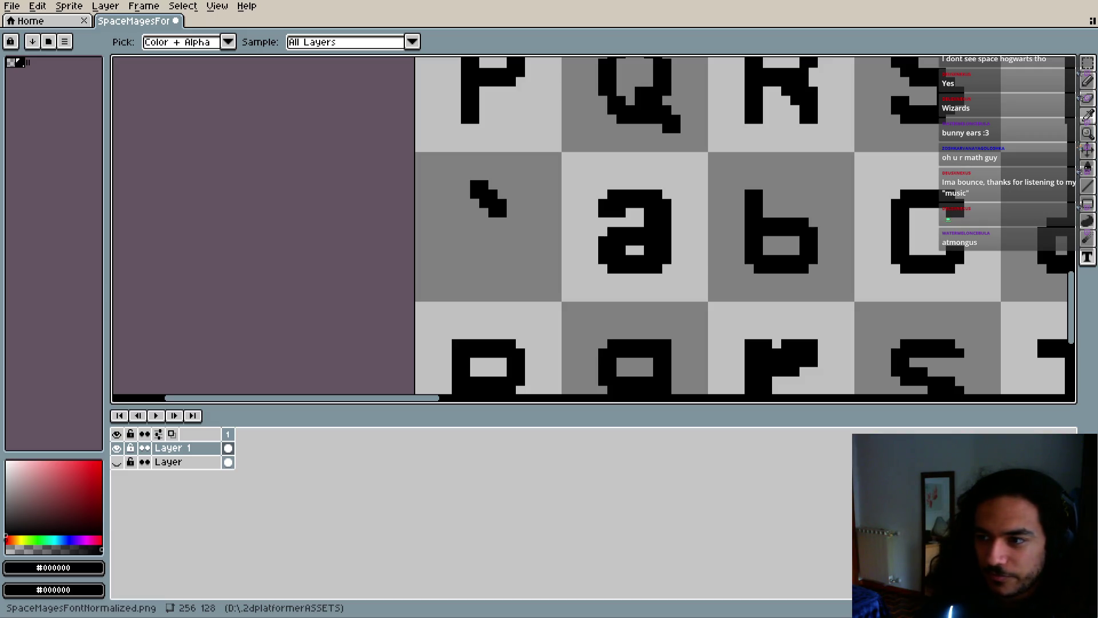
key(alt+Tab)
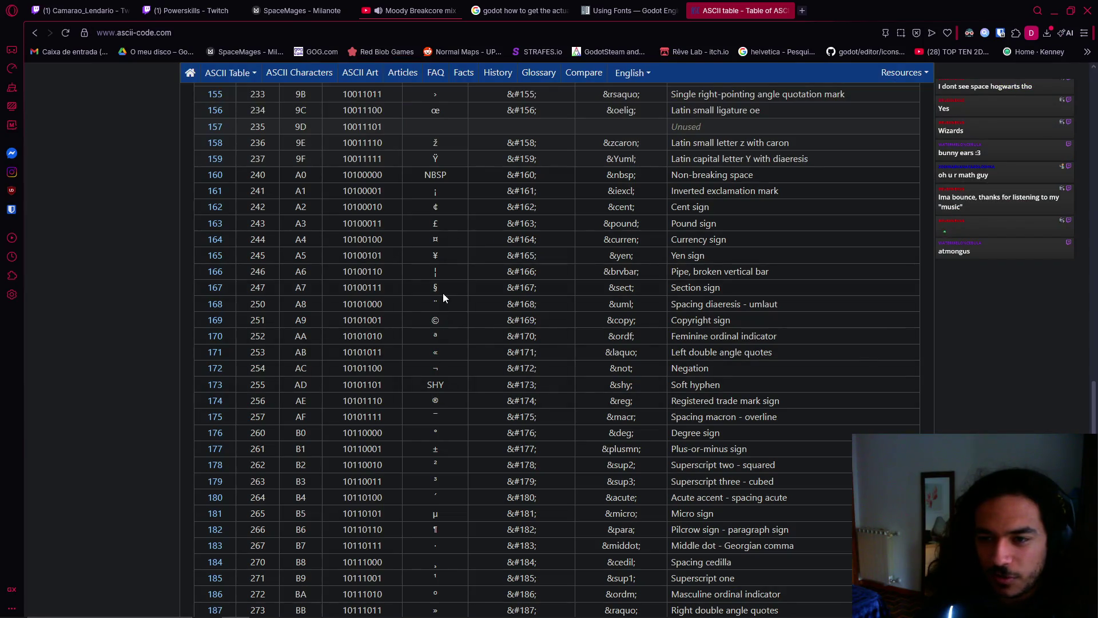
Scroll through the standard ASCII table on ascii-code.com to find the lowercase letter codes
scroll(441, 279, up, 3)
ctrl+scroll(435, 312, up, 5)
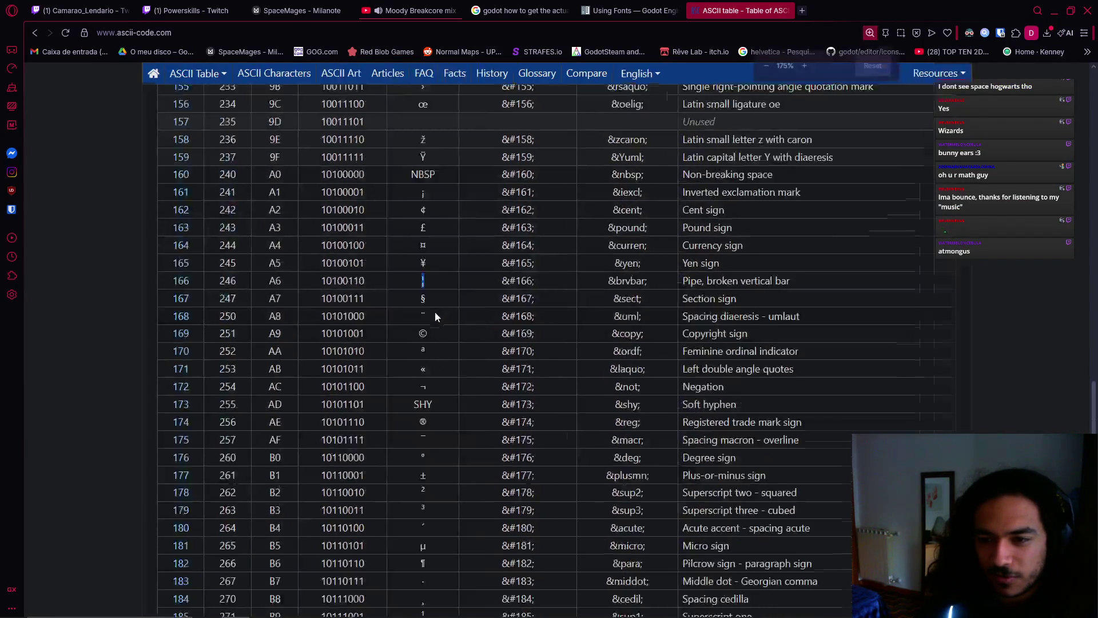
scroll(498, 374, down, 5)
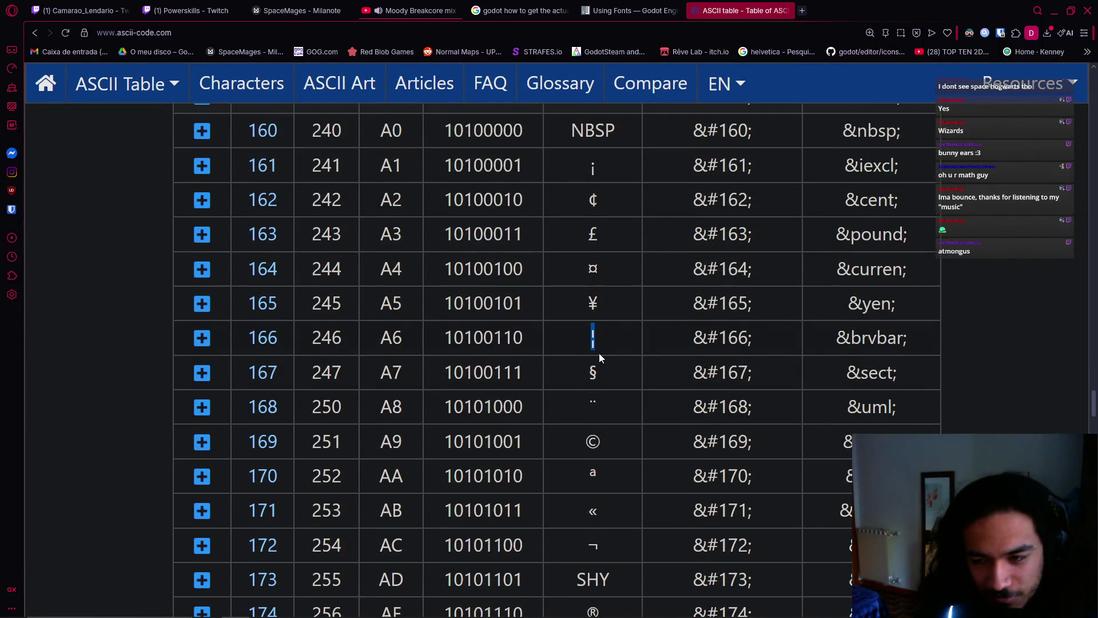
scroll(595, 341, up, 2)
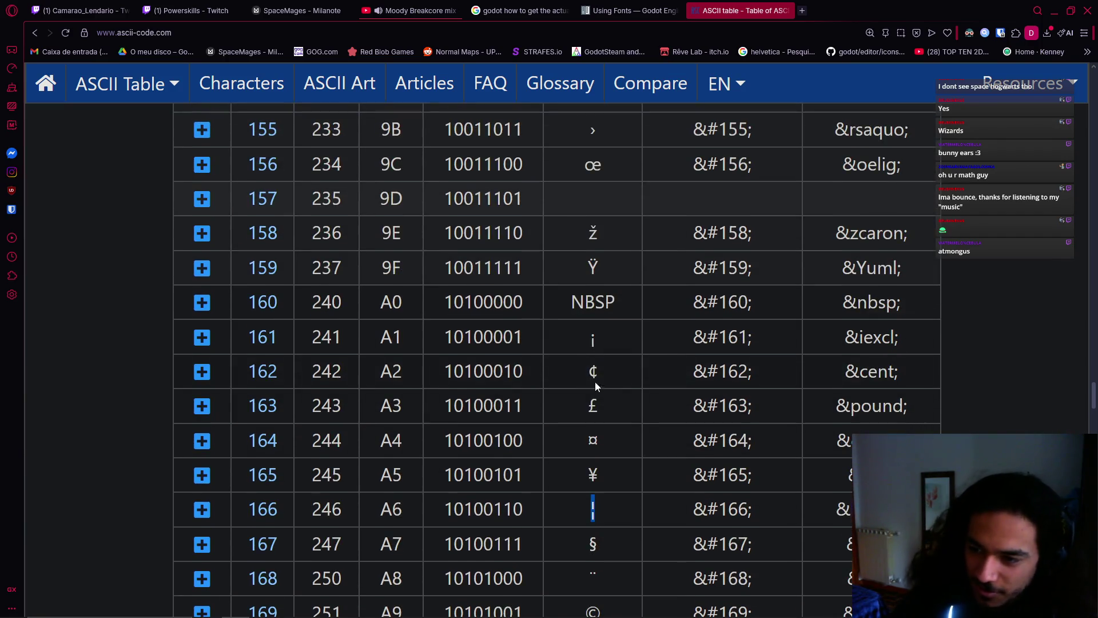
scroll(594, 342, up, 3)
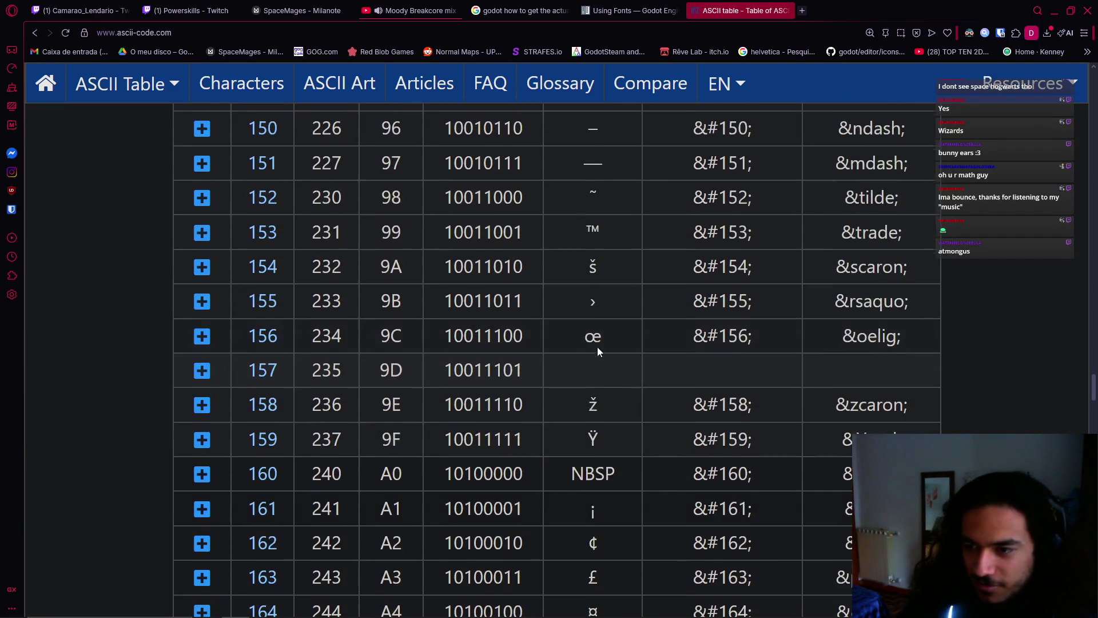
scroll(612, 324, up, 2)
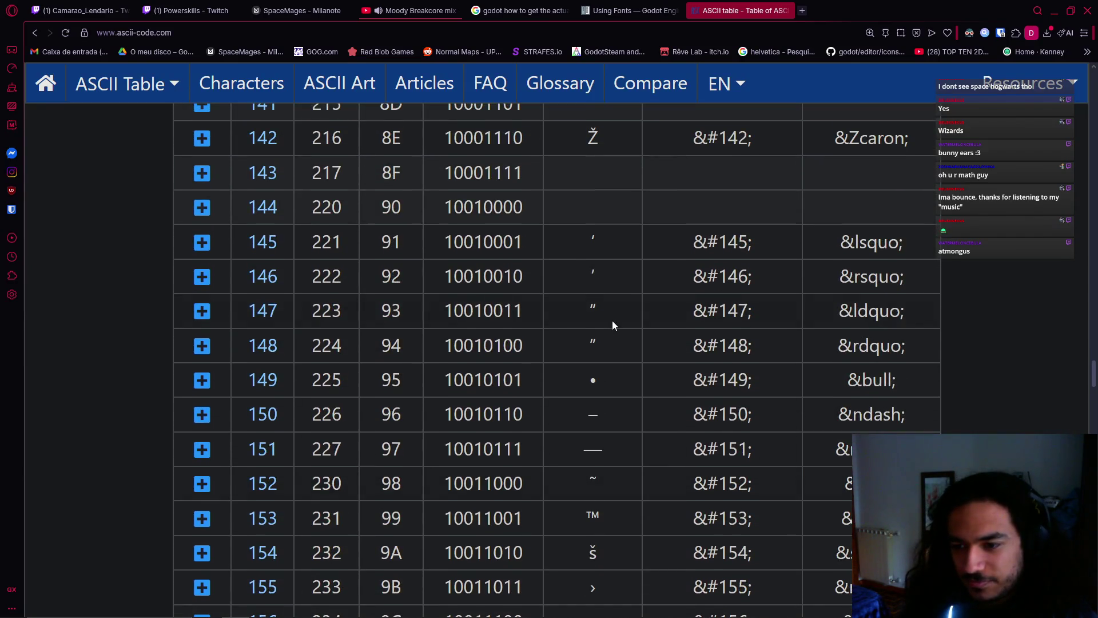
scroll(612, 325, down, 10)
scroll(597, 376, down, 6)
scroll(598, 376, down, 3)
scroll(601, 379, down, 12)
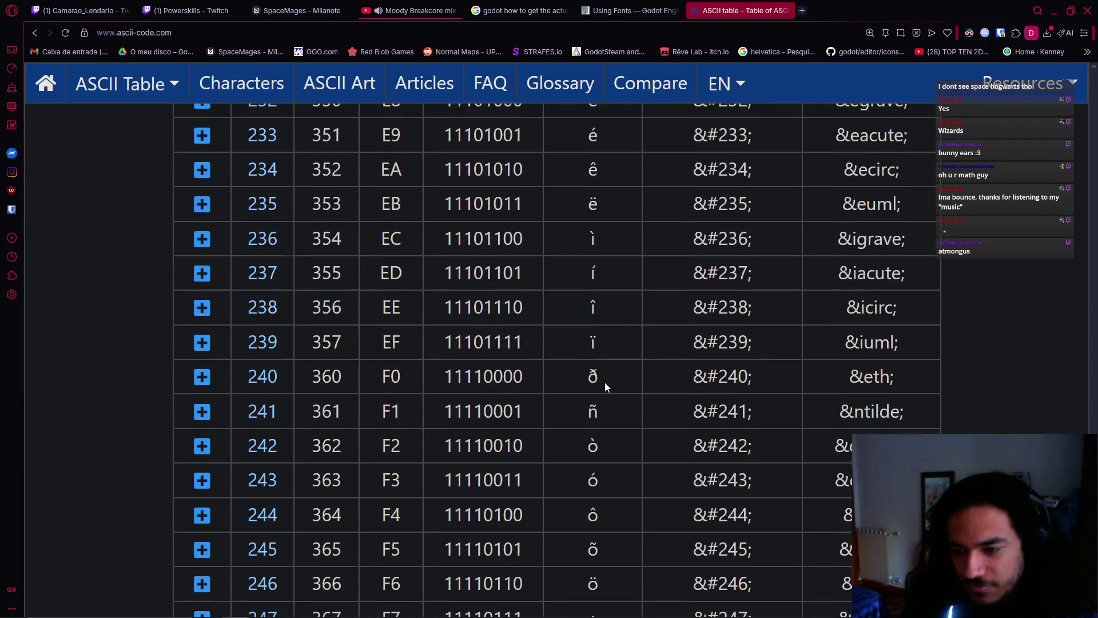
scroll(605, 382, down, 4)
scroll(598, 396, down, 6)
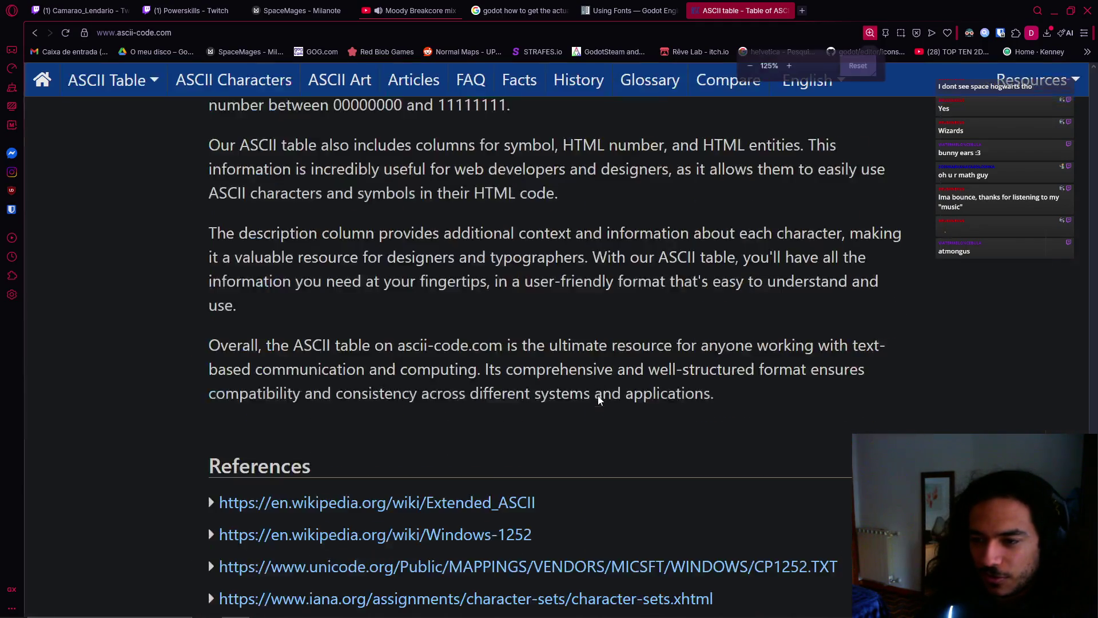
scroll(598, 394, up, 3)
scroll(598, 395, up, 15)
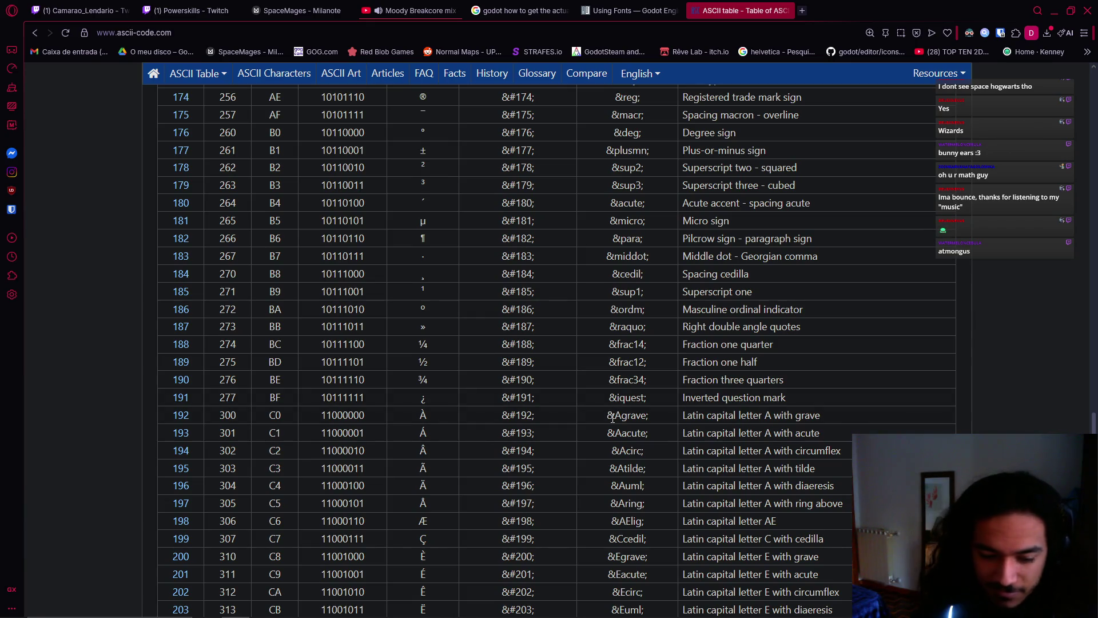
scroll(612, 419, up, 15)
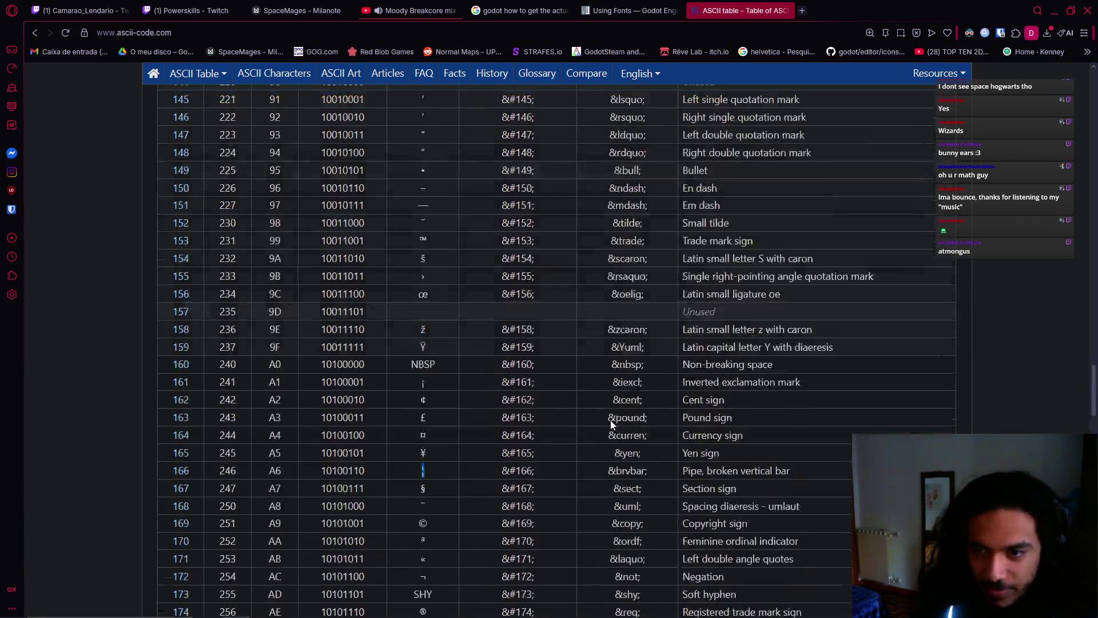
scroll(611, 421, down, 5)
scroll(611, 421, down, 10)
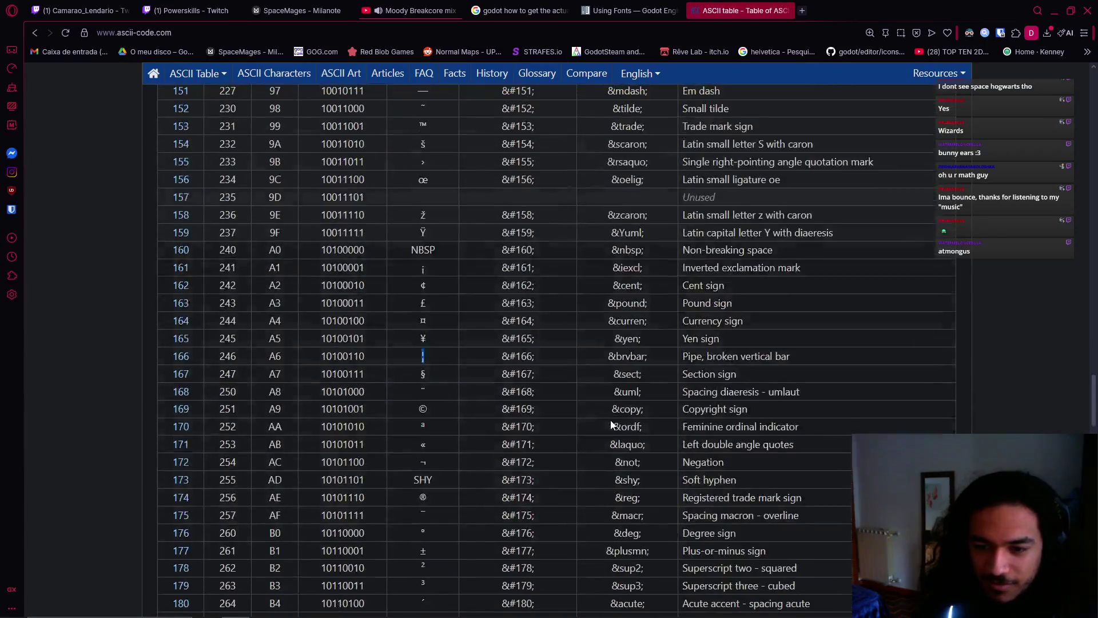
scroll(611, 420, down, 7)
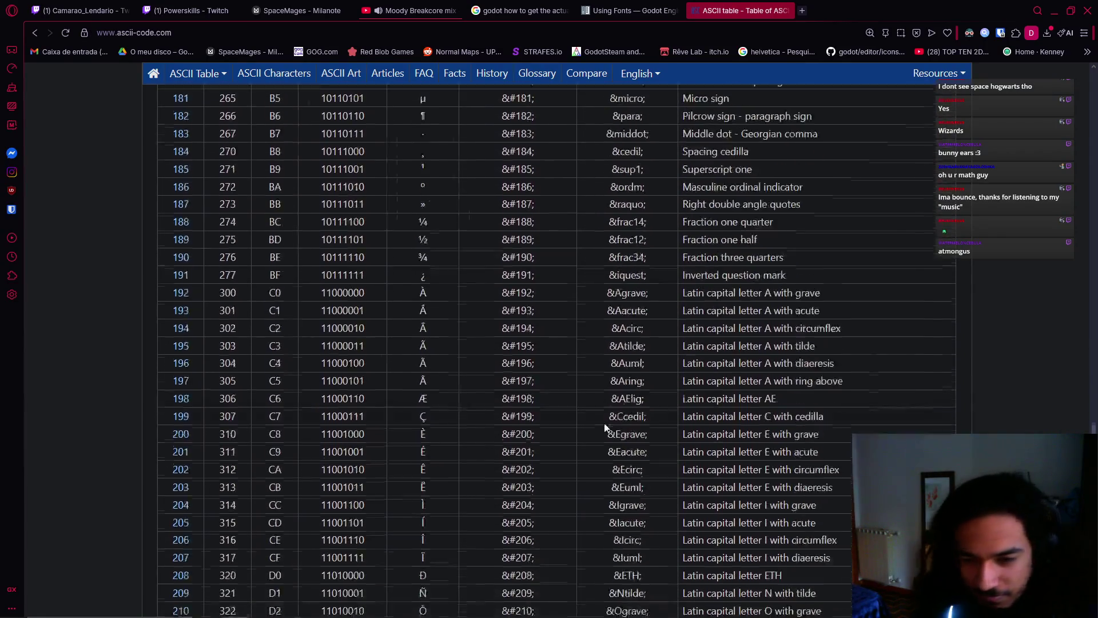
scroll(534, 422, up, 5)
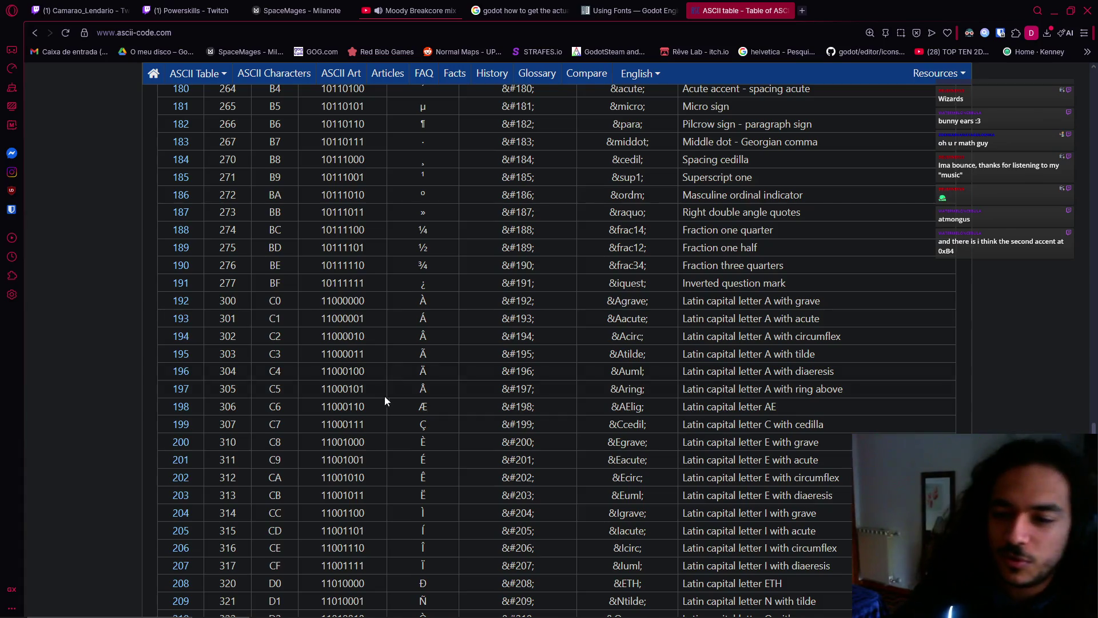
Clear a stray text selection and scroll to the extended 128–255 codes starting with the Euro sign
drag(401, 304, 445, 442)
scroll(446, 435, down, 3)
click(444, 436)
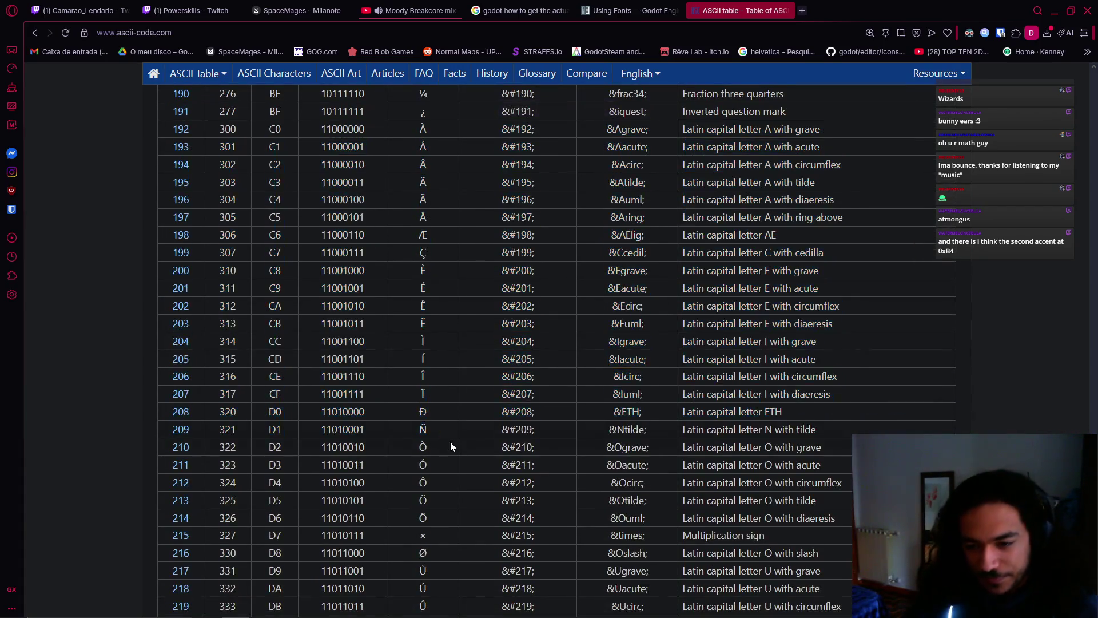
scroll(451, 442, down, 3)
scroll(458, 441, down, 2)
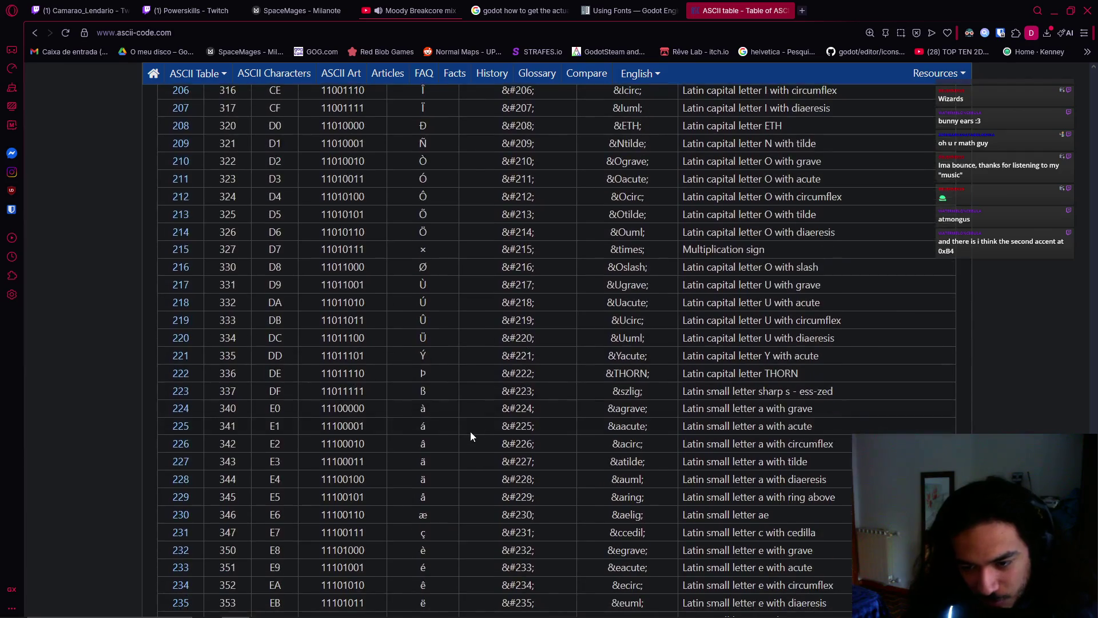
scroll(470, 426, down, 4)
scroll(468, 432, down, 2)
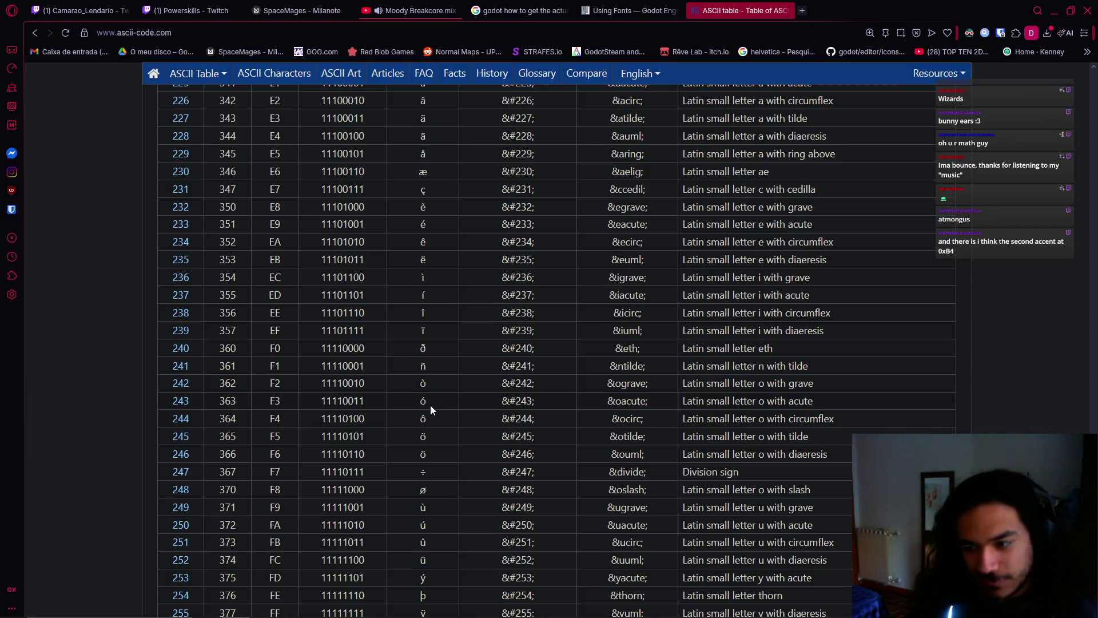
scroll(431, 430, up, 3)
scroll(434, 435, up, 10)
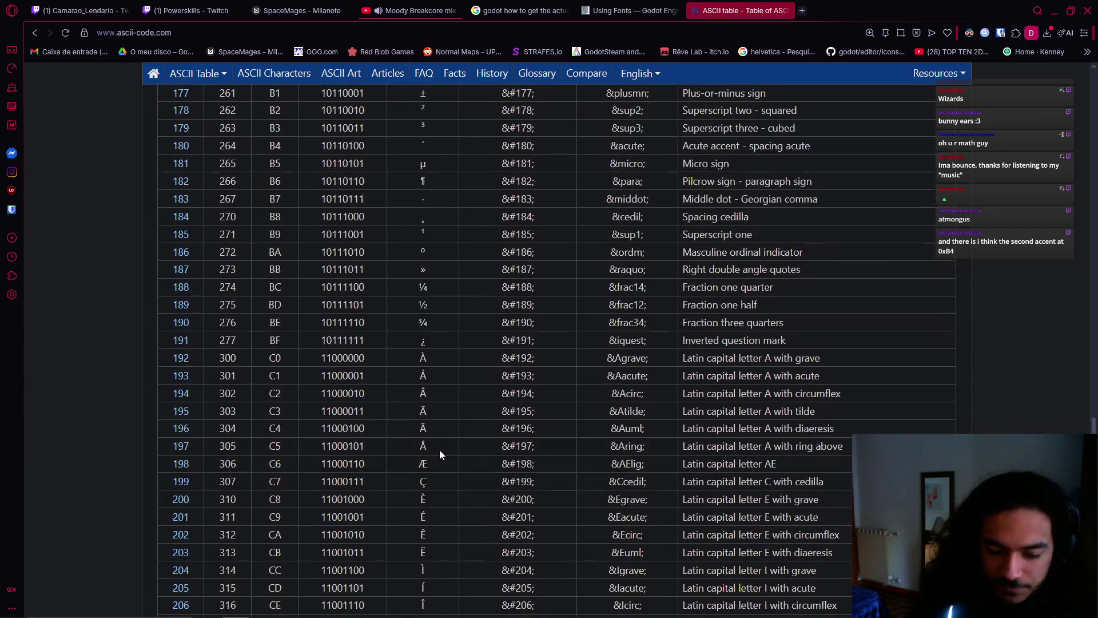
scroll(440, 453, up, 12)
scroll(445, 482, up, 8)
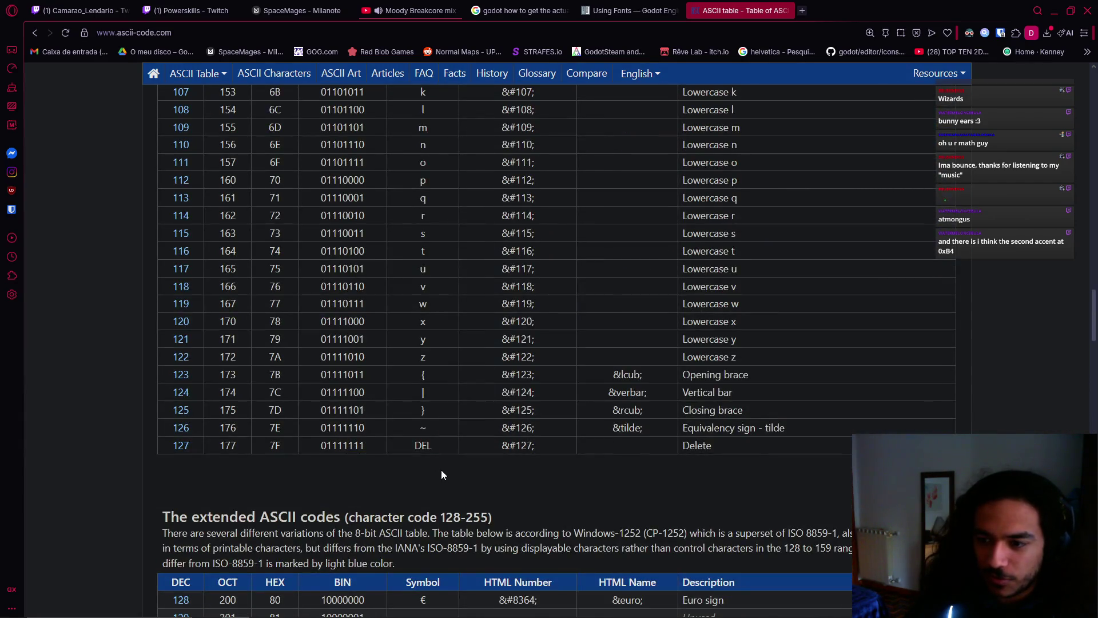
scroll(438, 467, down, 2)
scroll(440, 467, up, 10)
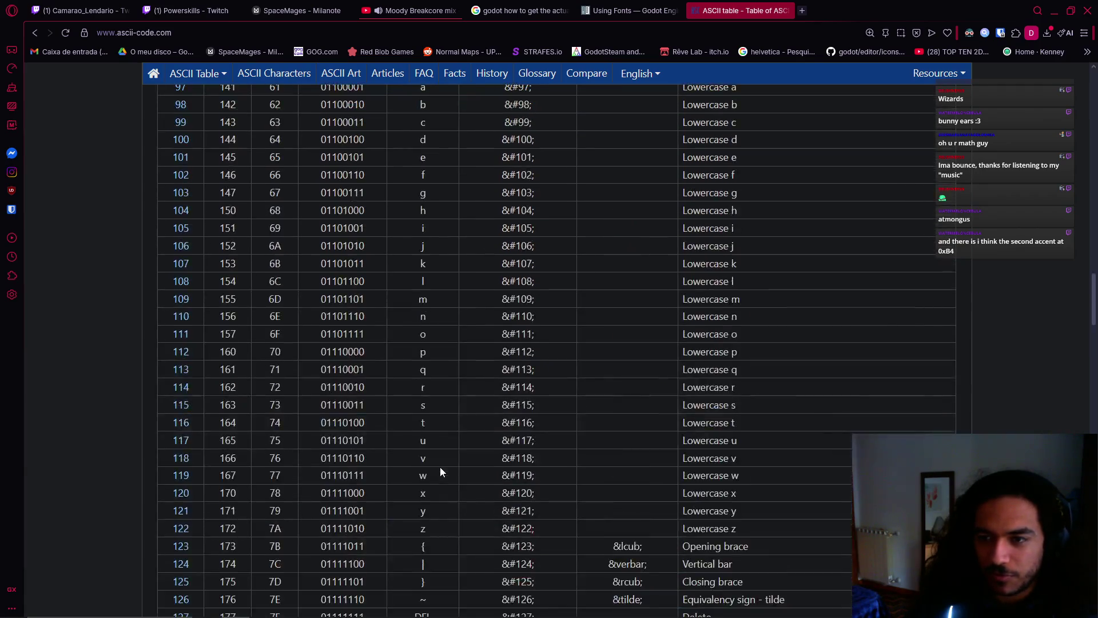
scroll(440, 466, down, 1)
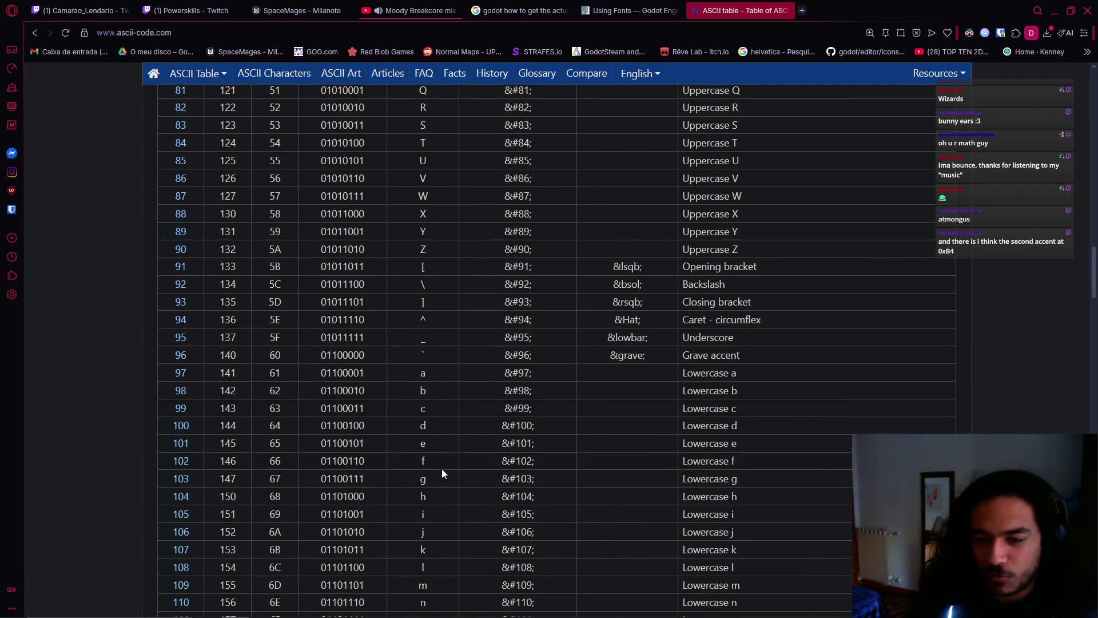
scroll(442, 473, down, 3)
scroll(443, 473, down, 2)
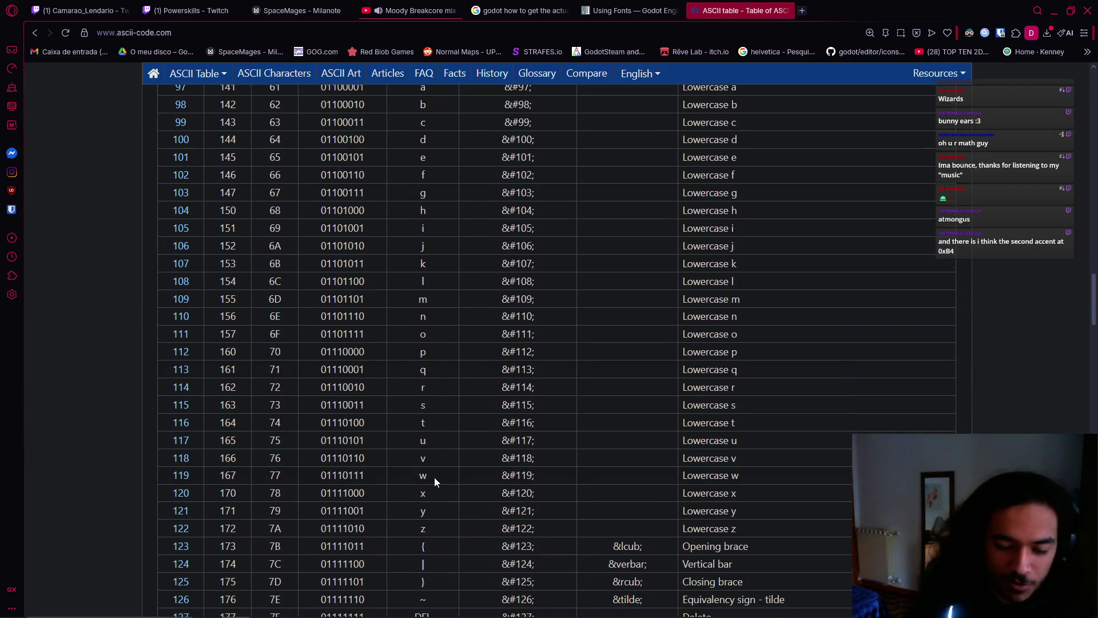
scroll(434, 475, down, 3)
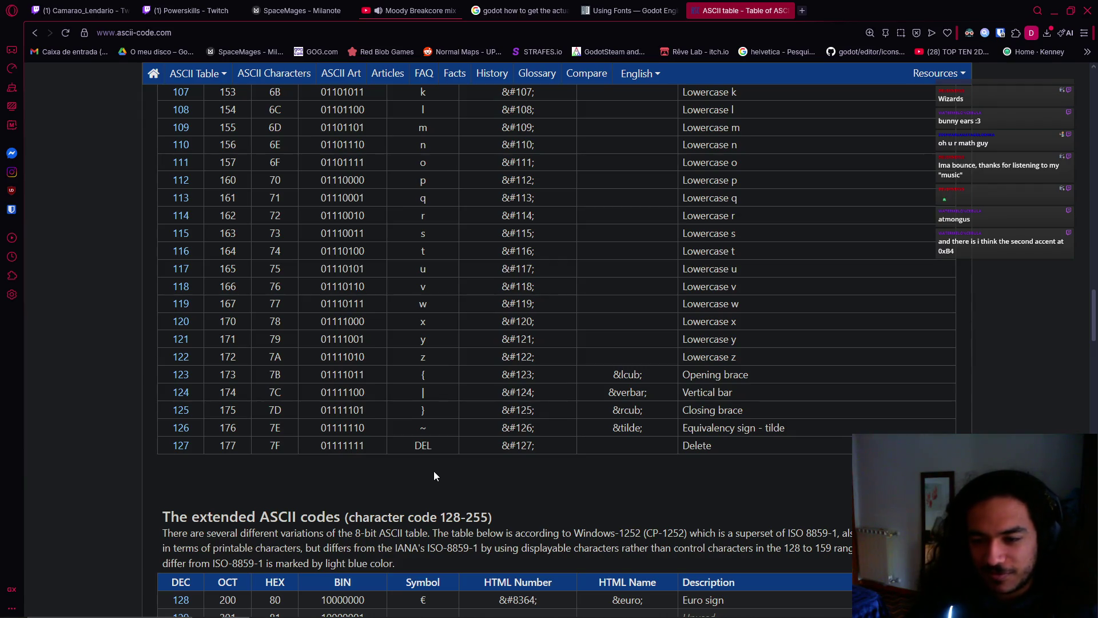
key(alt+Tab)
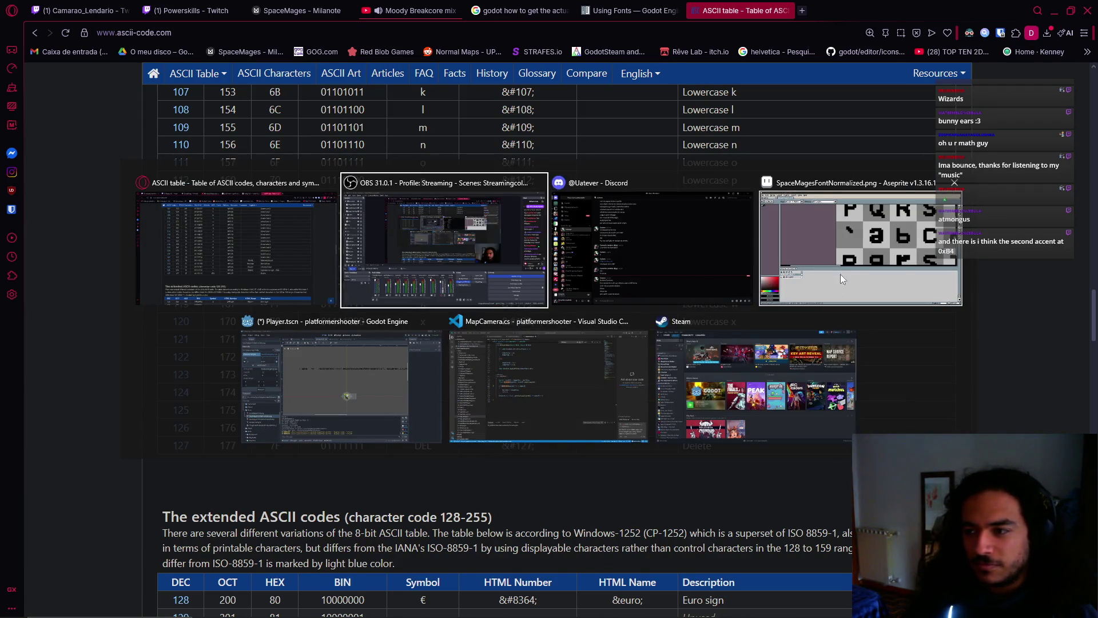
Back in Aseprite, centre the font sheet and paint the arrow's first blocks in the last cell
click(840, 276)
scroll(488, 296, down, 7)
scroll(577, 269, up, 4)
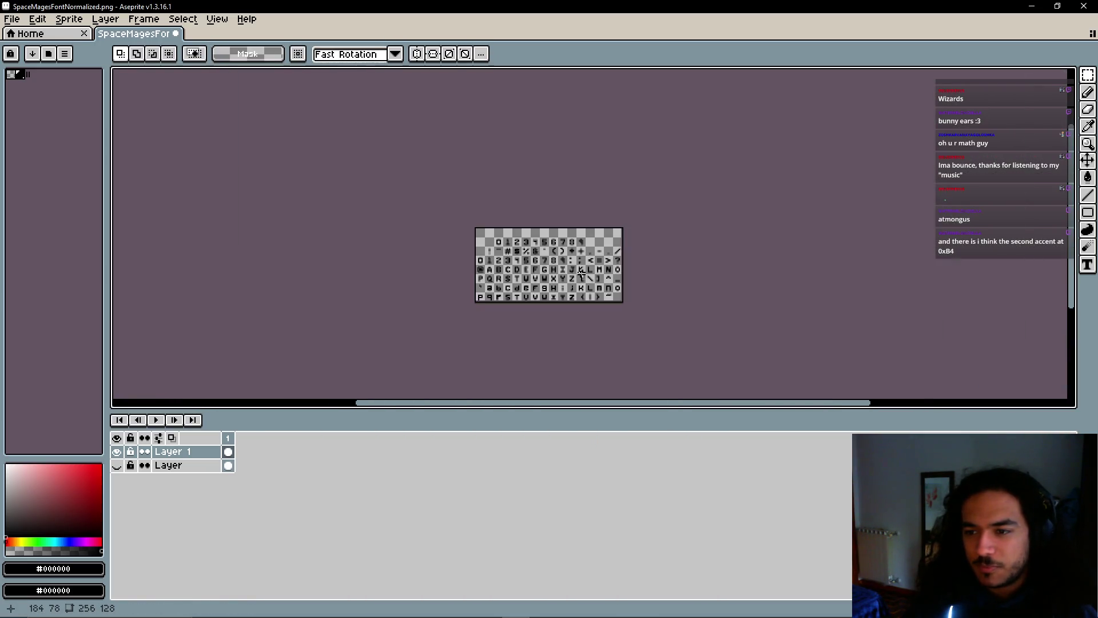
drag(575, 271, 642, 251)
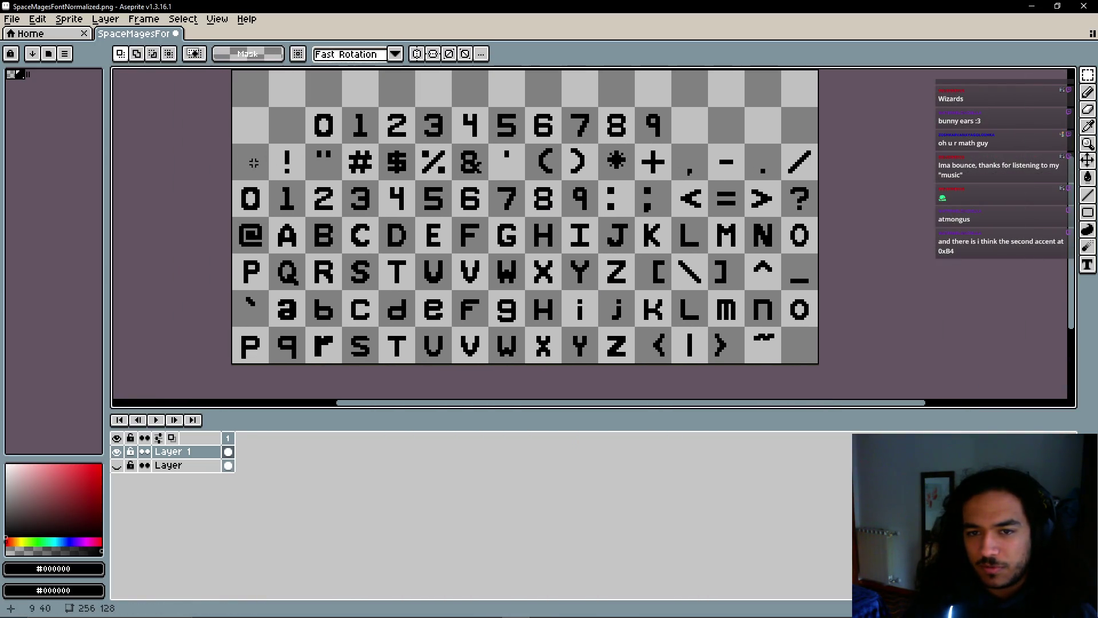
scroll(719, 319, up, 6)
key(b)
scroll(539, 269, up, 1)
click(539, 270)
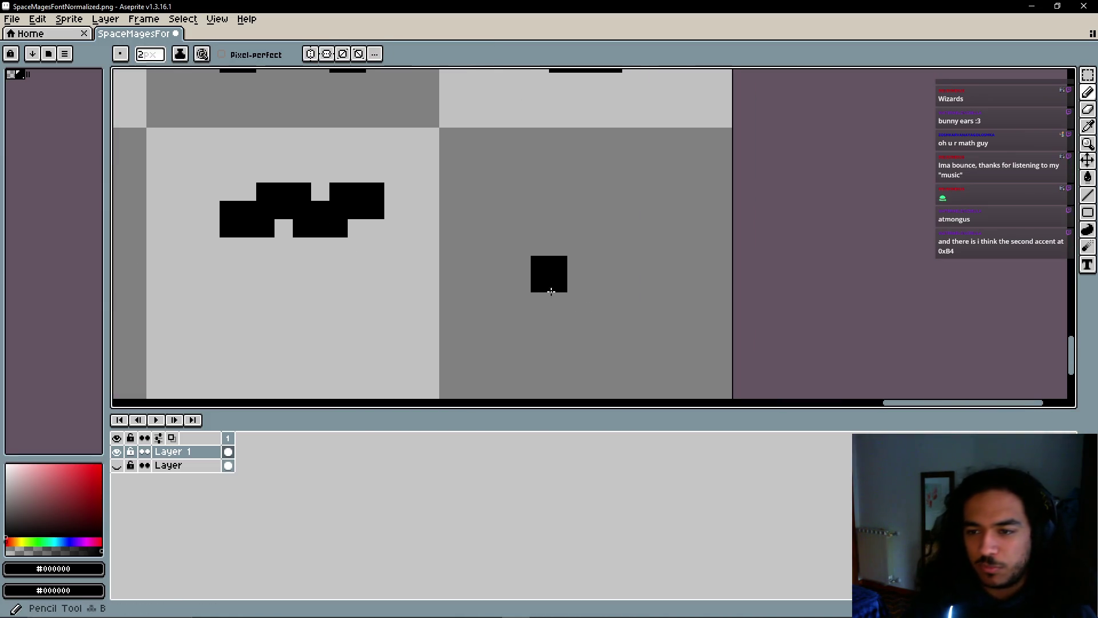
drag(559, 282, 462, 247)
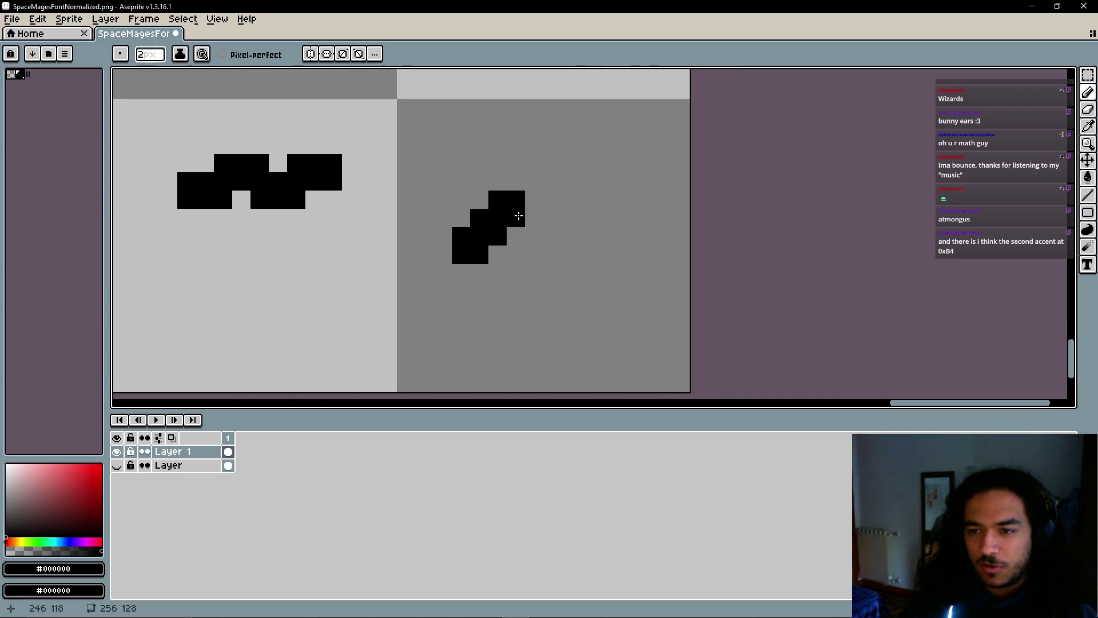
shift+click(540, 196)
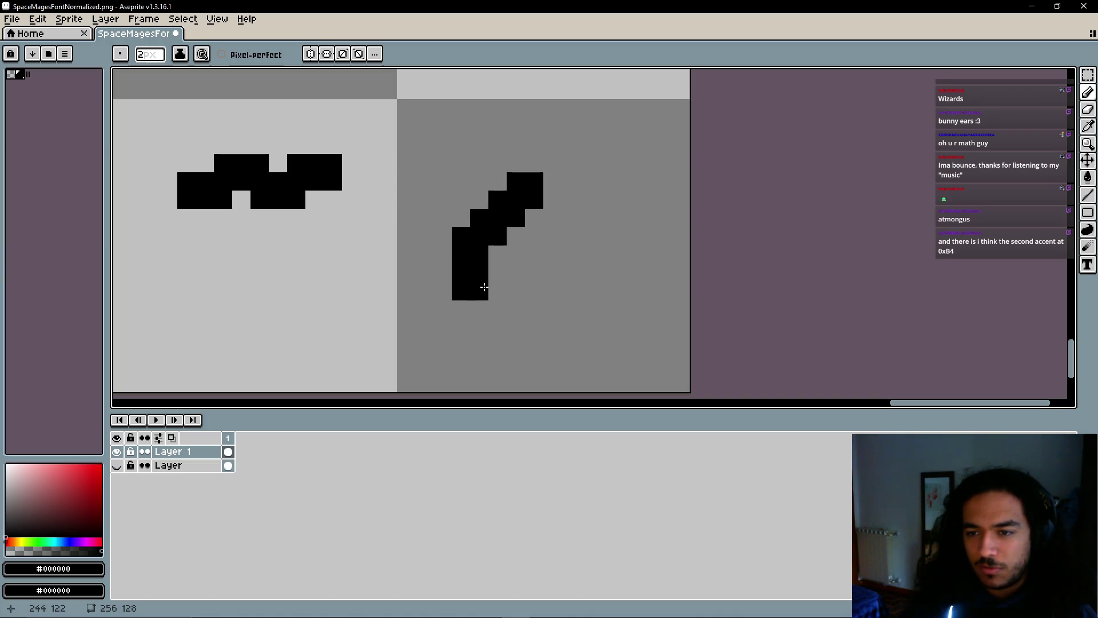
Erase the stray diagonal, draw the arrow's horizontal shaft, and trim its right-end step
key(e)
drag(497, 241, 506, 201)
key(i)
key(b)
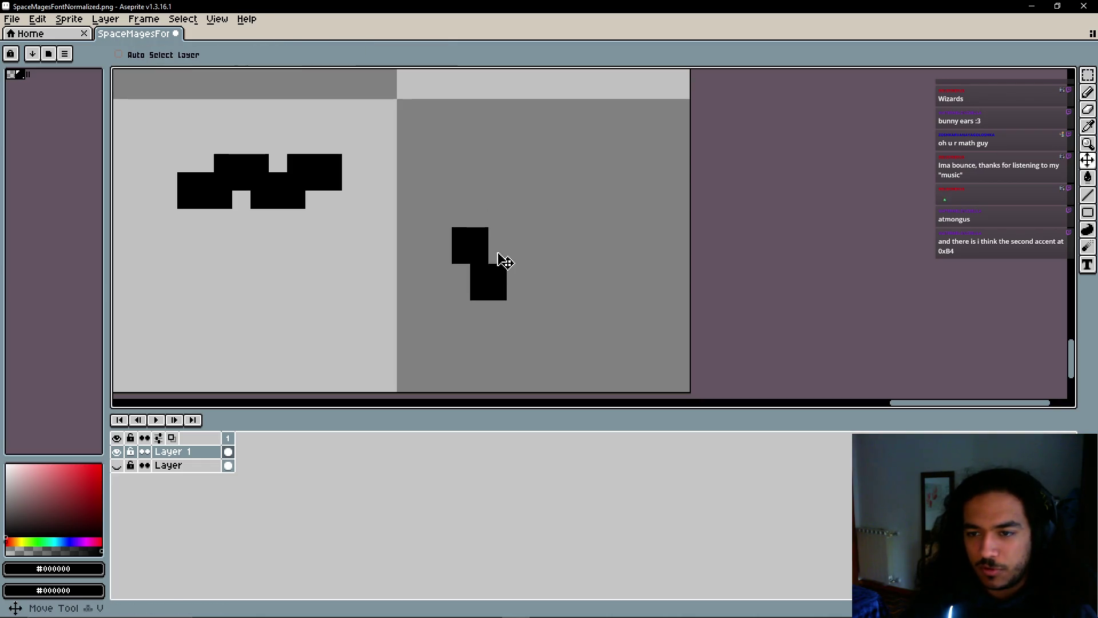
drag(493, 261, 602, 243)
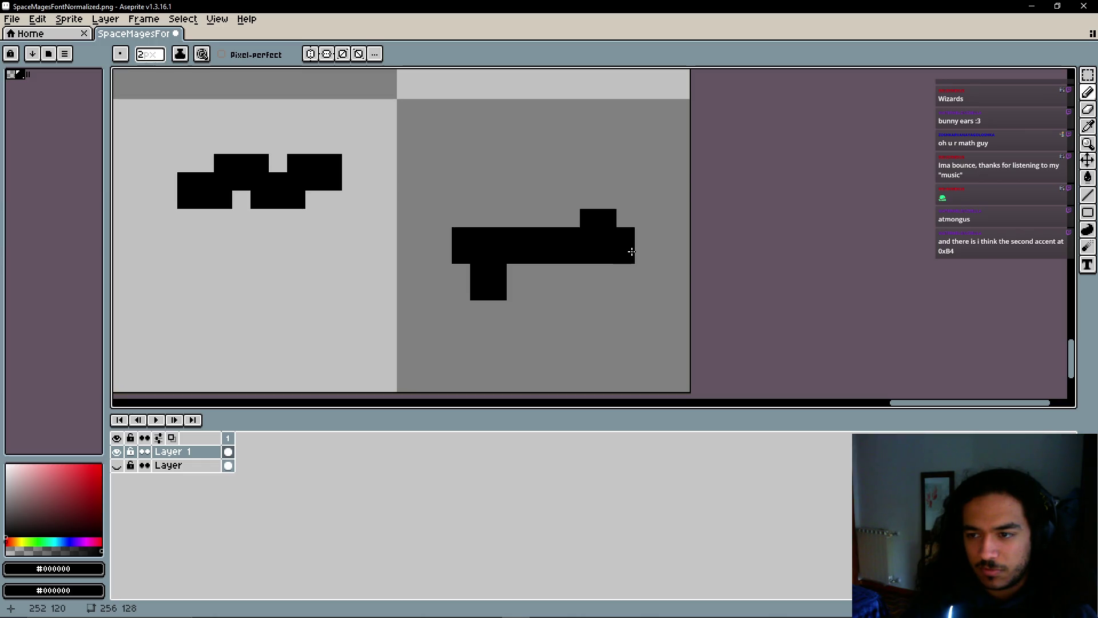
key(e)
drag(607, 218, 589, 218)
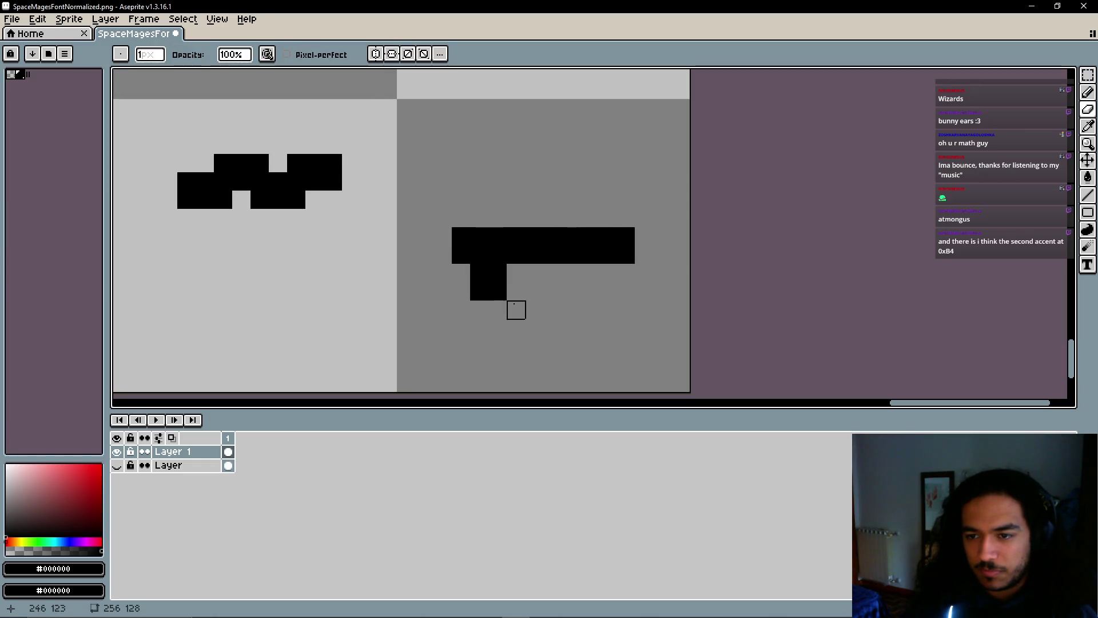
key(b)
drag(493, 288, 495, 225)
key(ctrl+z)
Remove the block under the shaft, build the blocky arrowhead, then zoom out
key(e)
click(496, 289)
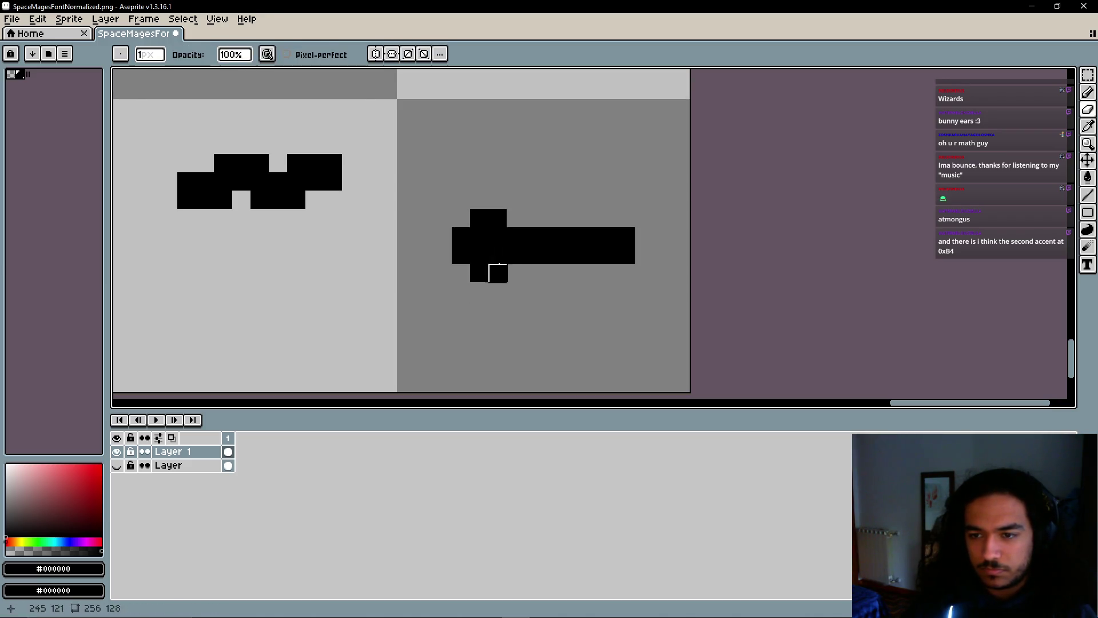
key(b)
click(509, 288)
click(527, 302)
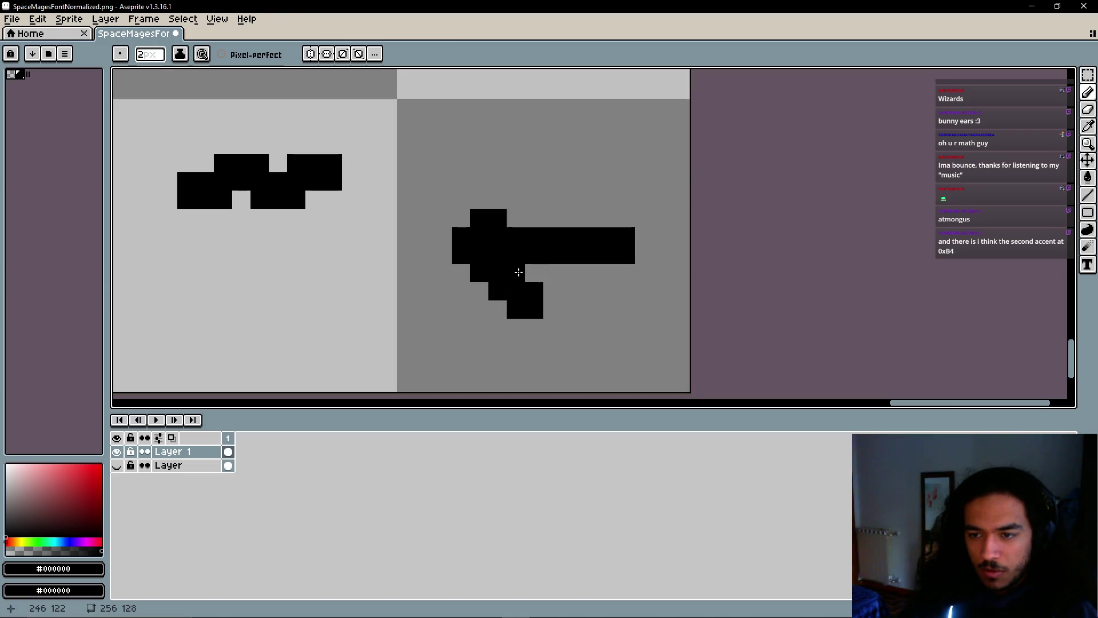
click(503, 211)
click(523, 192)
click(596, 298)
scroll(608, 329, down, 3)
scroll(608, 330, down, 2)
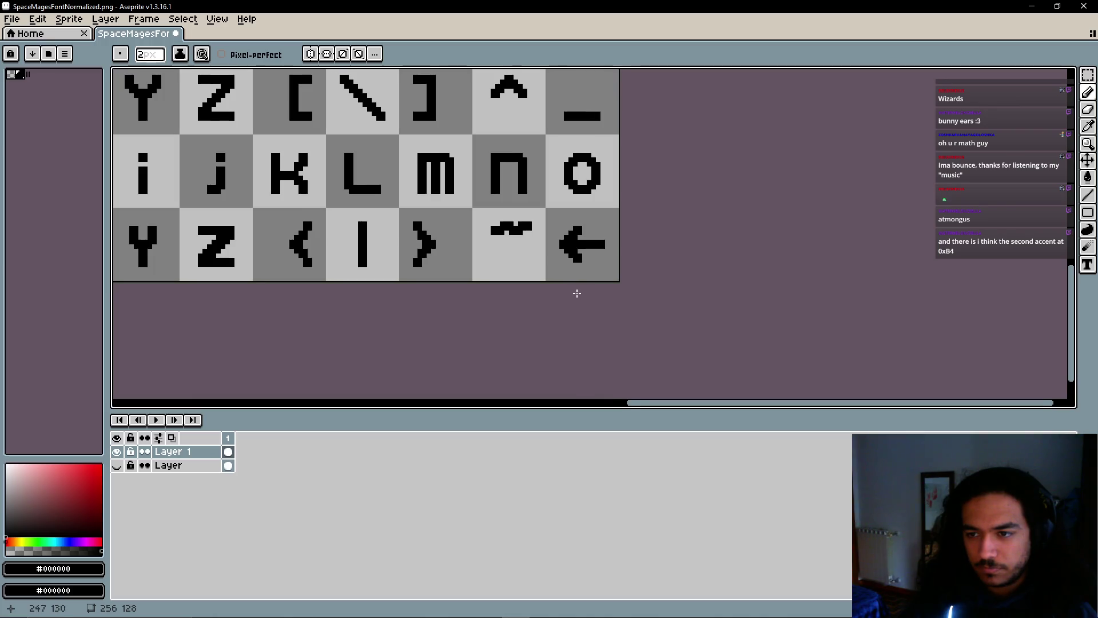
Shorten the arrow's shaft by two blocks and move the arrow one pixel right with a rectangular selection
scroll(564, 308, up, 4)
drag(668, 335, 671, 373)
key(e)
drag(711, 273, 711, 247)
click(1088, 75)
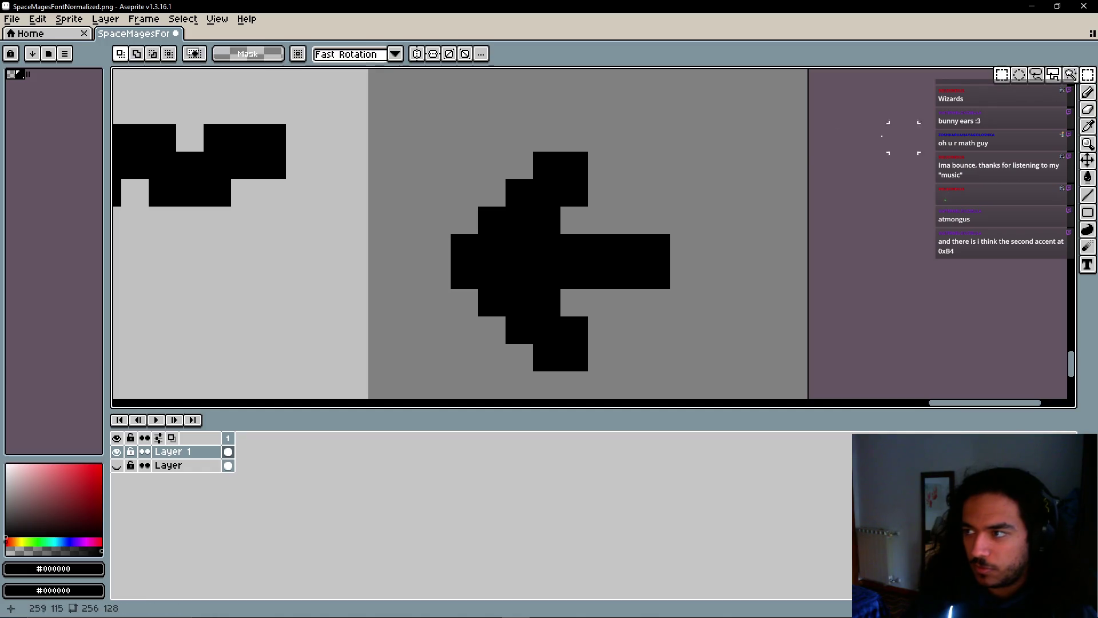
mouse_move(423, 151)
mouse_down()
mouse_move(669, 318)
mouse_move(671, 371)
mouse_up()
drag(567, 319, 594, 319)
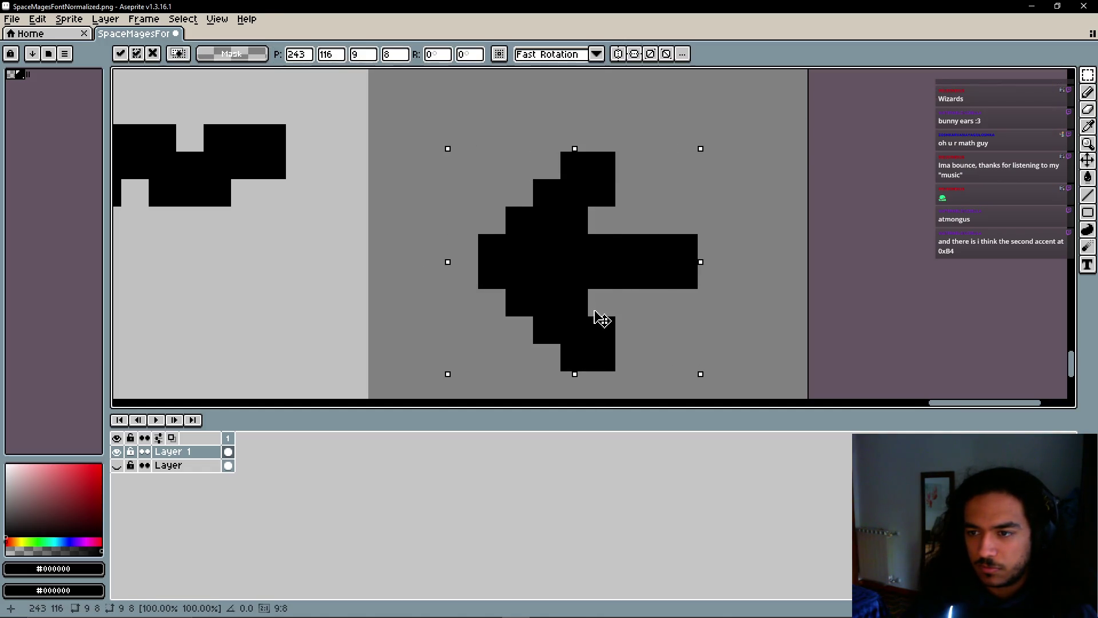
click(764, 271)
Pan to the empty top row and sketch a T and a U in its first cells
scroll(769, 322, down, 7)
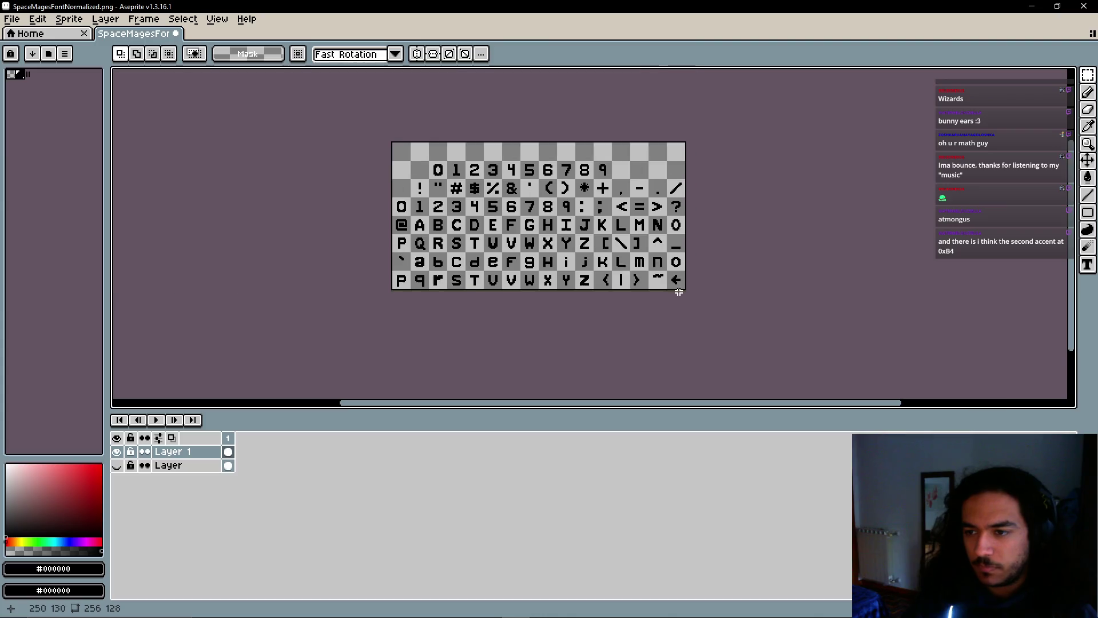
drag(678, 292, 707, 319)
mouse_move(611, 258)
mouse_down()
mouse_move(583, 243)
mouse_move(592, 284)
mouse_up()
scroll(476, 238, up, 5)
scroll(393, 212, down, 1)
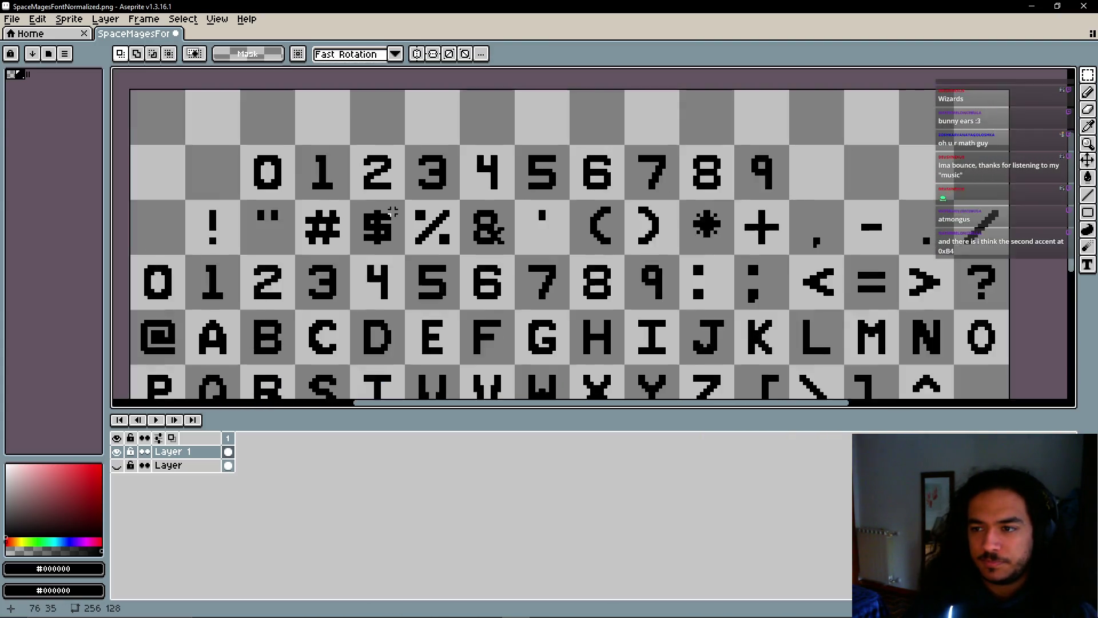
scroll(392, 211, down, 2)
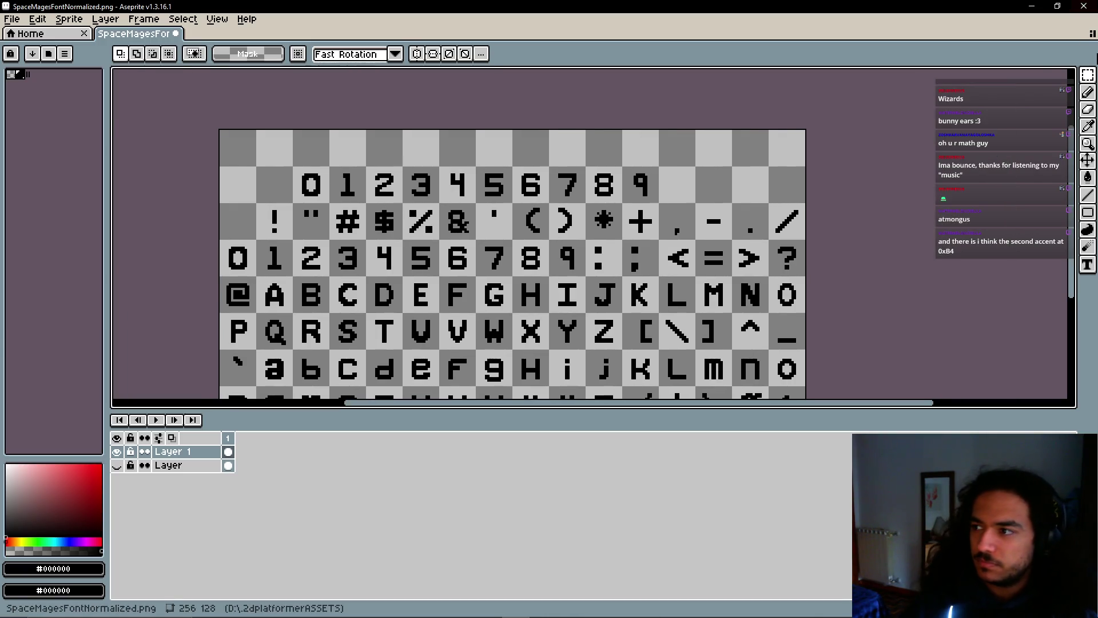
scroll(387, 159, up, 3)
drag(388, 158, 454, 169)
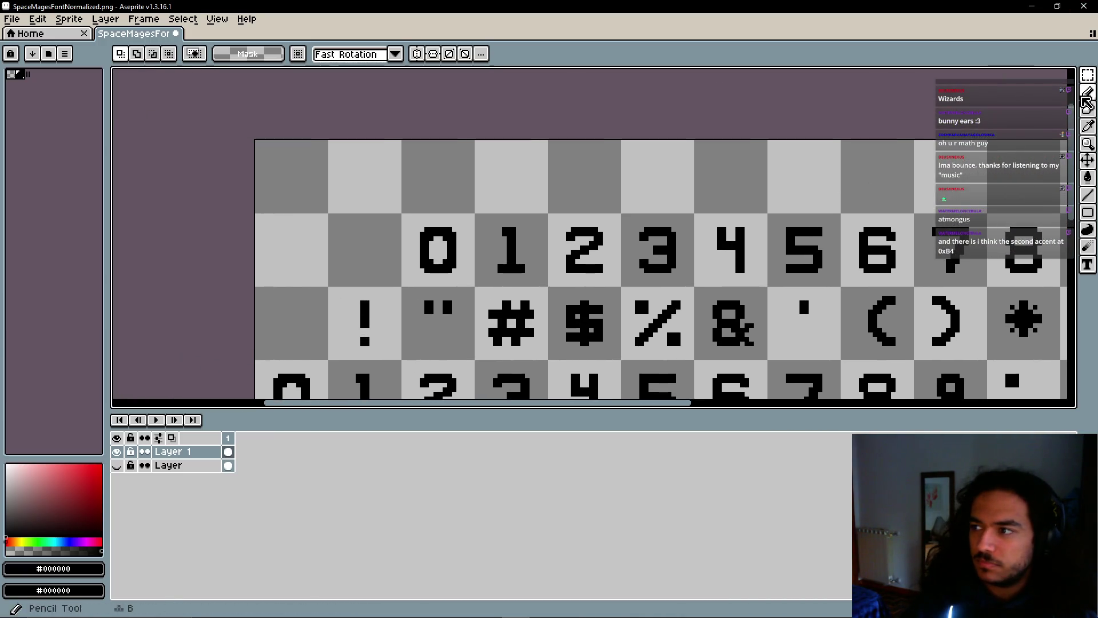
key(b)
mouse_move(342, 157)
mouse_down()
mouse_move(360, 194)
mouse_move(405, 149)
mouse_move(432, 157)
mouse_move(429, 186)
mouse_move(474, 184)
mouse_move(487, 157)
mouse_up()
mouse_move(505, 153)
mouse_down()
mouse_move(506, 167)
mouse_move(537, 171)
mouse_move(504, 189)
mouse_up()
Undo the rough strokes and redraw T, F and U in the top row's first cells
drag(558, 165, 565, 187)
key(ctrl+z)
key(ctrl+z)
key(ctrl+z)
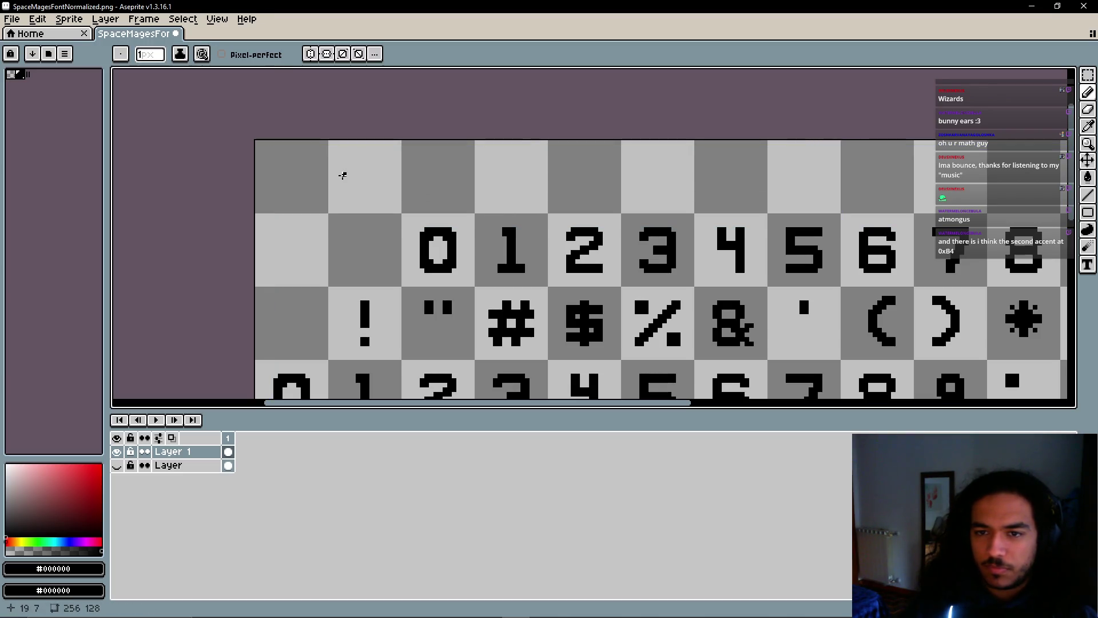
scroll(341, 193, up, 3)
scroll(389, 224, down, 2)
scroll(389, 225, left, 2)
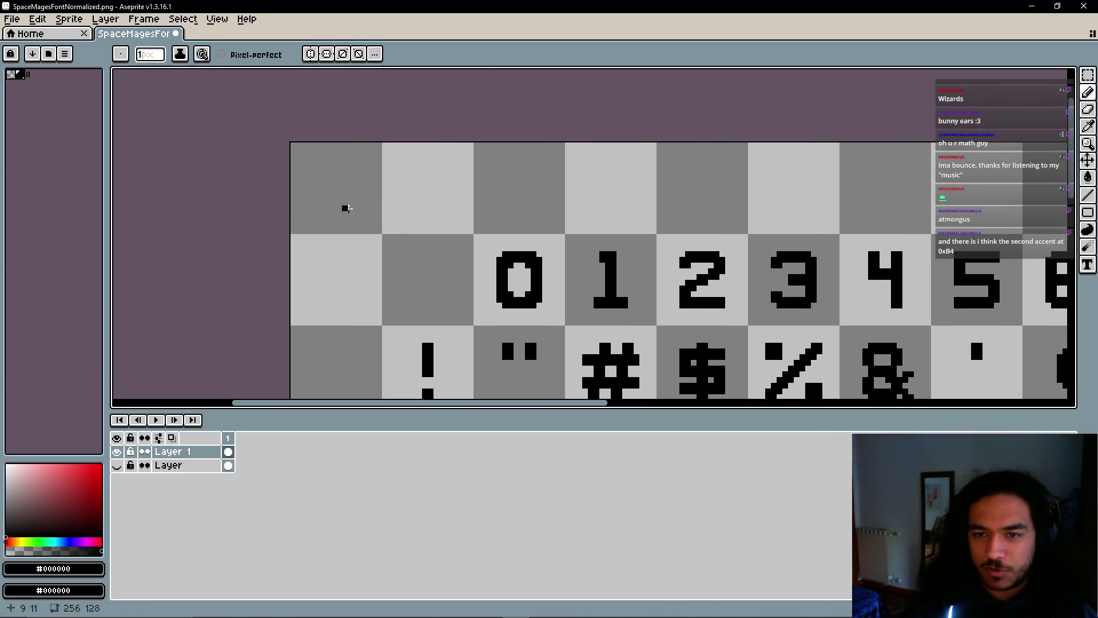
mouse_move(327, 172)
mouse_down()
mouse_move(393, 184)
mouse_move(381, 226)
mouse_up()
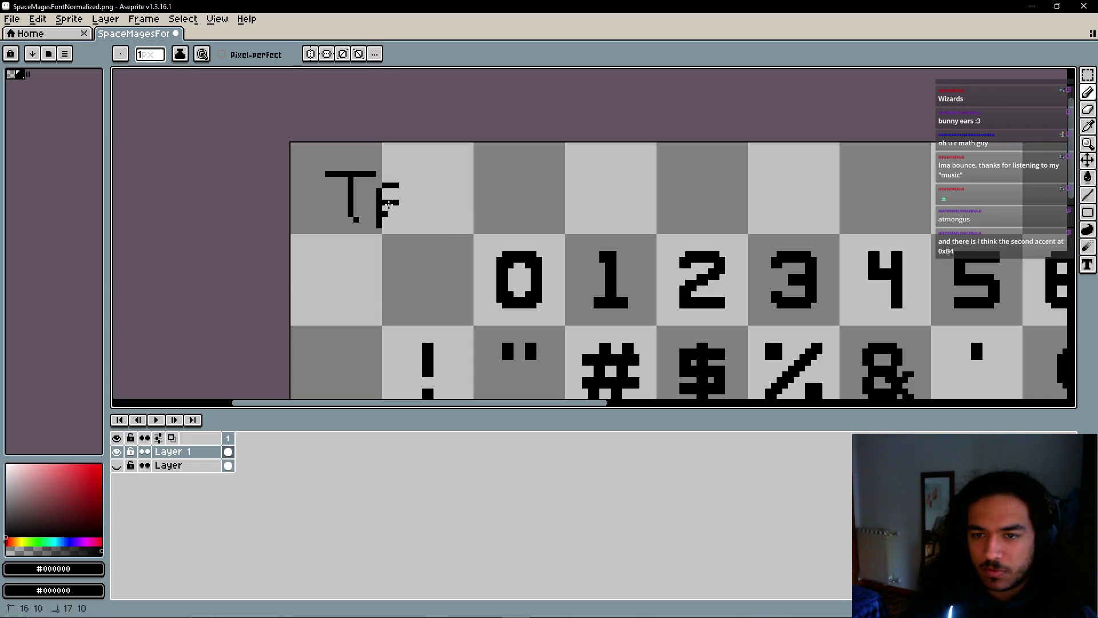
mouse_move(400, 185)
mouse_down()
mouse_move(494, 184)
mouse_move(552, 200)
mouse_move(695, 162)
mouse_move(727, 193)
mouse_up()
Letter a G after the N, then H, E, R and the start of a question mark
mouse_move(818, 221)
mouse_down()
mouse_move(784, 206)
mouse_move(556, 232)
mouse_up()
mouse_move(589, 189)
mouse_down()
mouse_move(589, 232)
mouse_move(588, 216)
mouse_up()
mouse_move(655, 194)
mouse_down()
mouse_move(624, 224)
mouse_move(660, 215)
mouse_up()
drag(629, 226, 659, 230)
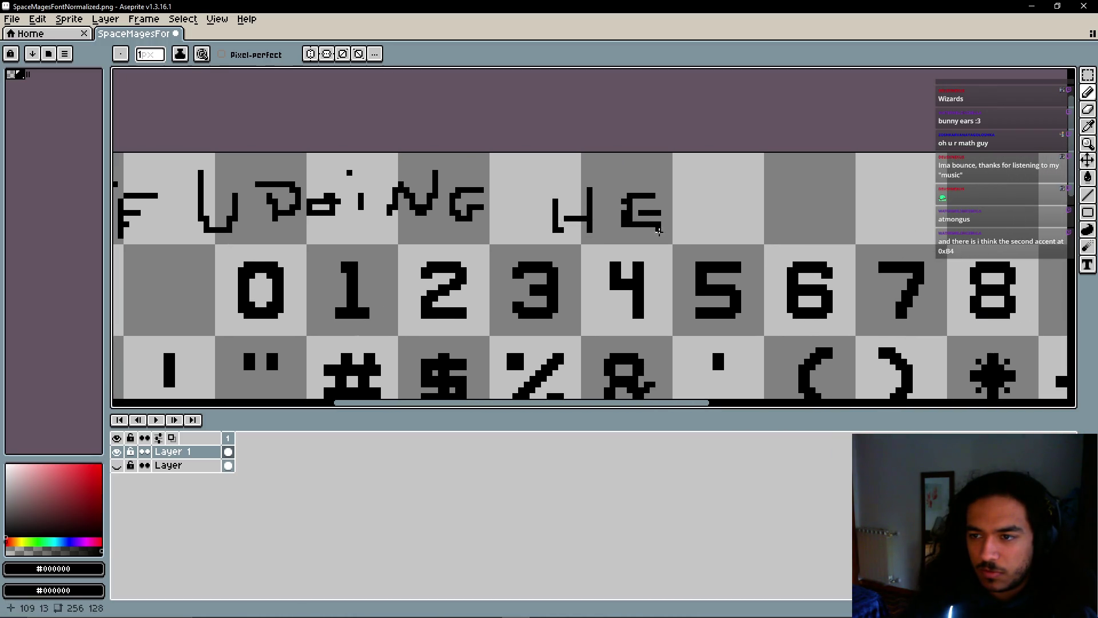
mouse_move(698, 189)
mouse_down()
mouse_move(735, 219)
mouse_move(704, 226)
mouse_up()
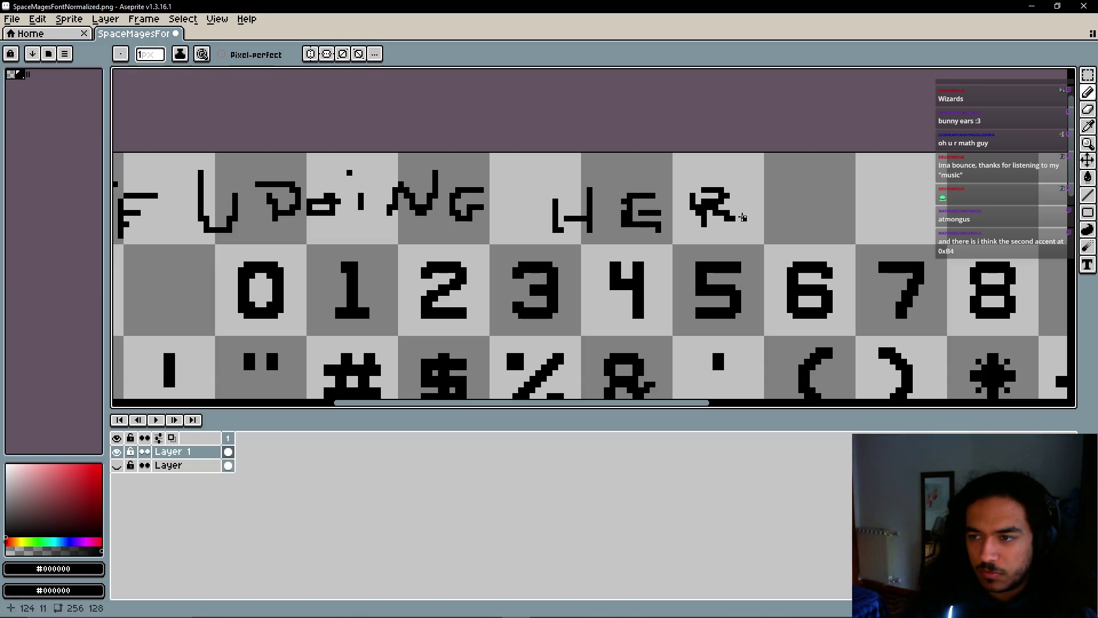
drag(790, 218, 797, 203)
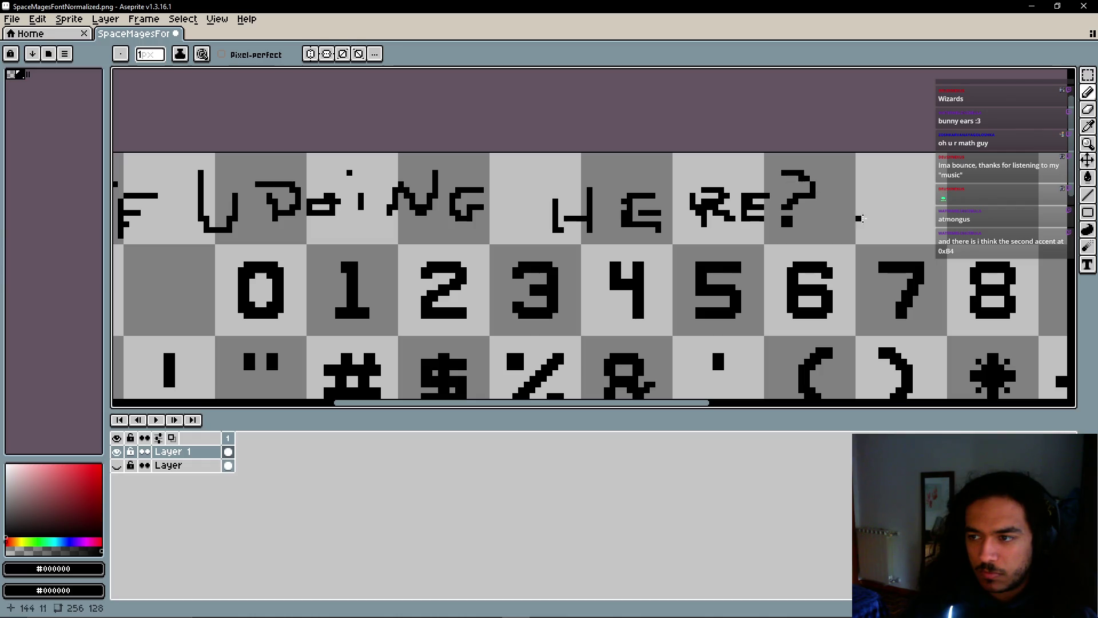
Extend the U's right stroke upward and review the lettered row
scroll(777, 226, down, 4)
drag(663, 248, 696, 228)
scroll(596, 216, up, 4)
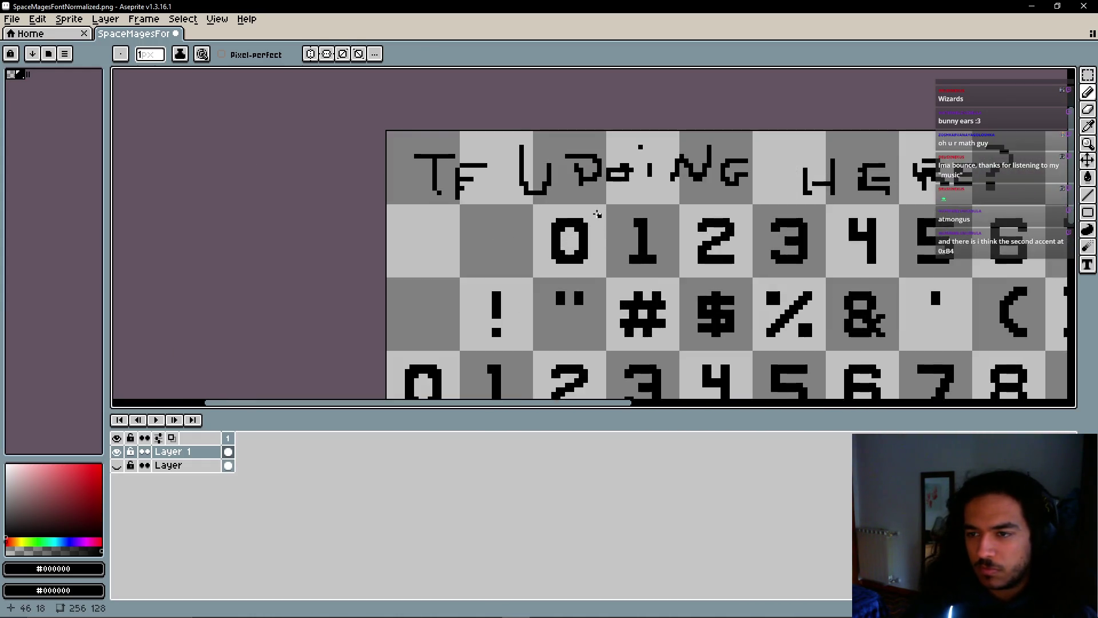
drag(513, 192, 512, 176)
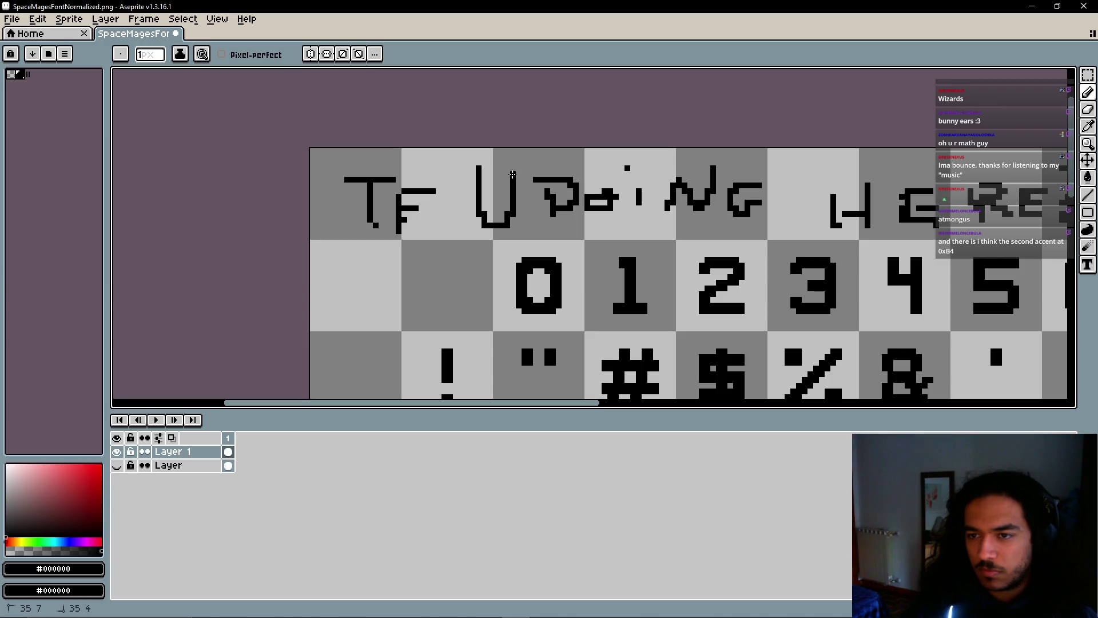
scroll(534, 208, right, 2)
scroll(527, 235, right, 3)
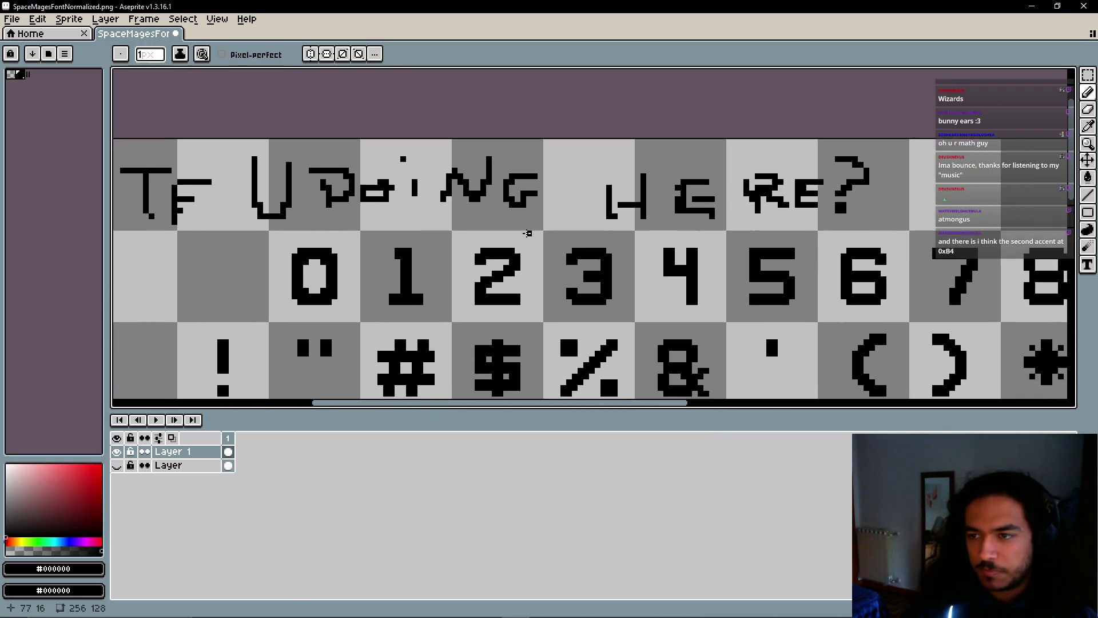
scroll(537, 235, down, 2)
scroll(542, 233, left, 1)
Lasso DOING and HERE? and move each a few pixels right
key(q)
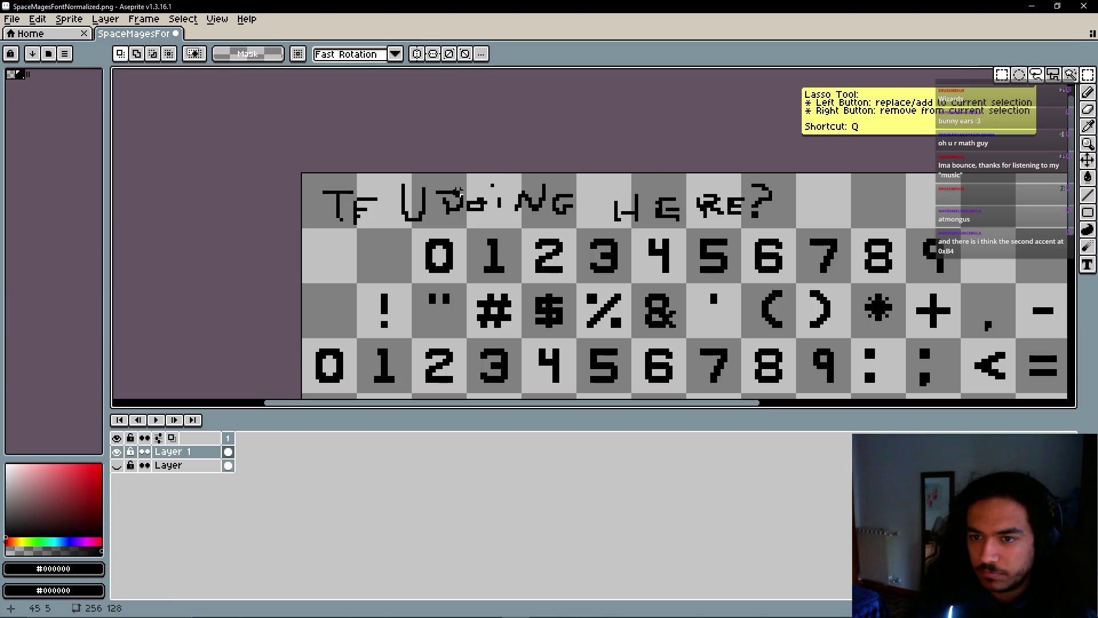
mouse_move(434, 182)
mouse_down()
mouse_move(504, 172)
mouse_move(583, 224)
mouse_move(557, 223)
mouse_up()
key(ctrl+d)
scroll(563, 180, right, 2)
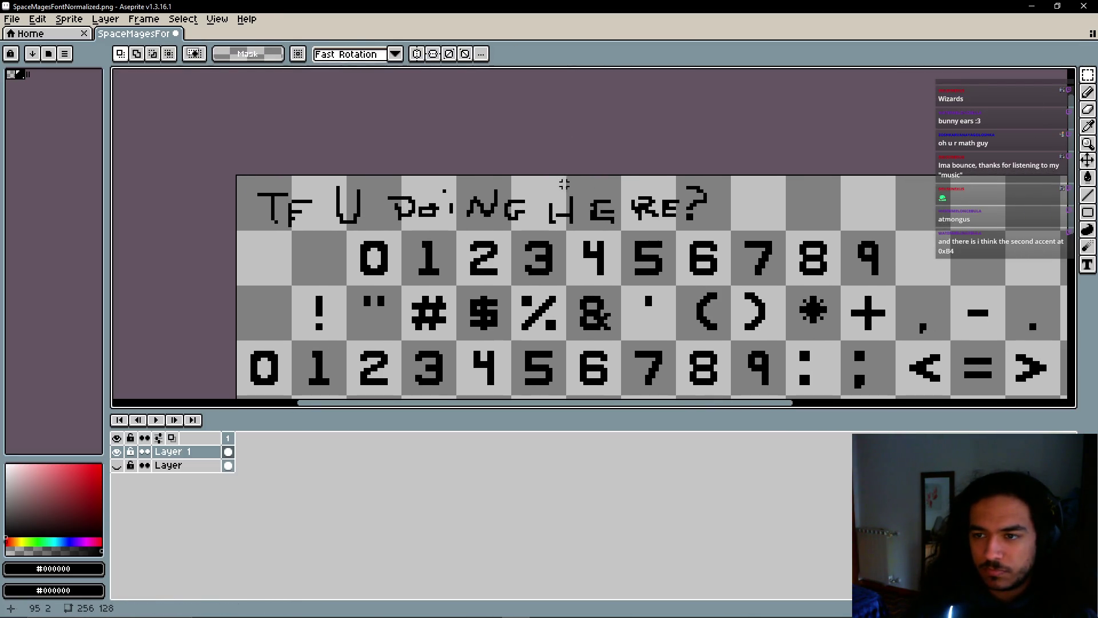
mouse_move(540, 180)
mouse_down()
mouse_move(724, 228)
mouse_move(539, 228)
mouse_move(590, 206)
mouse_up()
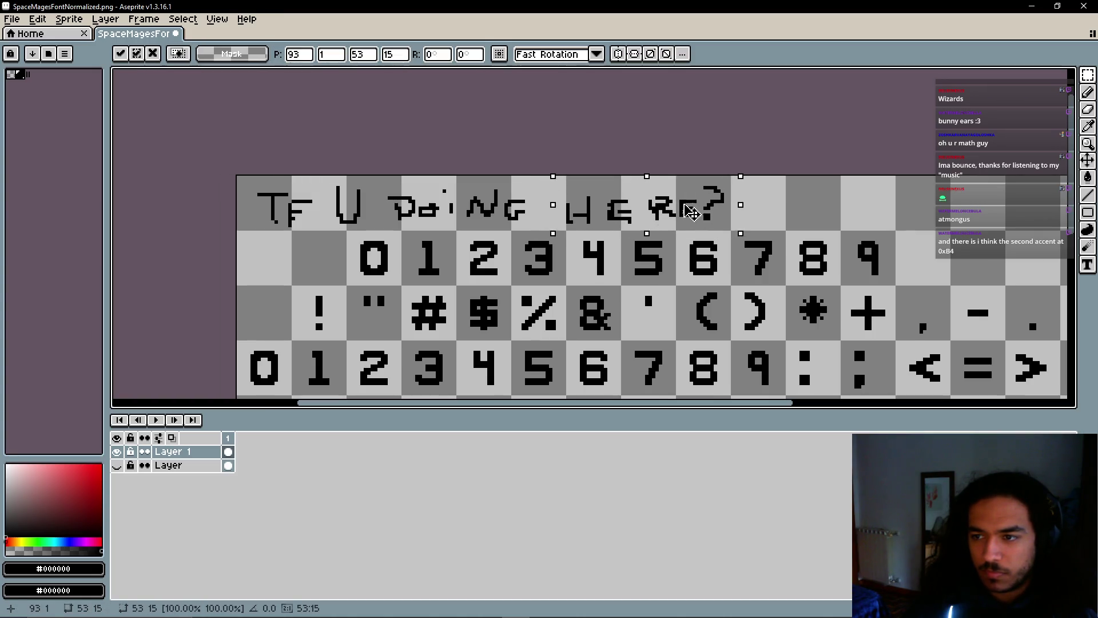
key(ctrl+d)
Zoom out to the whole sheet and save it, triggering the PNG layers warning
scroll(798, 191, down, 4)
scroll(542, 217, up, 6)
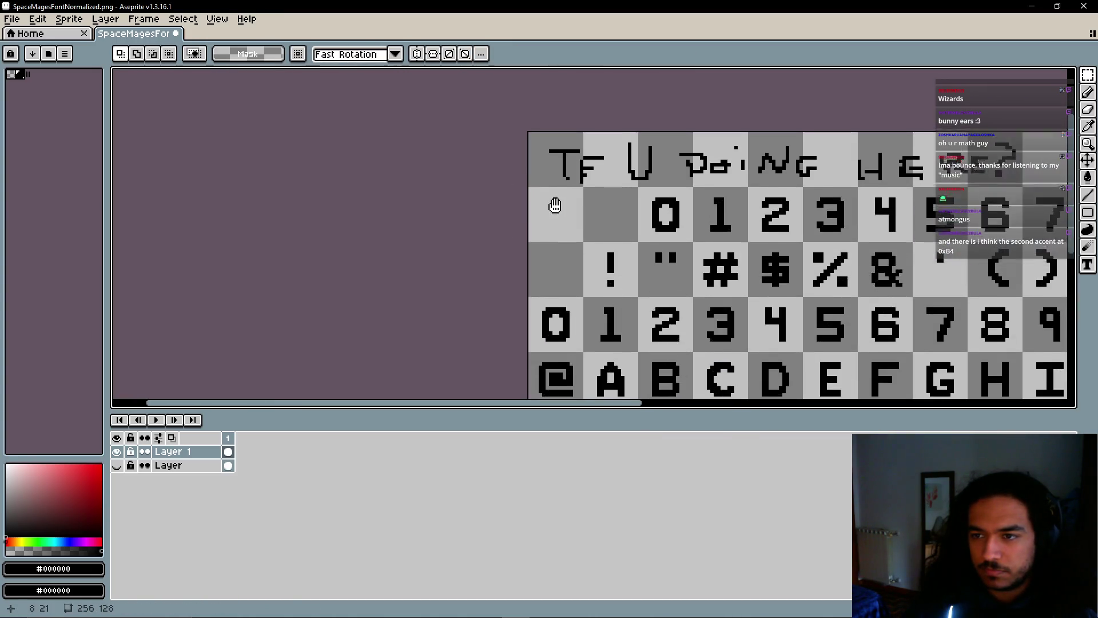
key(b)
scroll(439, 249, down, 2)
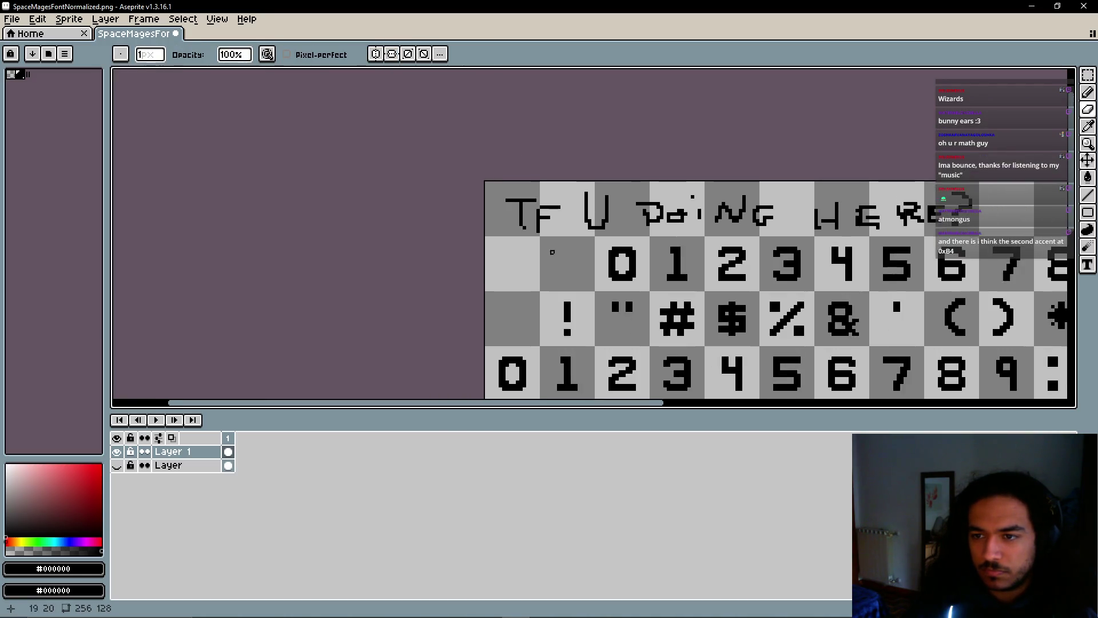
scroll(439, 249, down, 2)
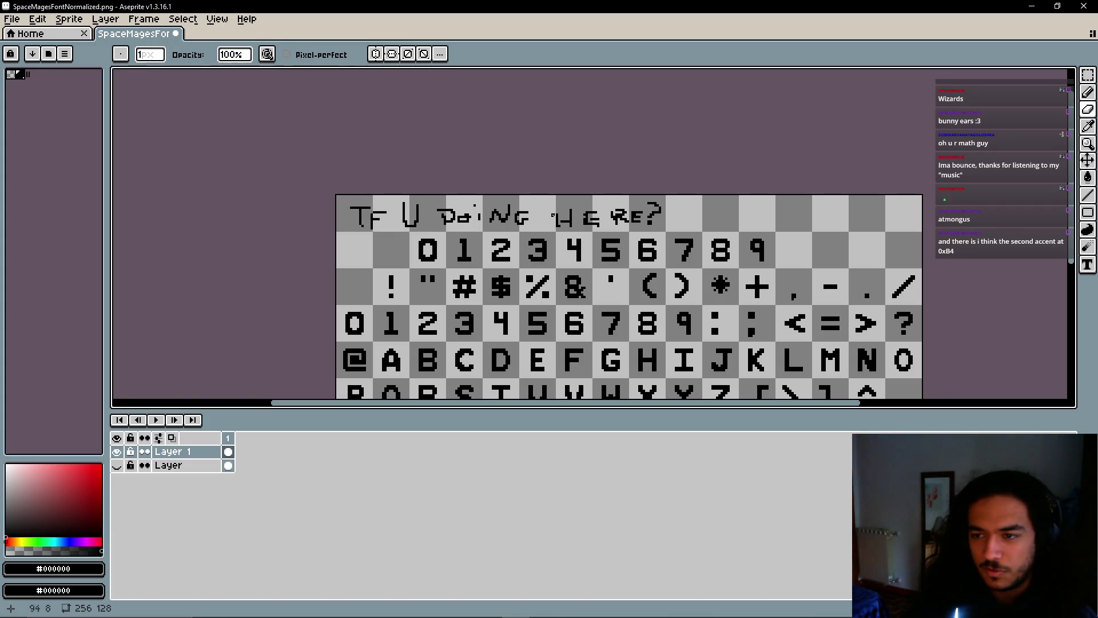
scroll(762, 249, down, 2)
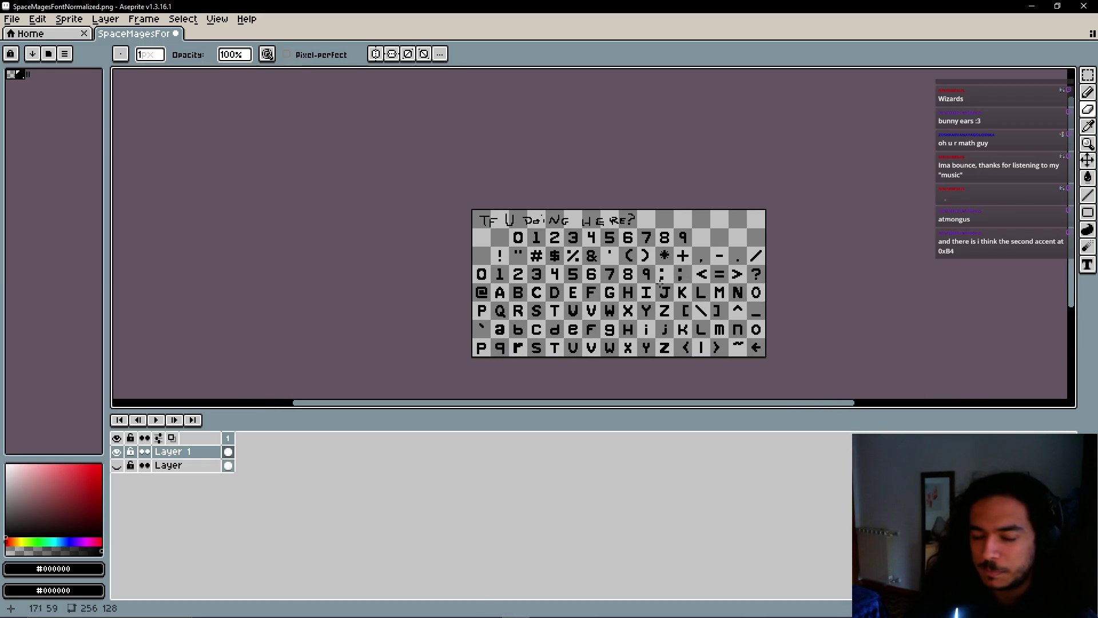
key(ctrl+s)
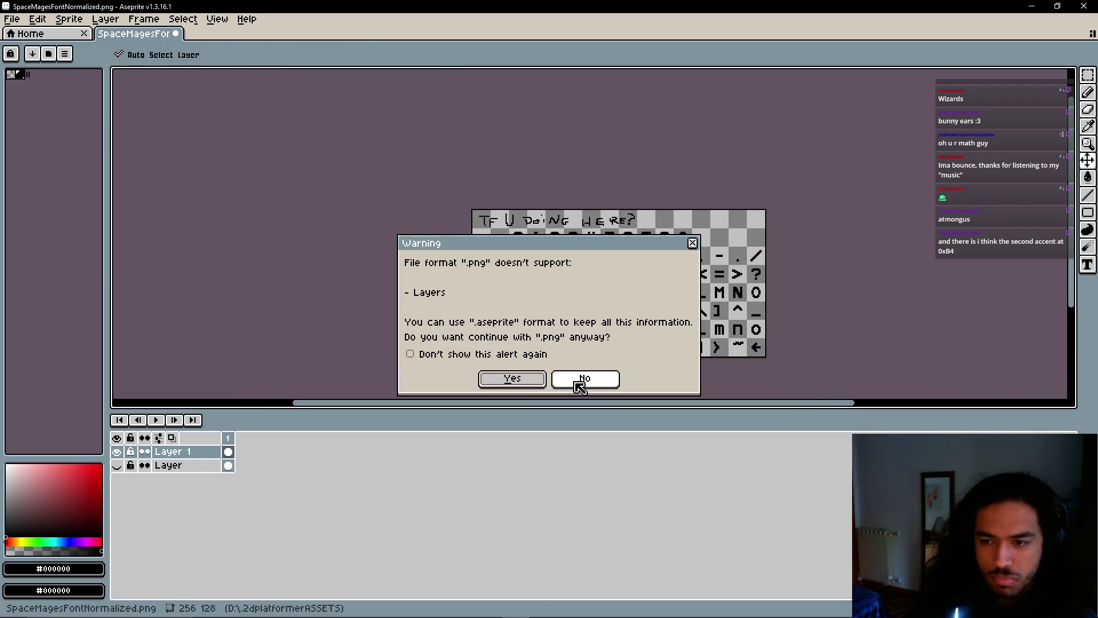
Confirm past the layers warning to save SpaceMagesFontNormalized.png as a PNG
click(578, 380)
scroll(579, 381, right, 2)
key(ctrl+s)
click(507, 380)
key(i)
Alt+Tab through the open windows to bring up the Godot editor
key(alt+Tab)
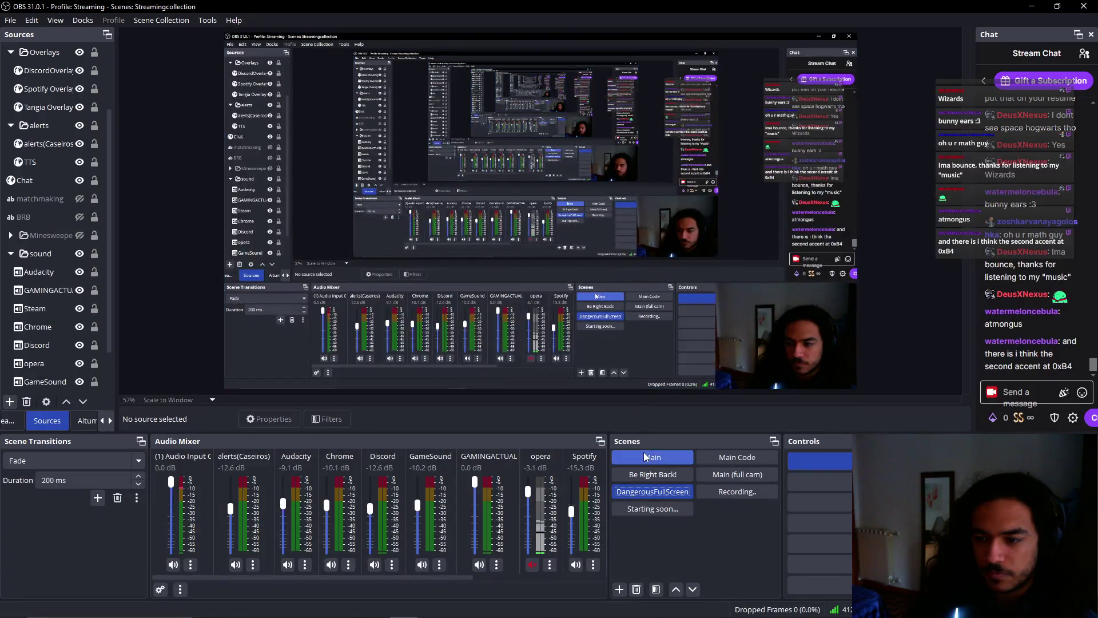
key(alt+Tab)
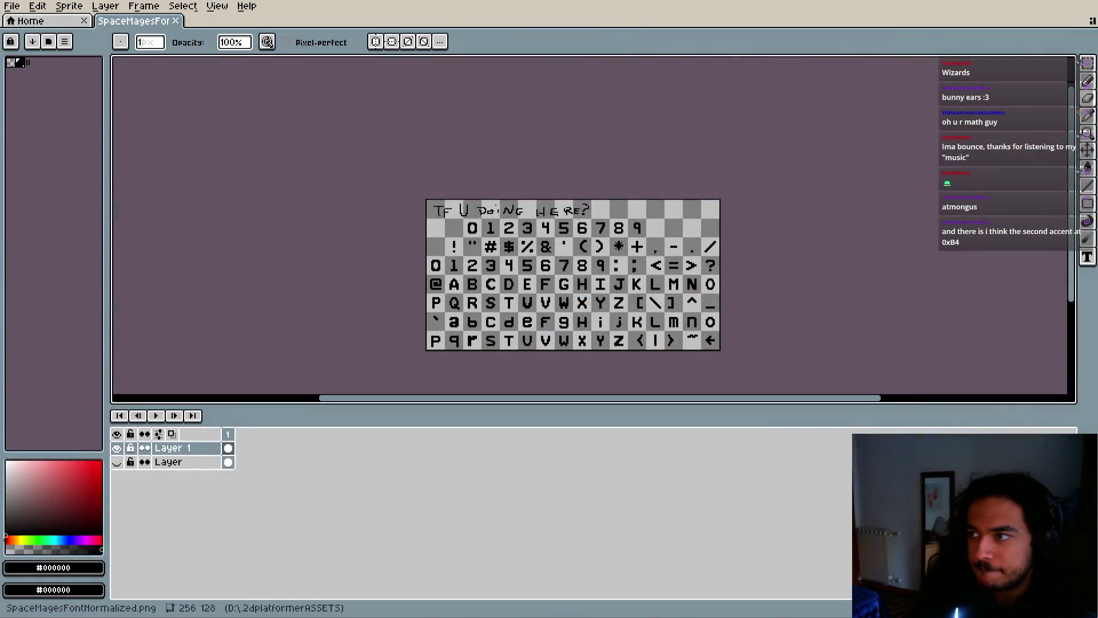
key(alt+Tab)
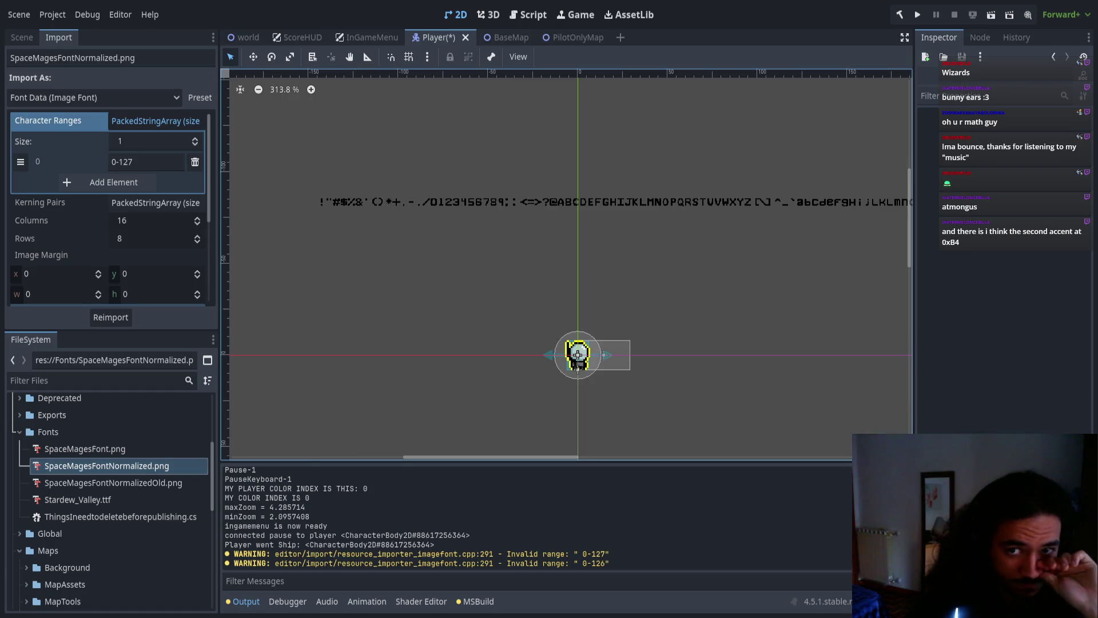
Paste an extra character after the tilde in the label's text and zoom in on the missing-glyph box it shows
mouse_move(457, 245)
mouse_down()
mouse_move(512, 252)
mouse_move(439, 284)
mouse_move(524, 252)
mouse_move(432, 254)
mouse_move(471, 245)
mouse_up()
scroll(471, 246, up, 5)
click(471, 240)
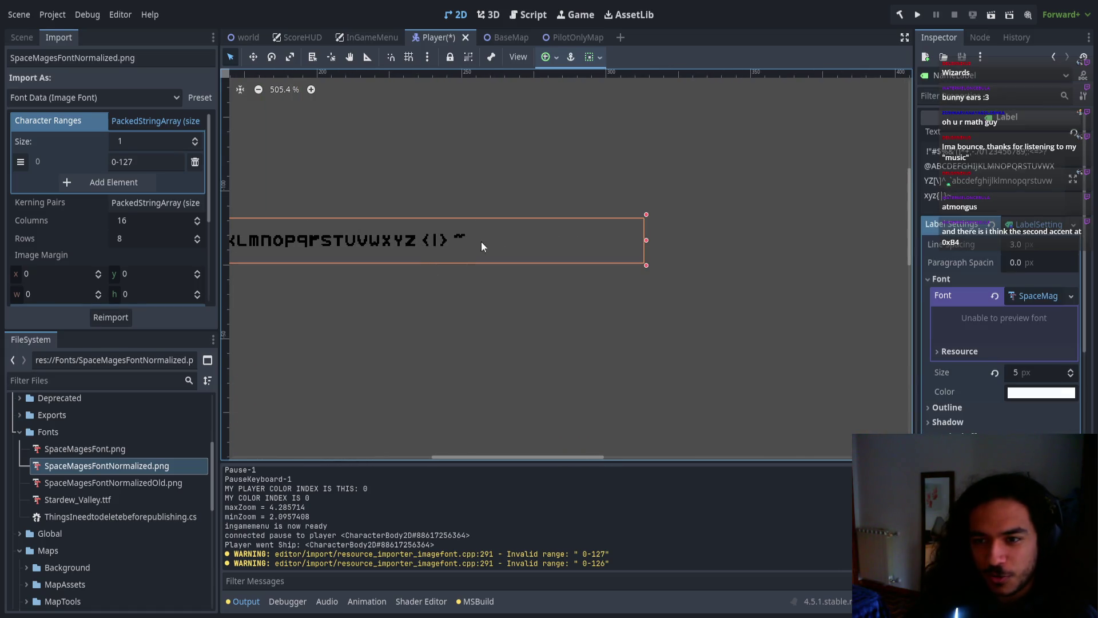
click(973, 199)
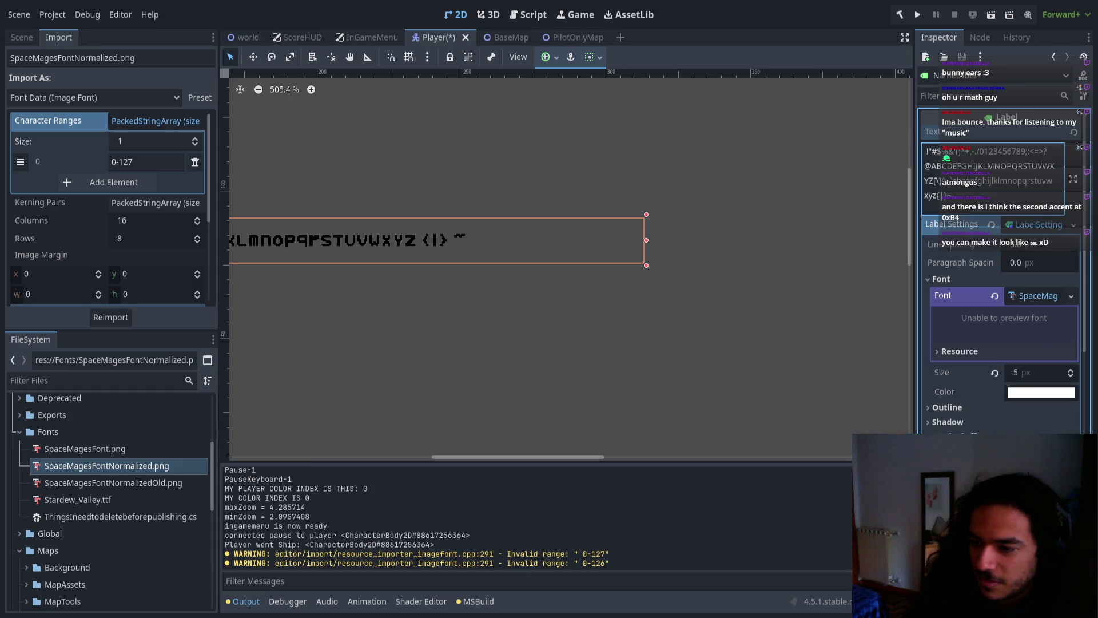
text(␡)
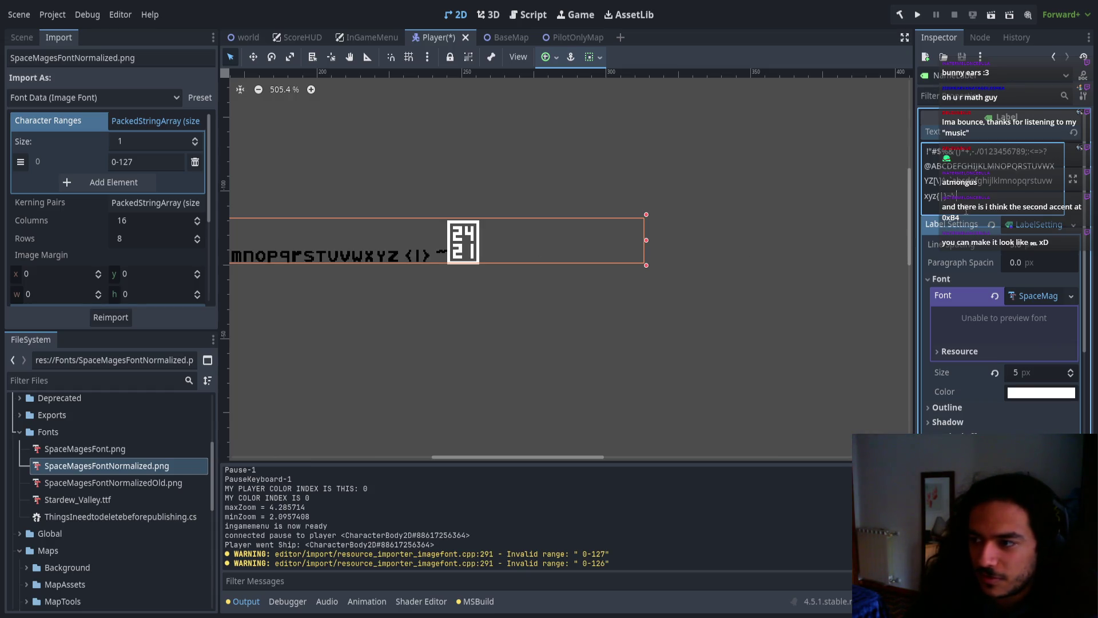
scroll(438, 259, up, 5)
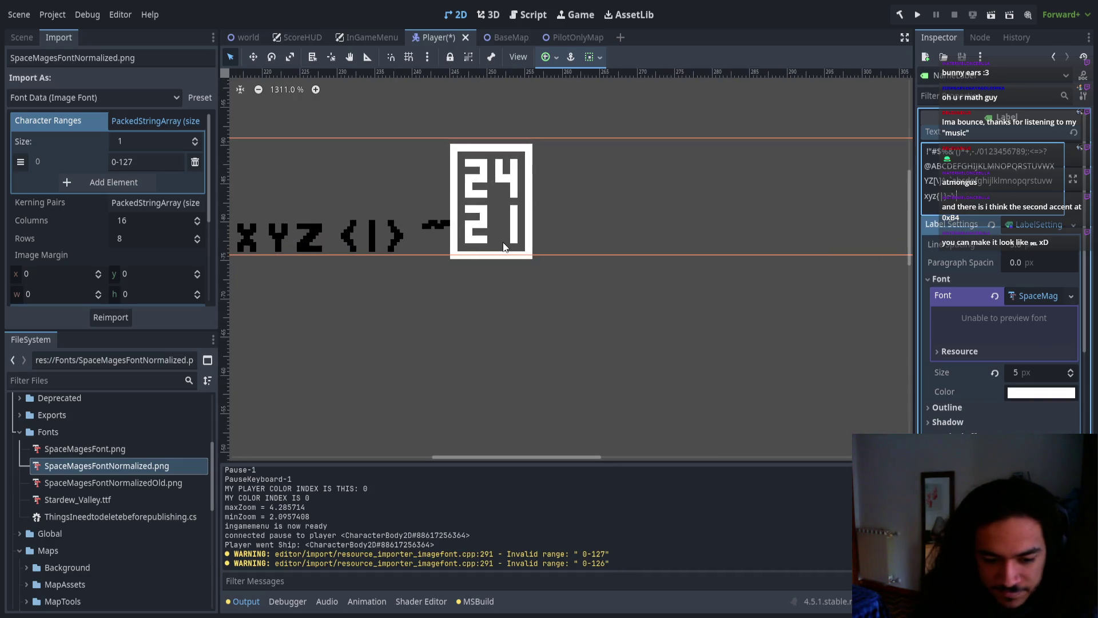
key(alt+Tab)
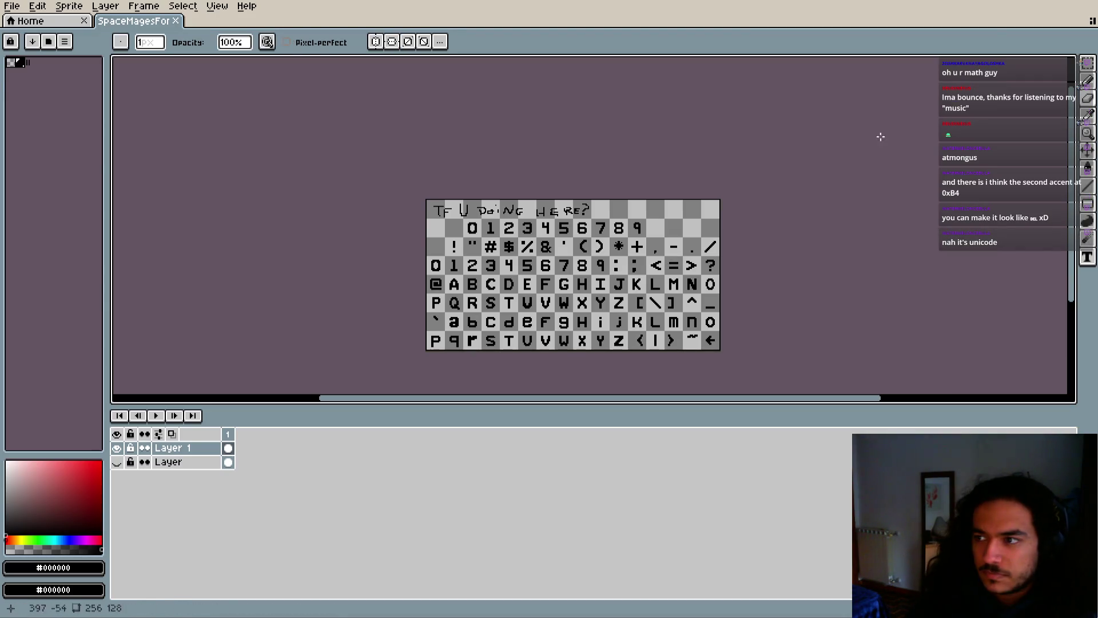
Compare the tilde and arrow cells on the Aseprite sheet against the Godot label, then edit the character range
key(alt+Tab)
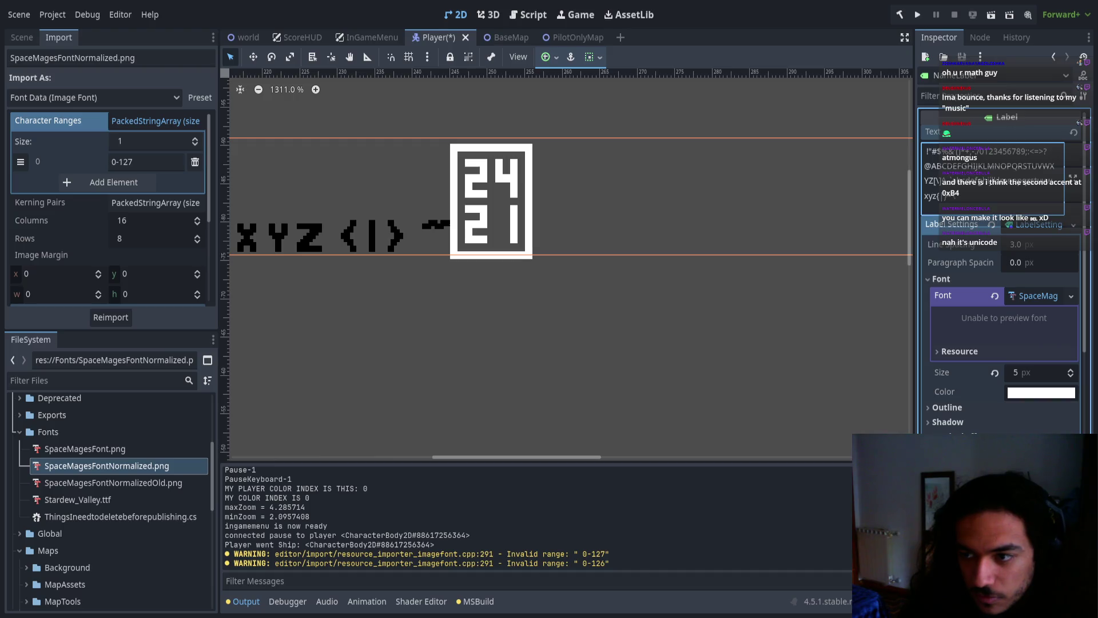
key(alt+Tab)
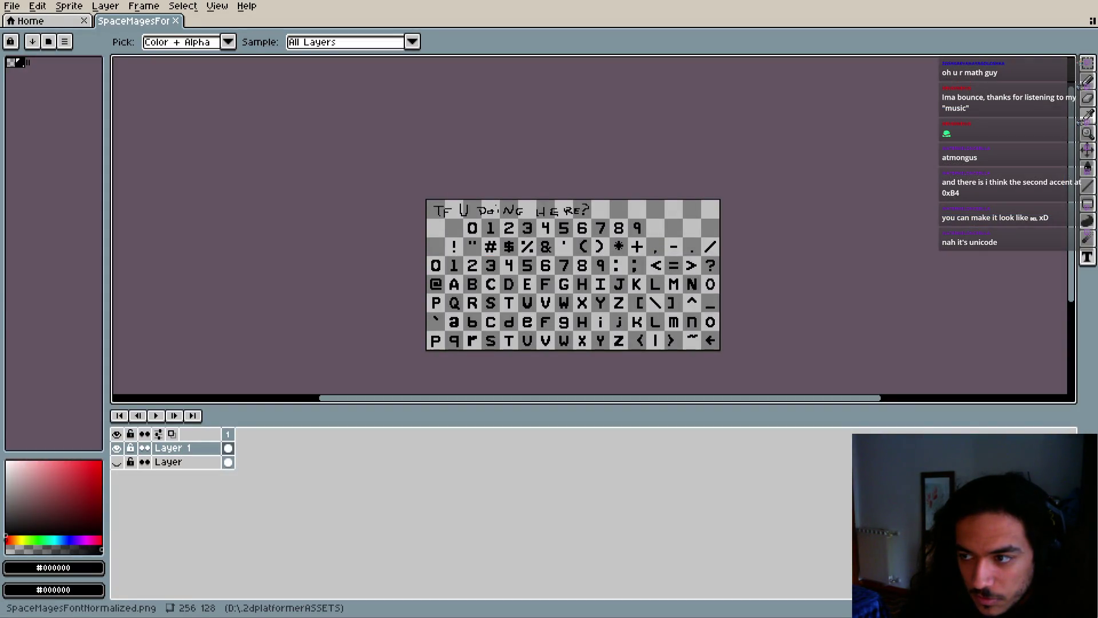
key(alt+Tab)
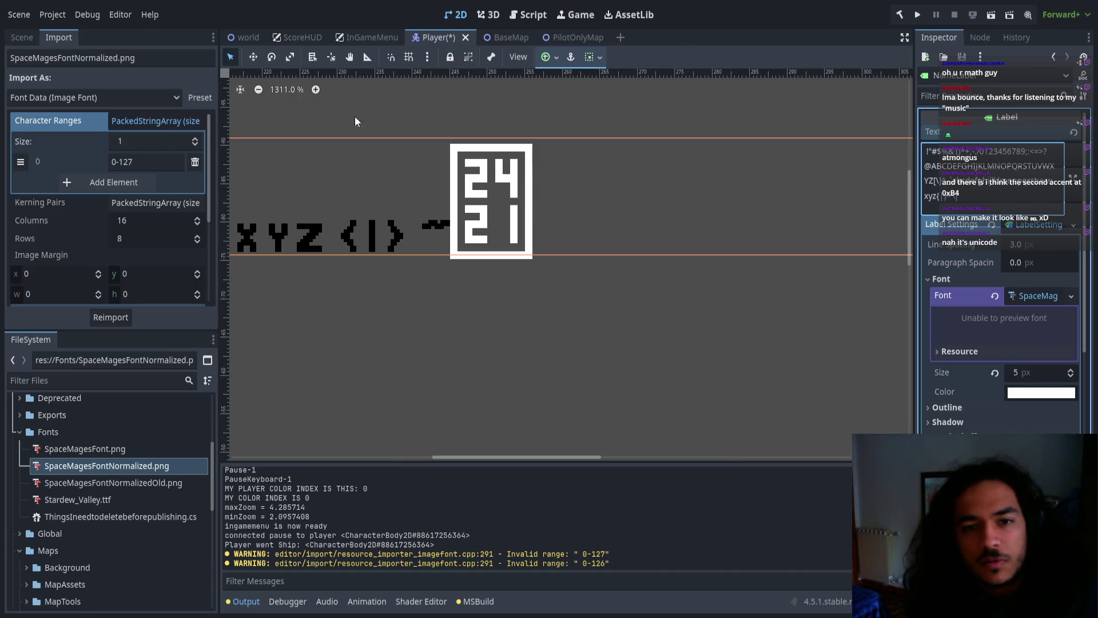
key(alt+Tab)
scroll(539, 245, up, 5)
key(alt)
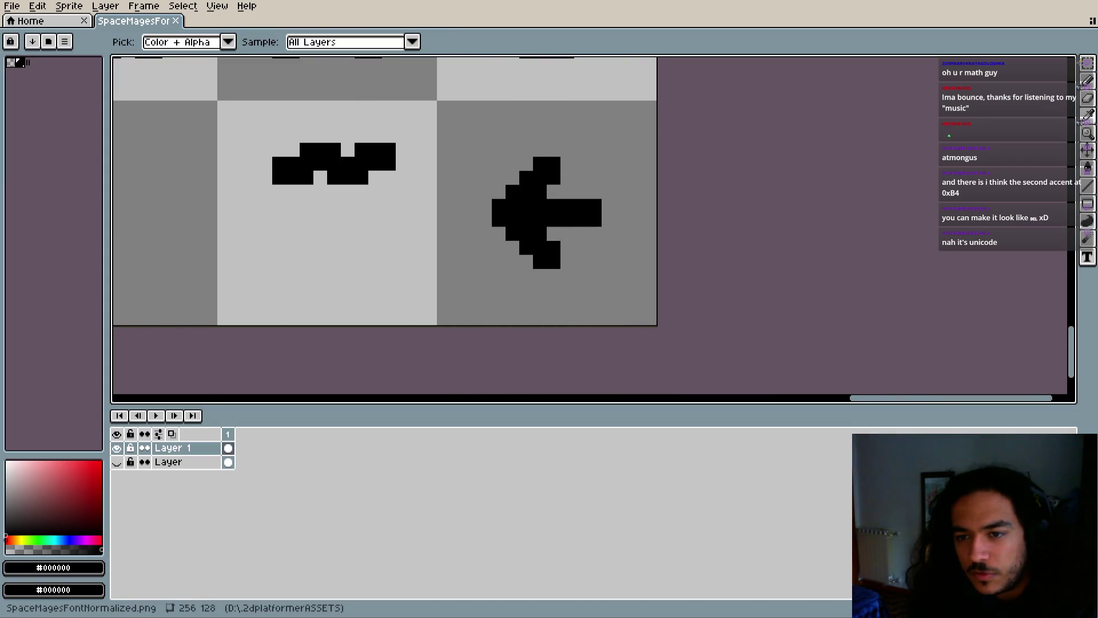
key(alt+Tab)
scroll(606, 188, down, 6)
scroll(645, 293, down, 3)
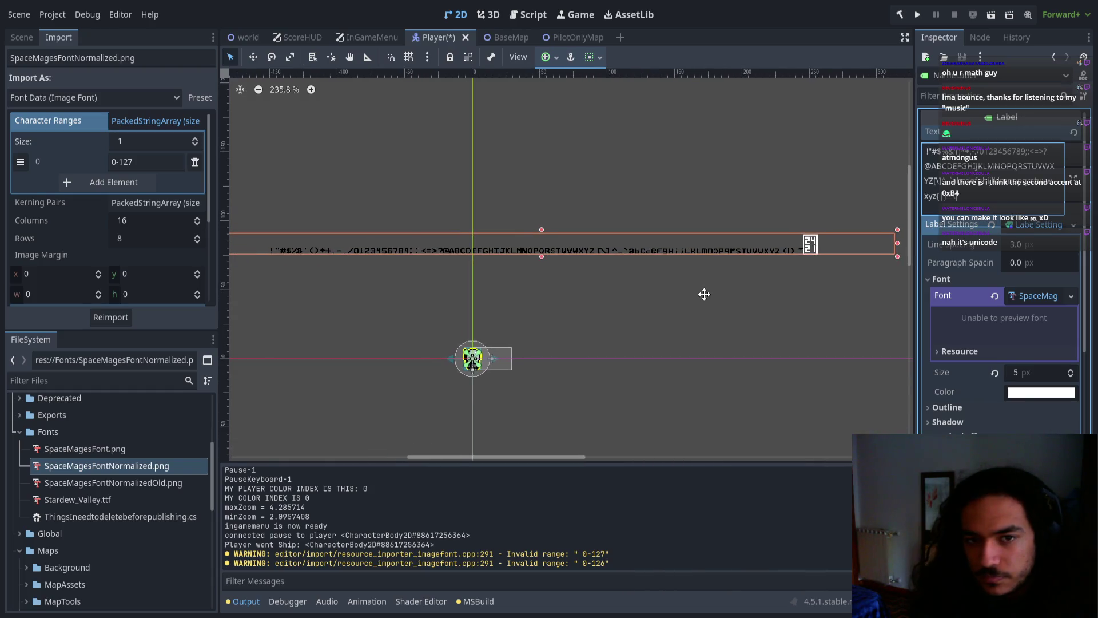
click(166, 163)
Reimport the font with character range 0-128, then revert it to 0-127 and reimport
key(BackSpace)
text(8)
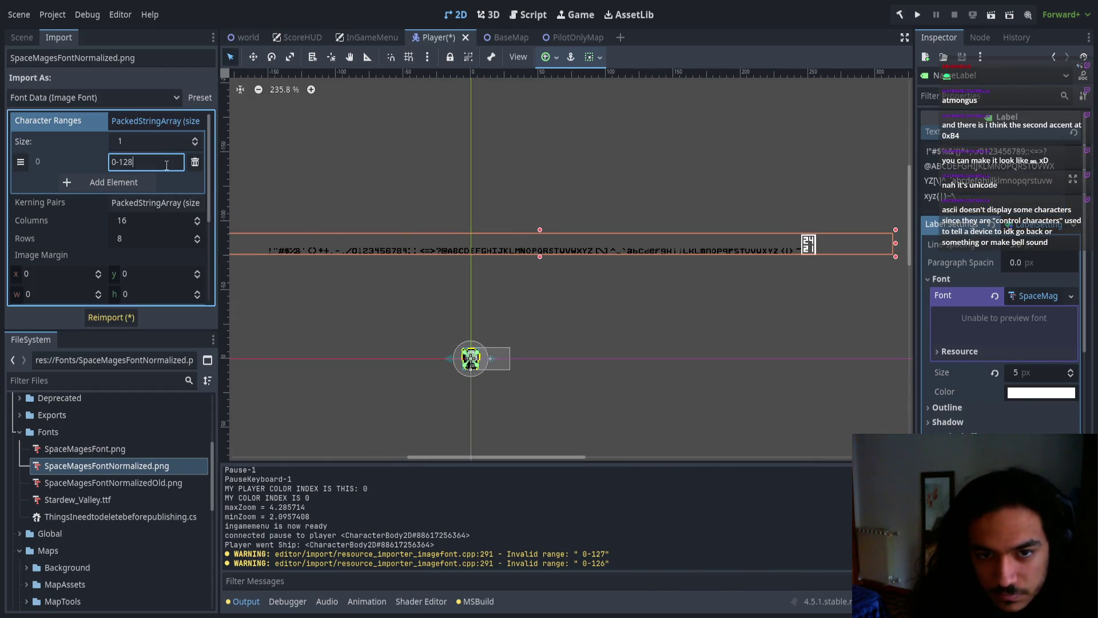
click(111, 318)
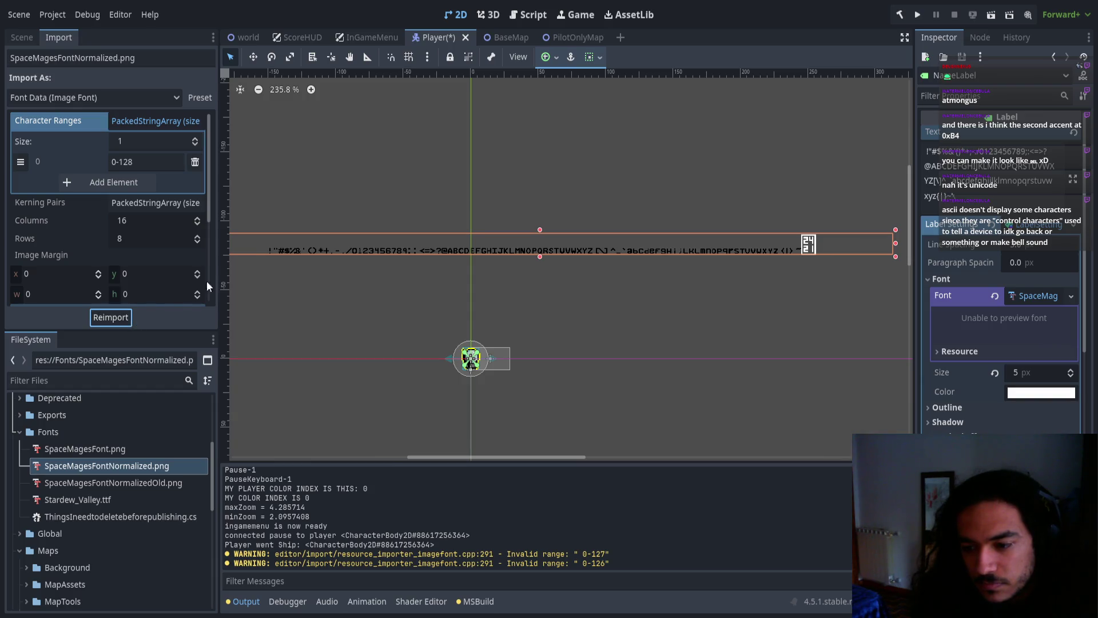
click(143, 163)
key(BackSpace)
text(7)
click(97, 317)
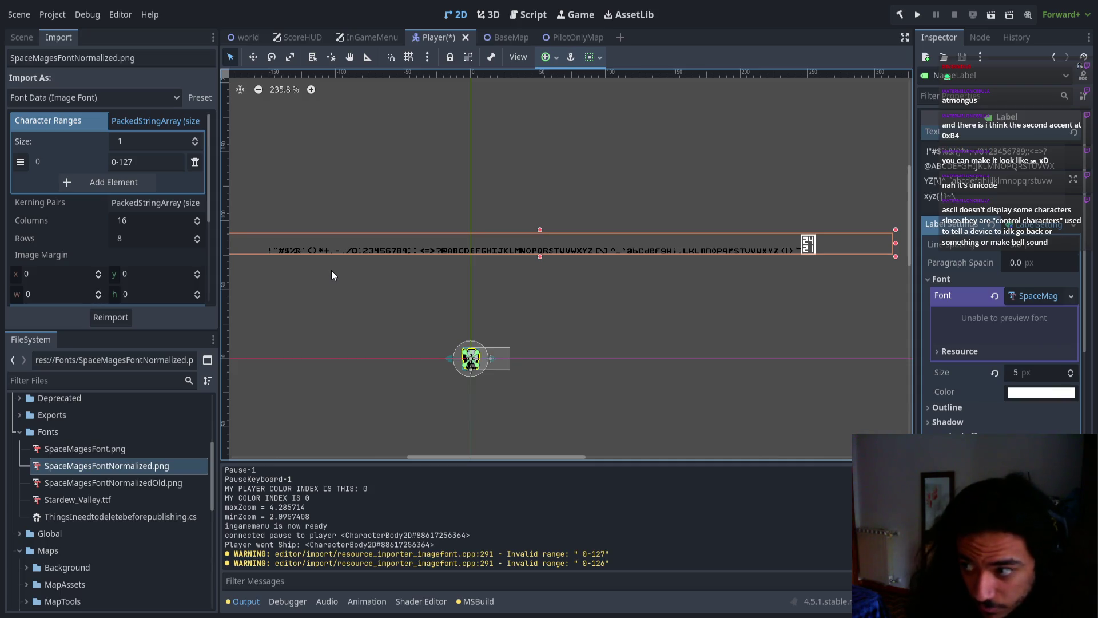
Delete the trailing missing-glyph box from the end of the label's text
click(961, 197)
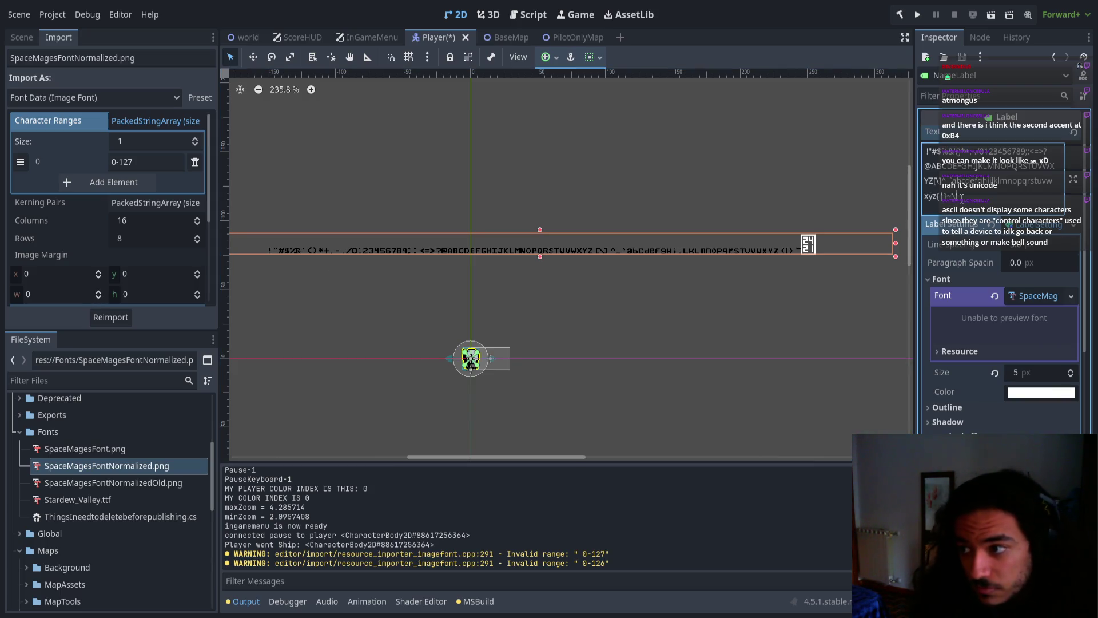
key(BackSpace)
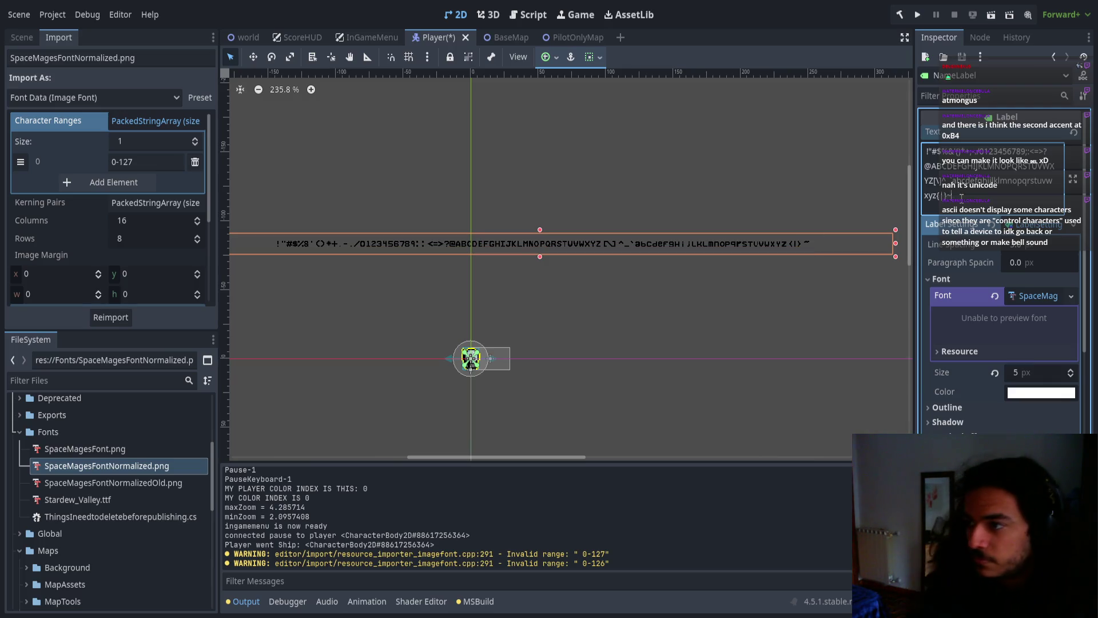
click(768, 318)
drag(626, 267, 662, 262)
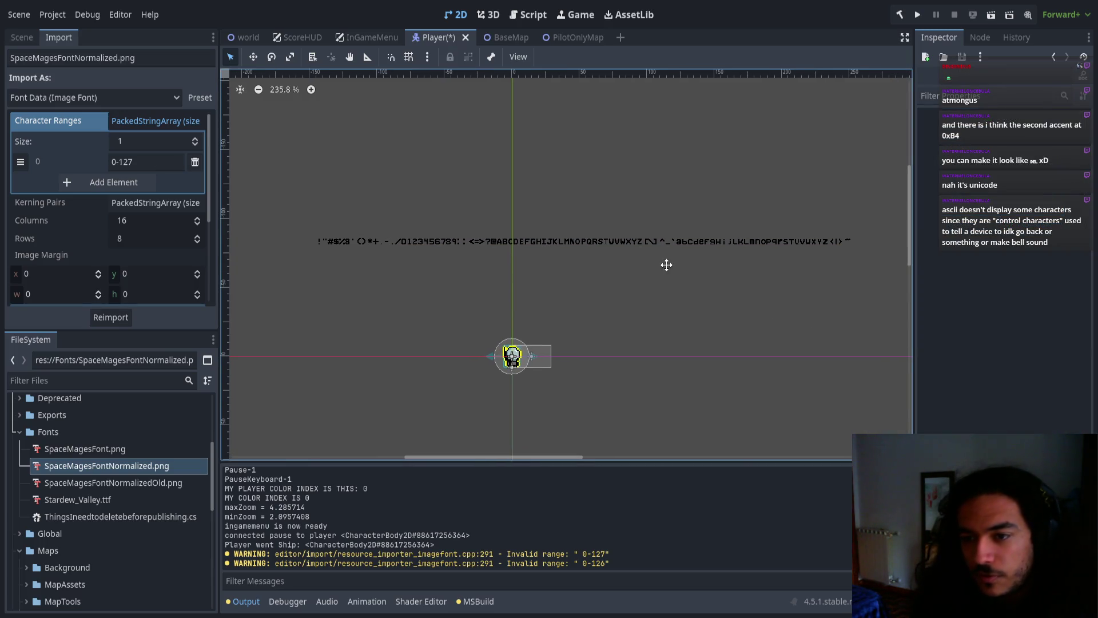
Pan and zoom around the label's glyph row to inspect the uppercase letters
scroll(587, 235, up, 7)
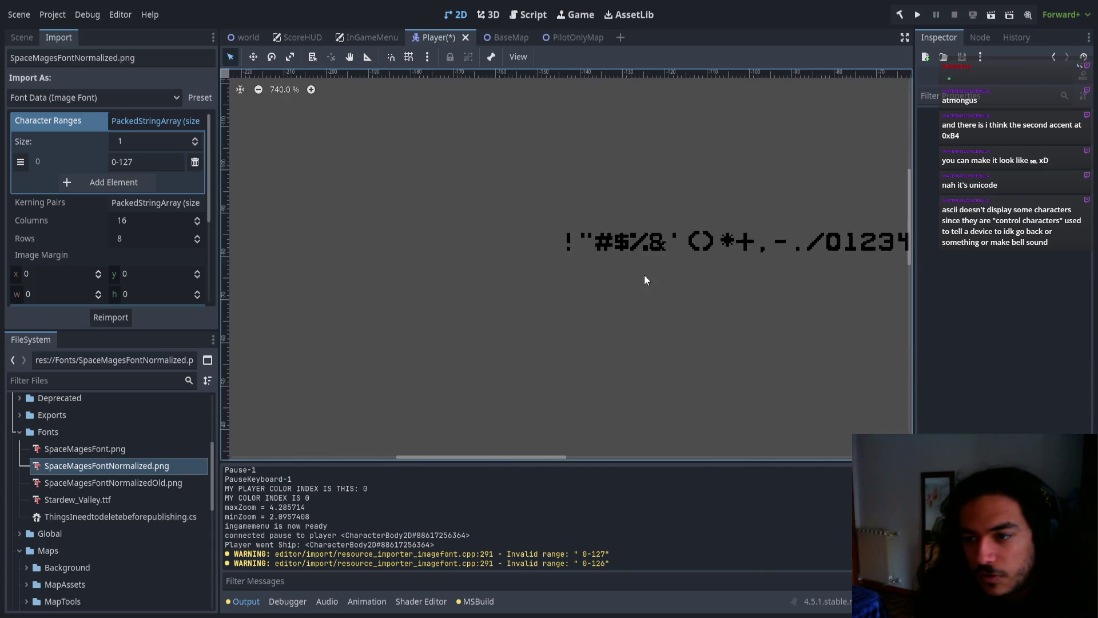
mouse_move(650, 268)
mouse_down()
mouse_move(878, 248)
mouse_move(346, 269)
mouse_move(455, 350)
mouse_up()
scroll(506, 299, down, 6)
mouse_move(612, 290)
mouse_down()
mouse_move(396, 267)
mouse_move(529, 265)
mouse_up()
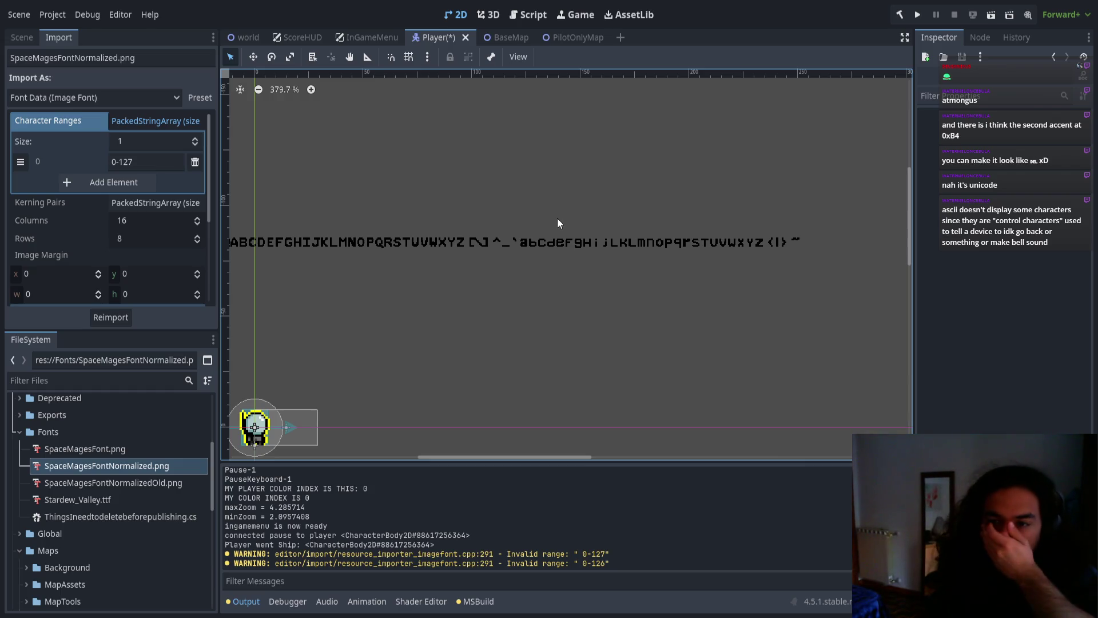
scroll(509, 308, up, 10)
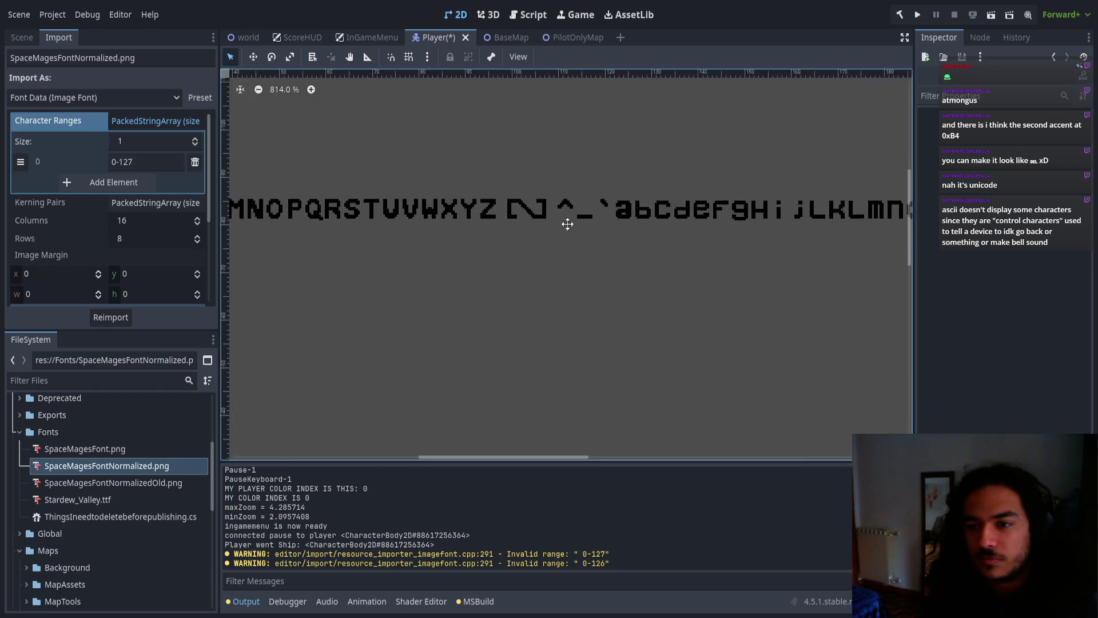
scroll(619, 263, up, 2)
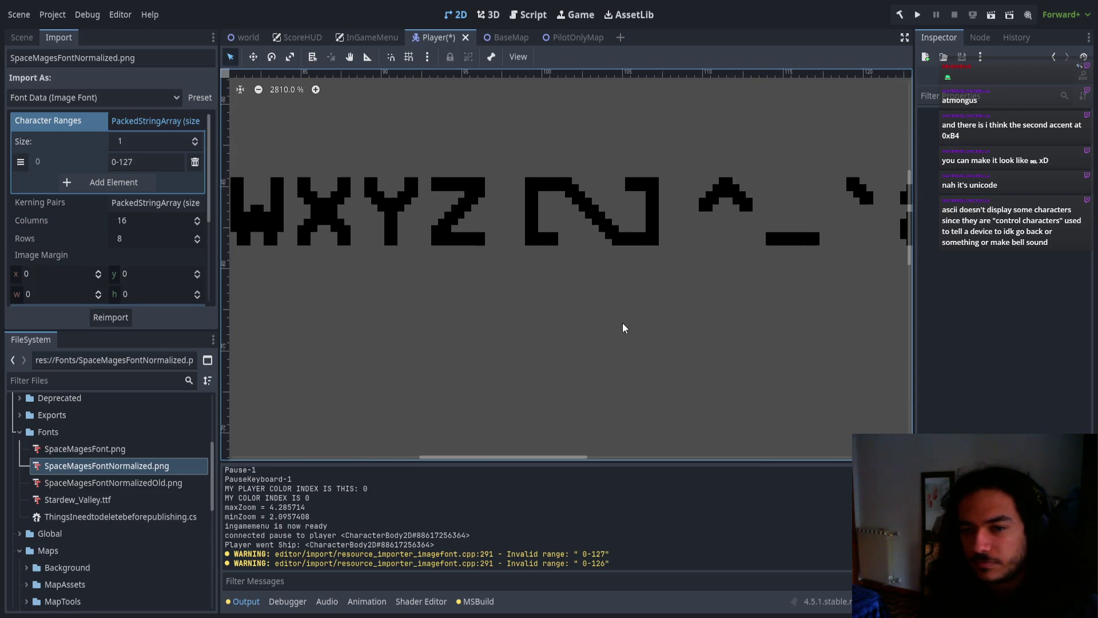
scroll(99, 264, down, 3)
scroll(572, 266, down, 3)
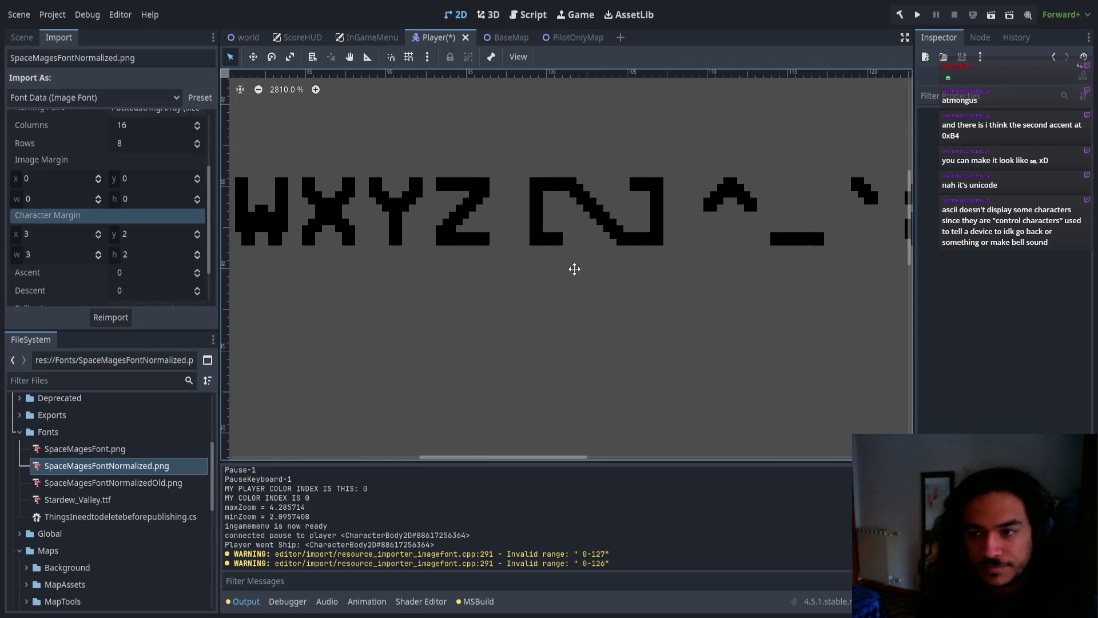
scroll(509, 266, down, 5)
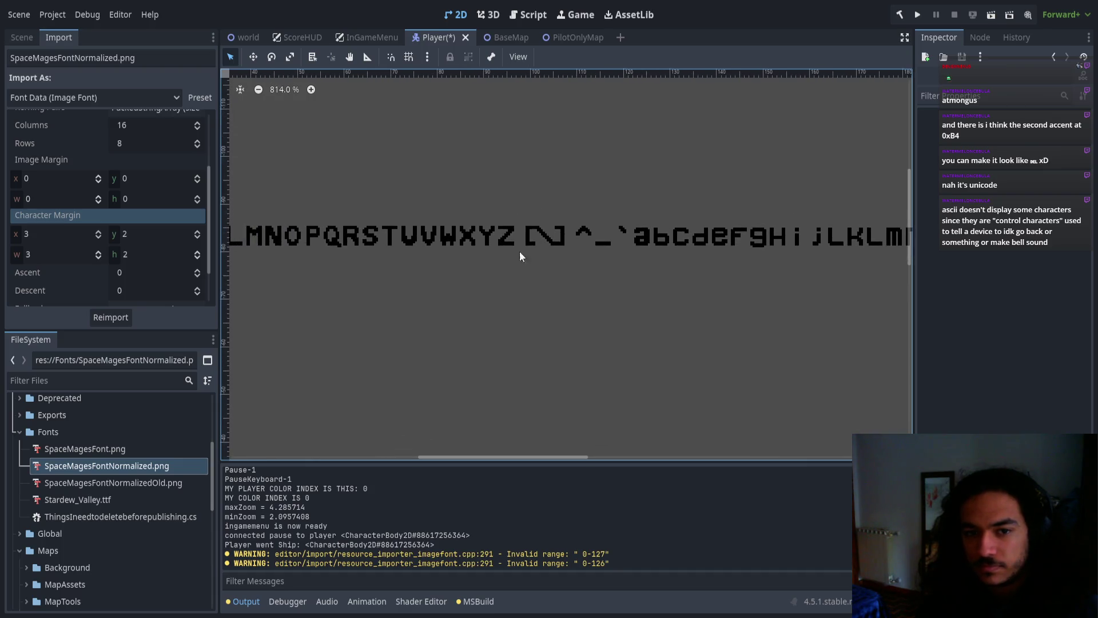
scroll(293, 224, down, 2)
scroll(107, 180, up, 2)
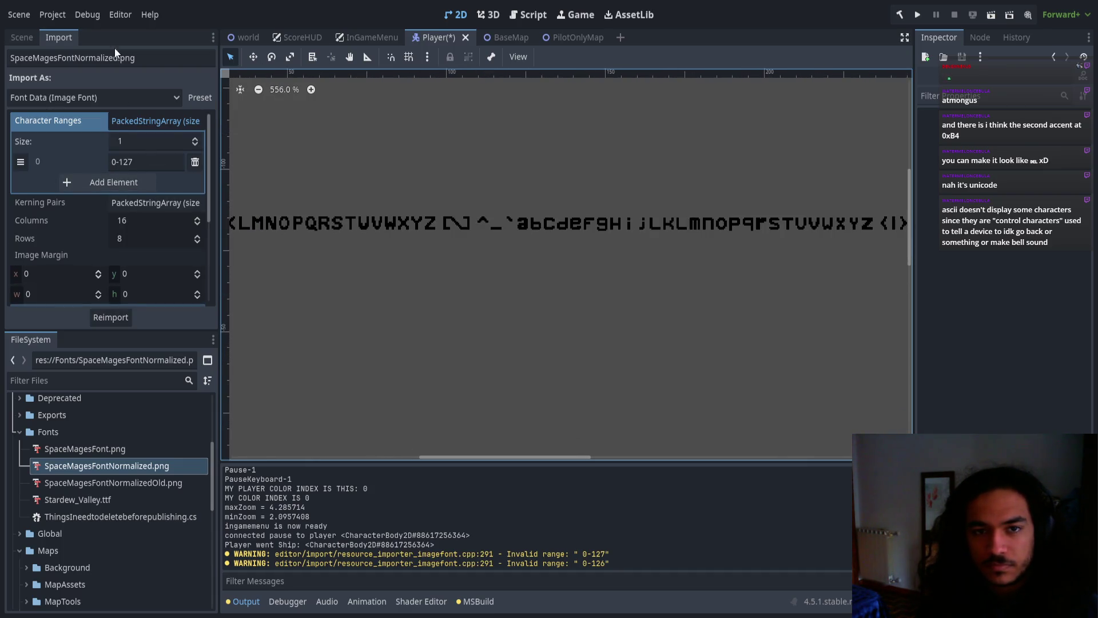
Clear NameLabel's text and replace it with a \/\/\/ zigzag pattern
click(23, 38)
click(91, 96)
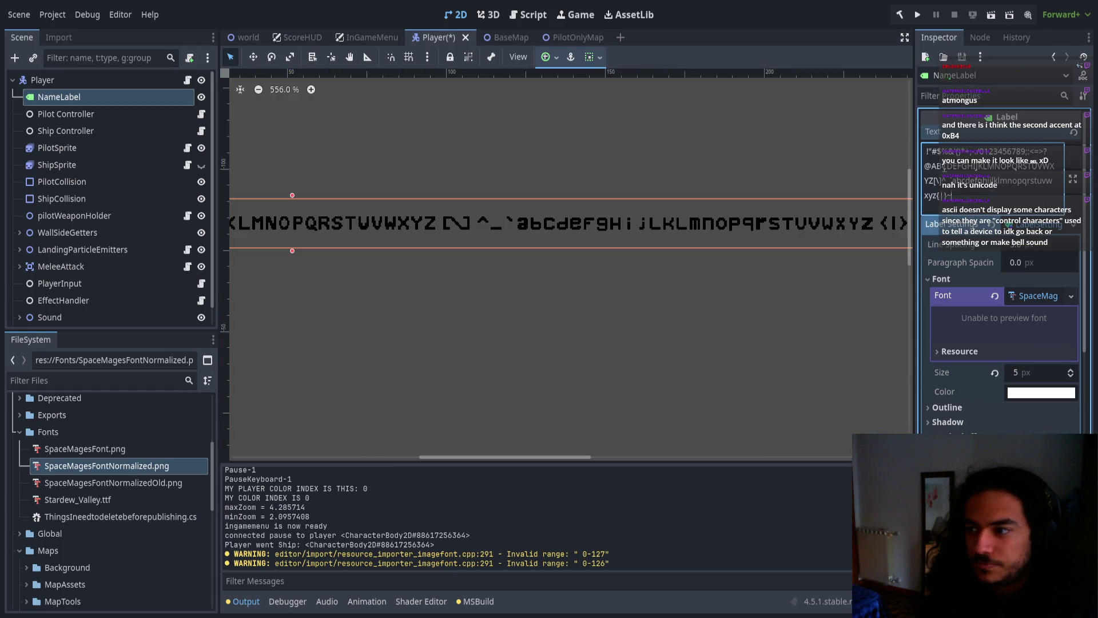
key(ctrl+a)
key(BackSpace)
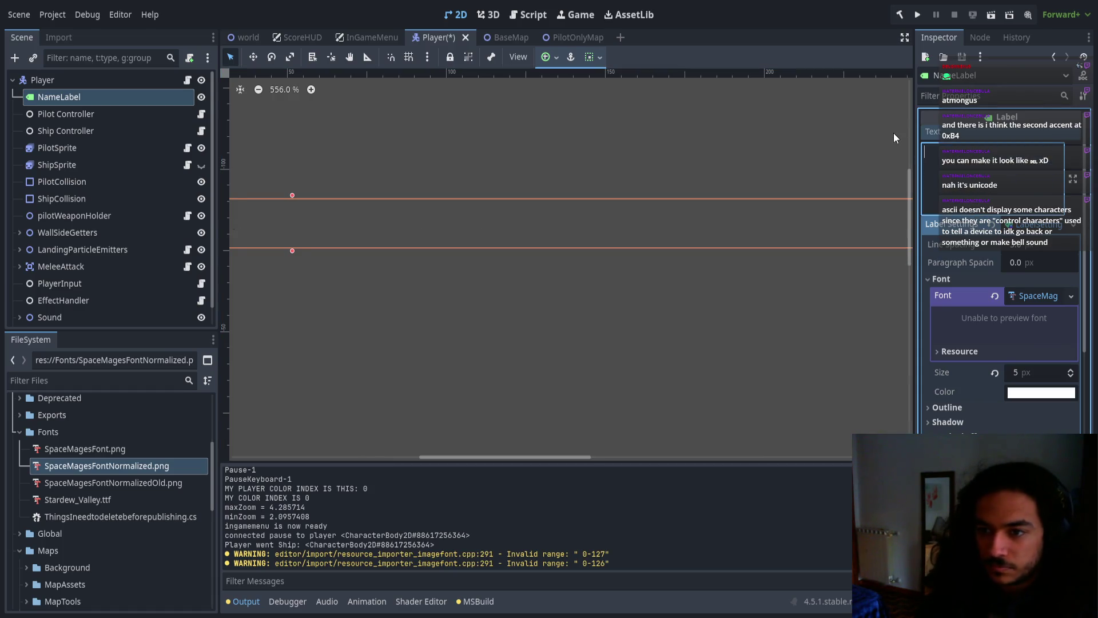
scroll(568, 270, down, 4)
drag(540, 278, 637, 295)
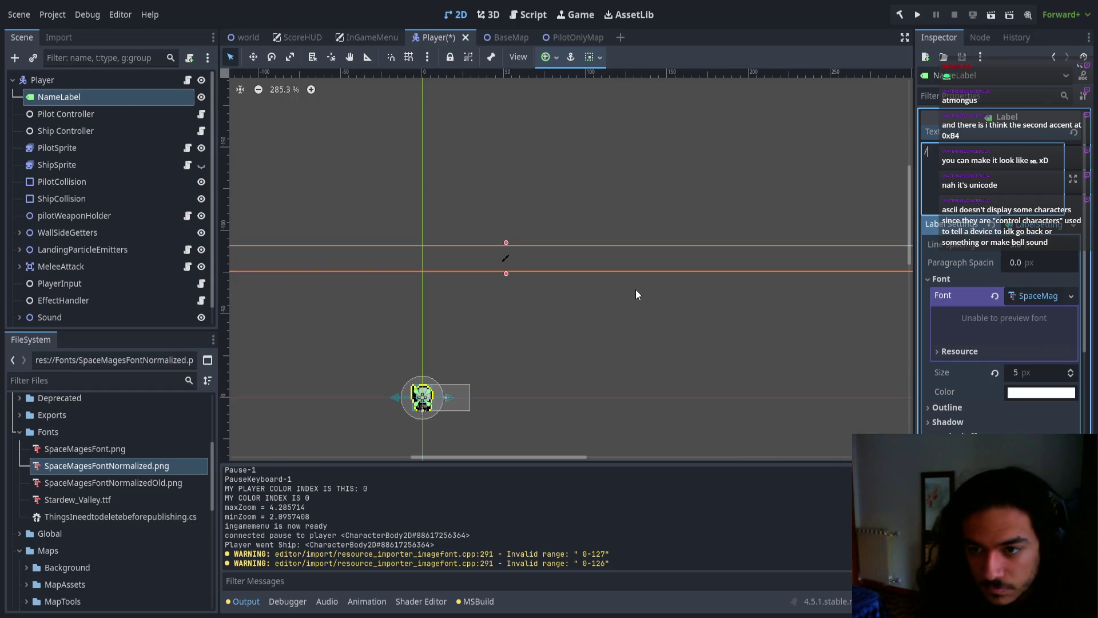
text(\/\)
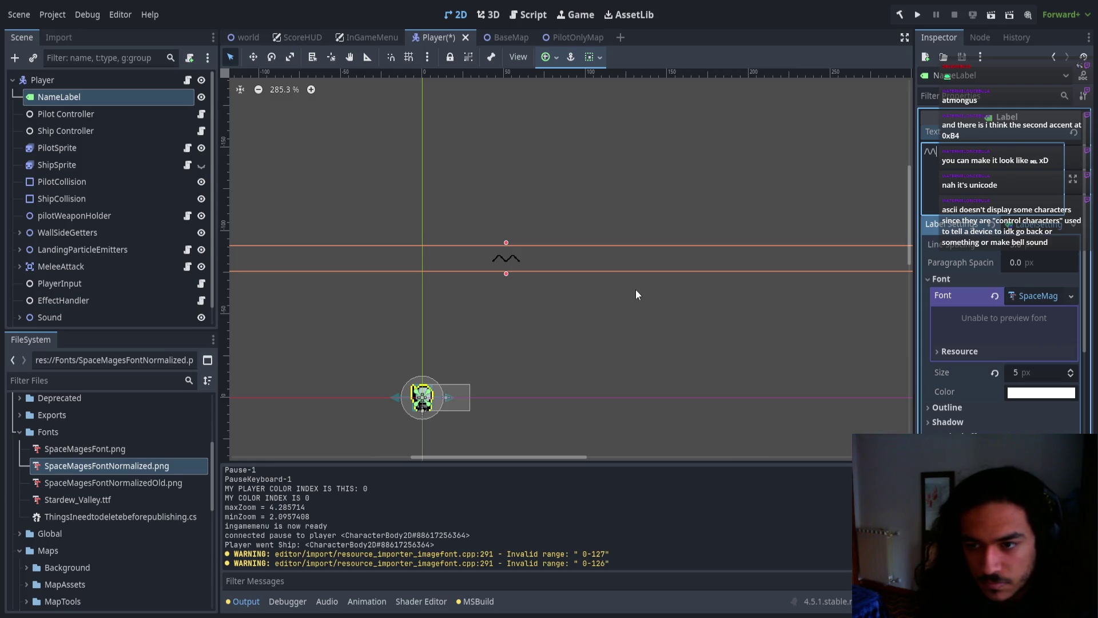
text(/\/\/\/\/\/\/\/\/\/\/\/\/\/\)
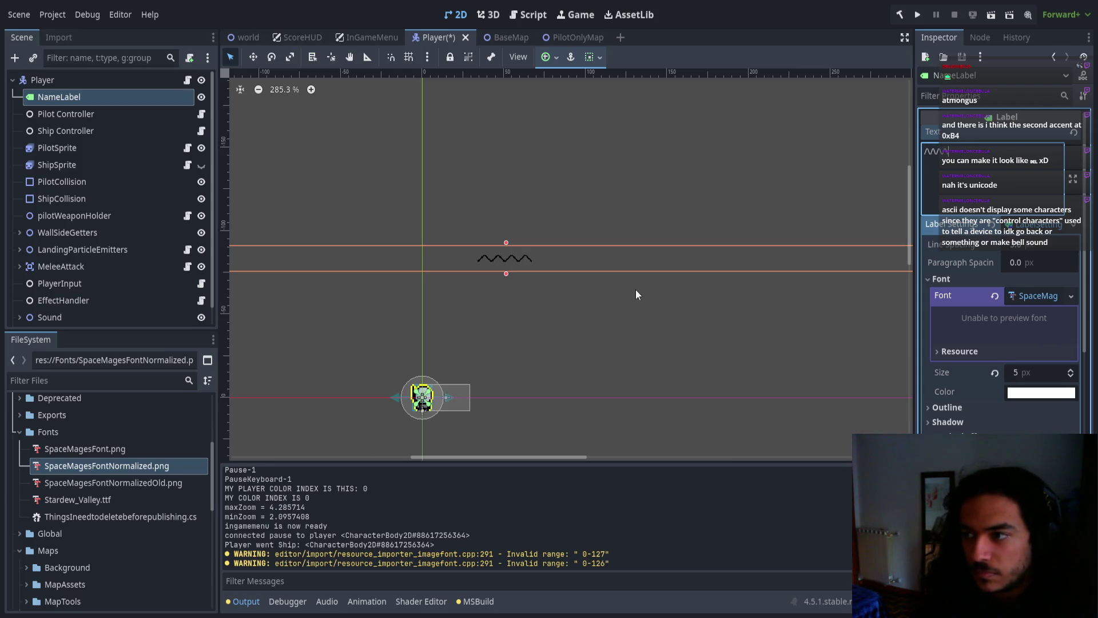
scroll(503, 248, up, 8)
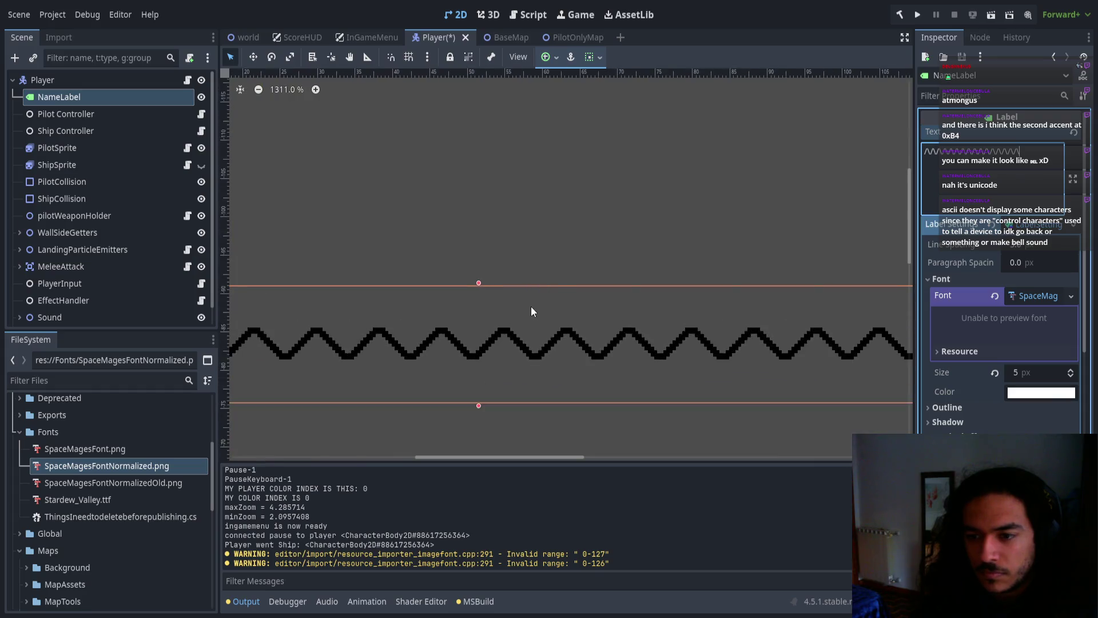
scroll(524, 274, down, 2)
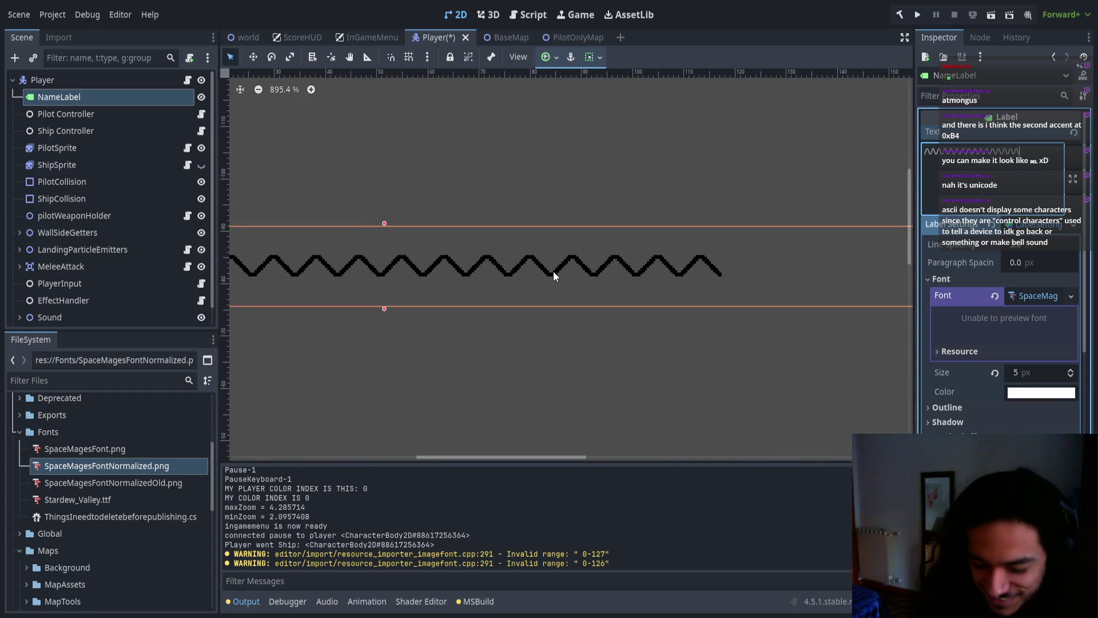
Add '|[' at the label's end and try ')' and ']' as closing characters
text(|)
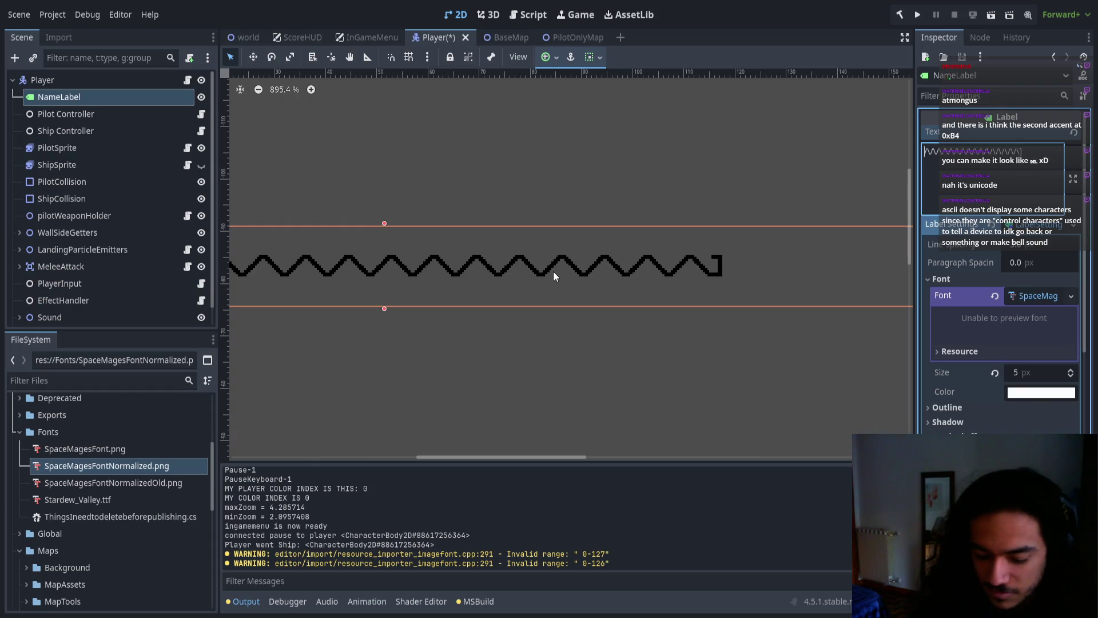
text([)
drag(530, 307, 818, 288)
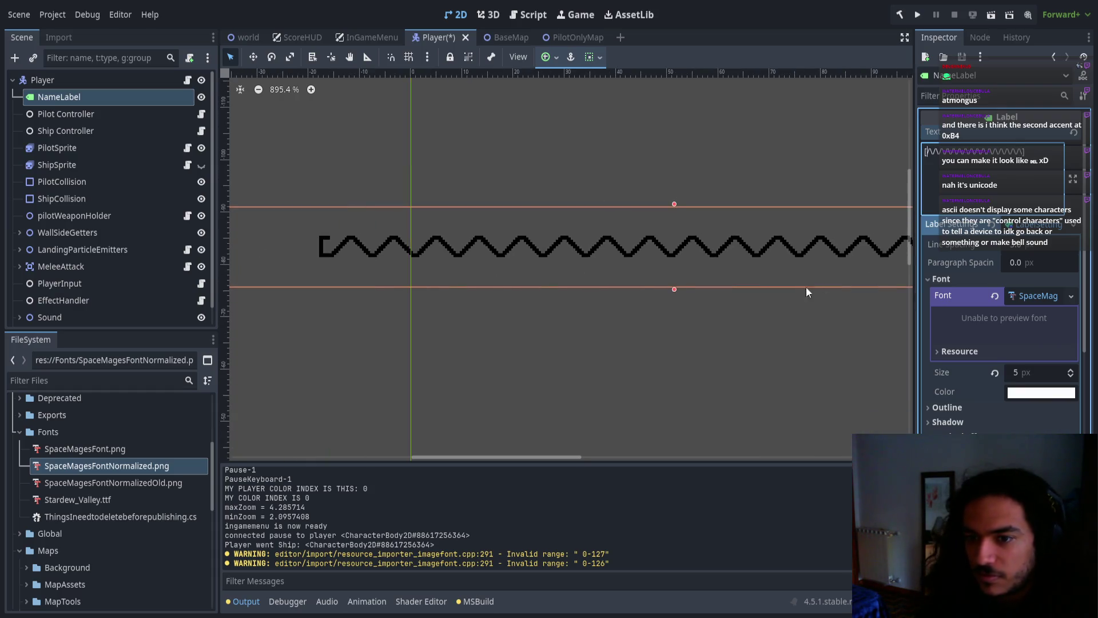
scroll(503, 260, down, 4)
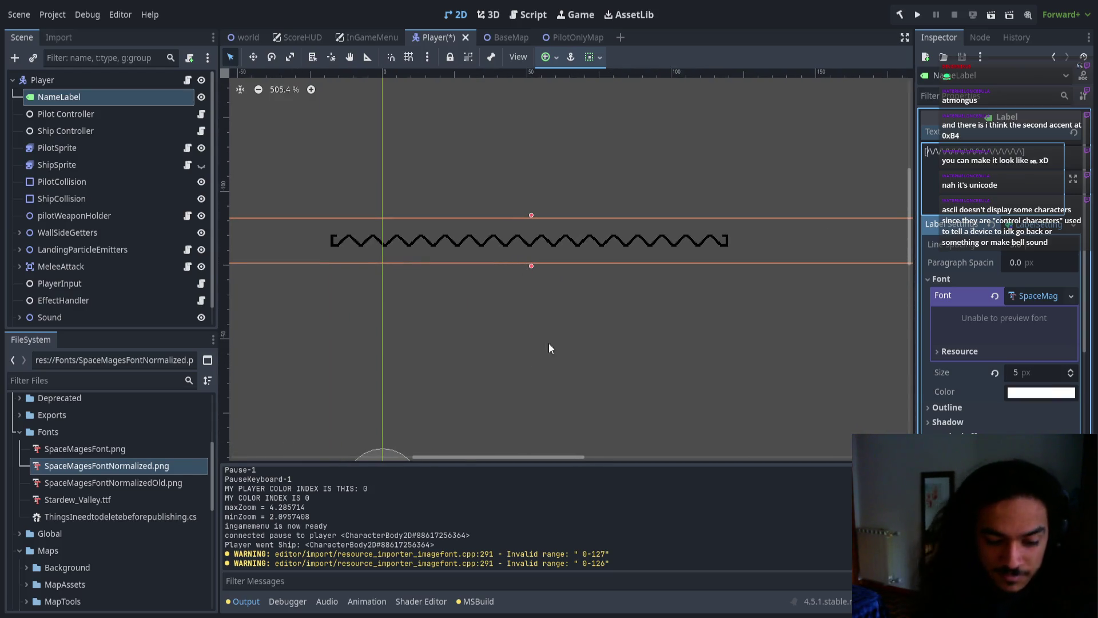
key(BackSpace)
text())
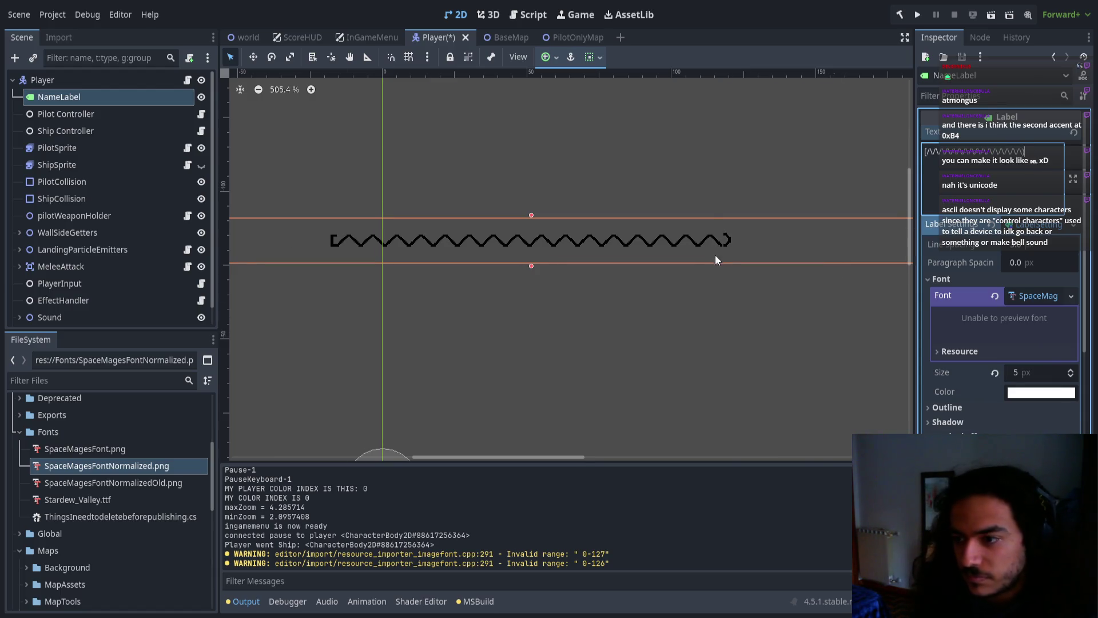
scroll(716, 253, up, 15)
scroll(647, 276, up, 2)
scroll(656, 292, down, 1)
scroll(657, 295, down, 9)
text(])
key(BackSpace)
Select all of the label's text and delete it
key(ctrl+a)
key(BackSpace)
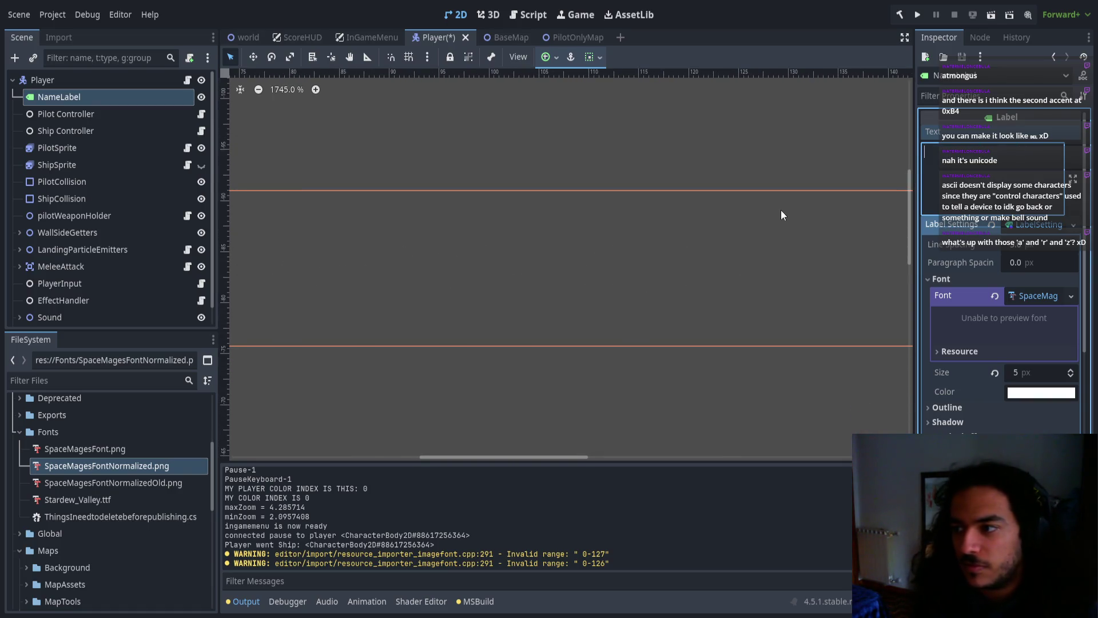
scroll(716, 232, down, 6)
Enter arzARZ as the label text, zoom in, then view the lowercase rows on the Aseprite sheet
text(arz)
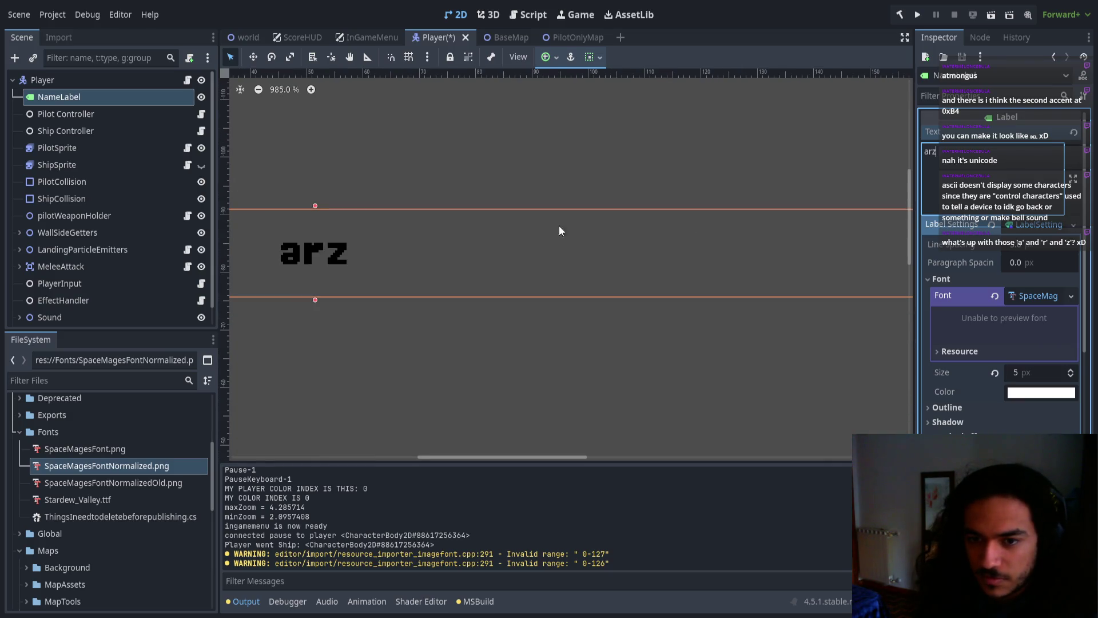
text(ARZ)
scroll(617, 221, up, 7)
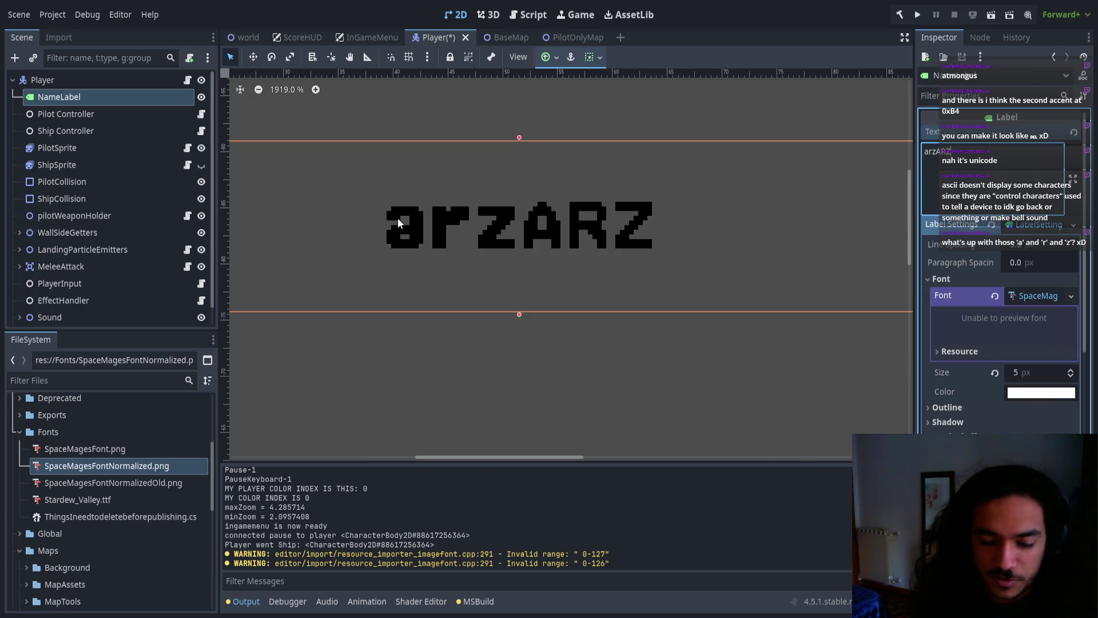
key(alt+Tab)
scroll(490, 208, down, 5)
scroll(535, 259, up, 4)
mouse_move(535, 259)
mouse_down()
mouse_move(380, 277)
mouse_move(447, 216)
mouse_move(479, 150)
mouse_move(478, 81)
mouse_up()
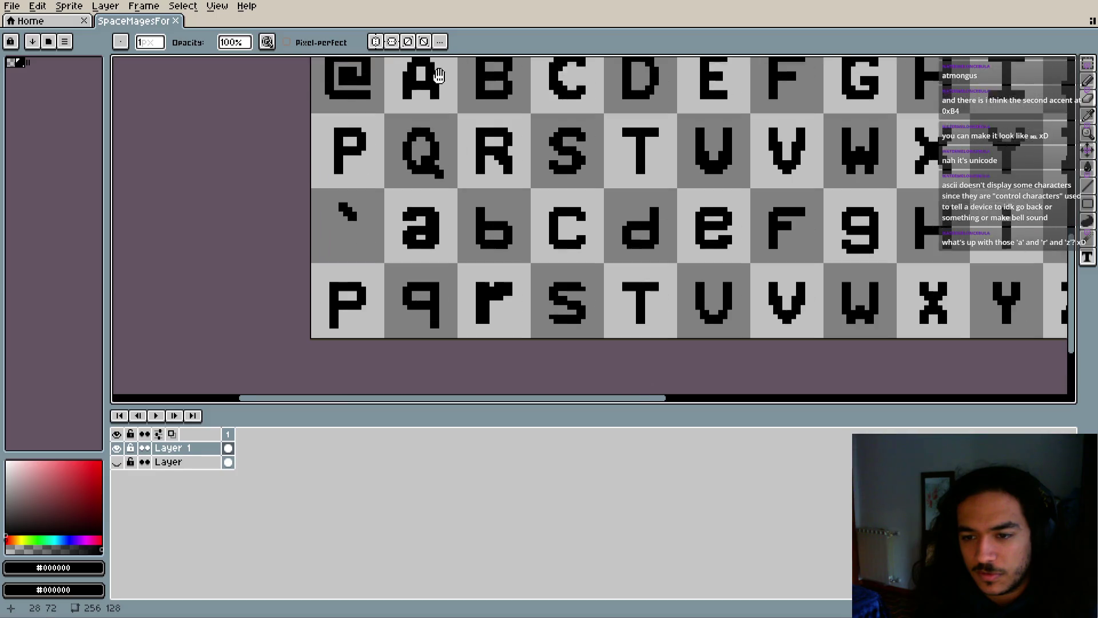
Zoom in on the lowercase r and erase the stray pixel beside it
scroll(473, 204, up, 3)
key(b)
scroll(430, 328, down, 4)
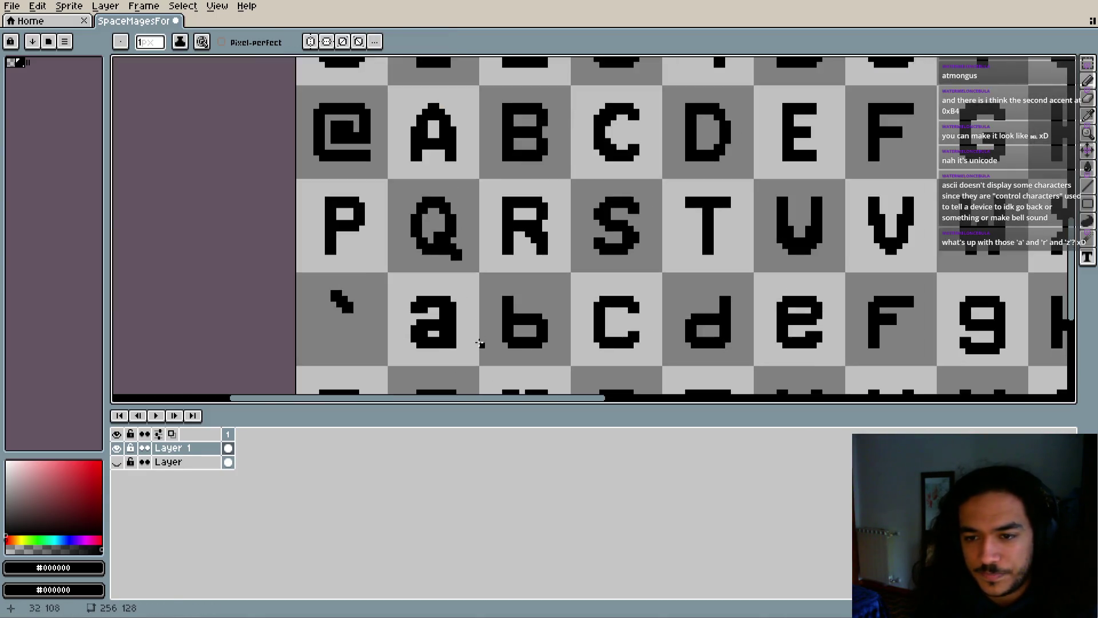
drag(568, 319, 568, 227)
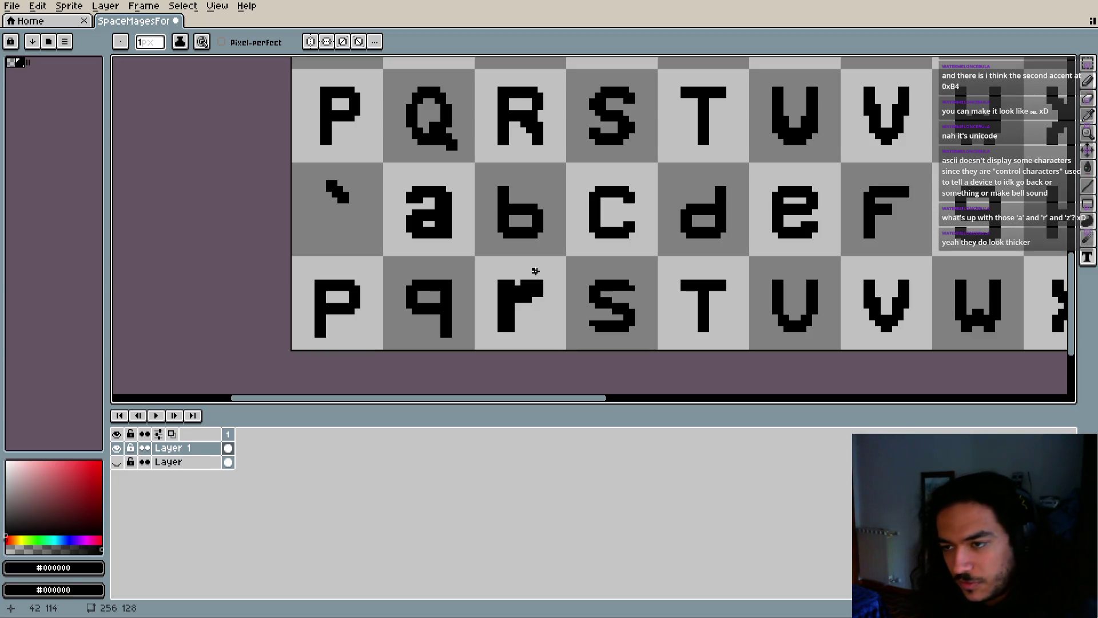
scroll(895, 275, up, 6)
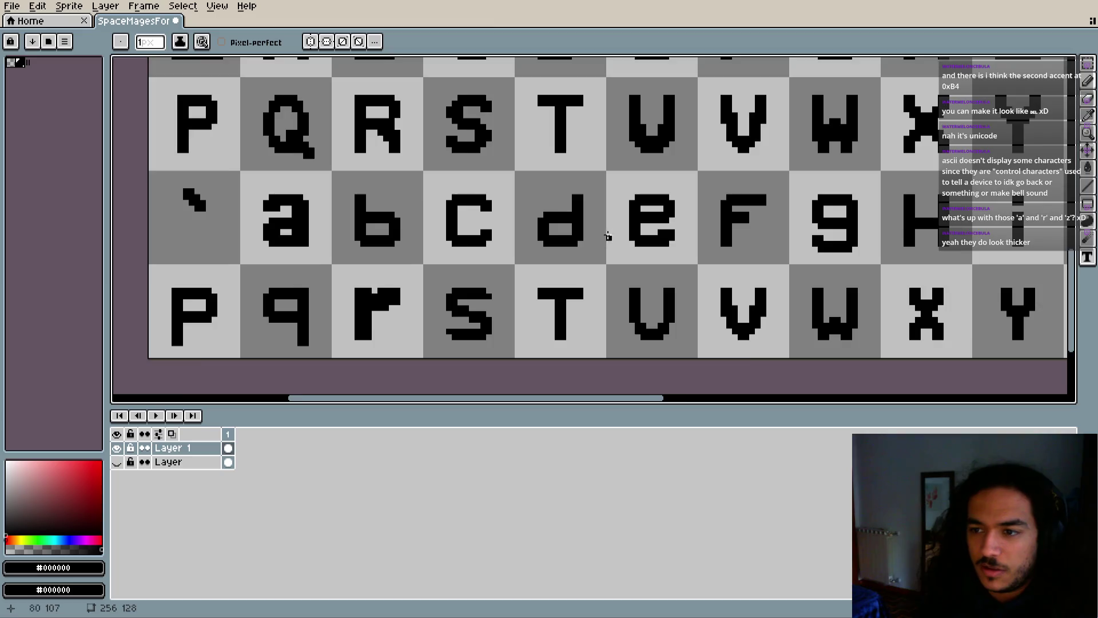
scroll(622, 228, down, 6)
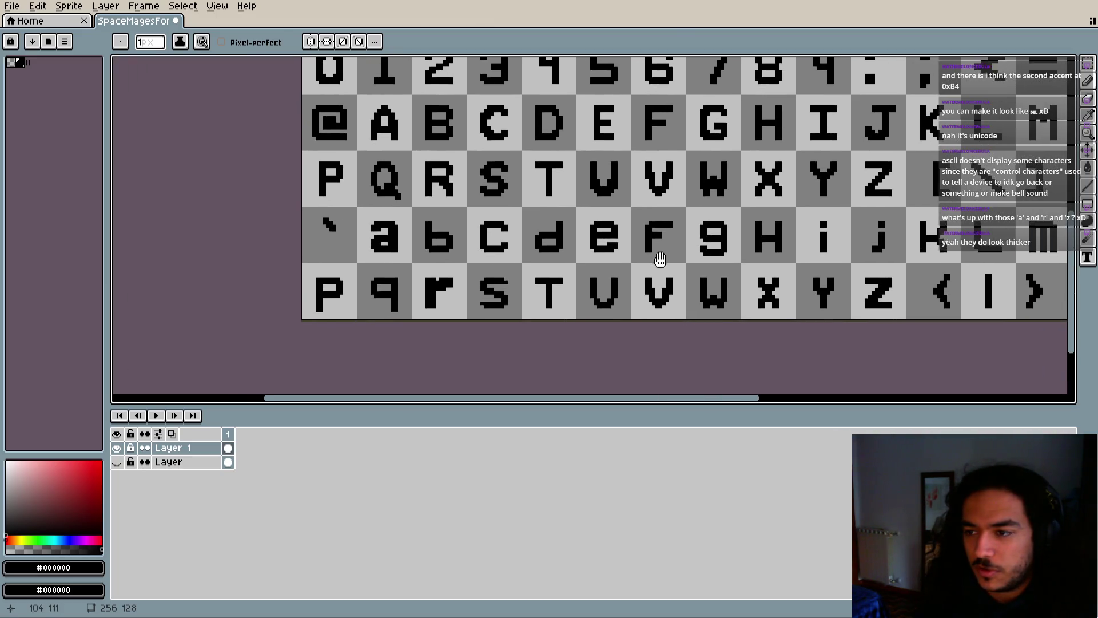
drag(633, 245, 619, 239)
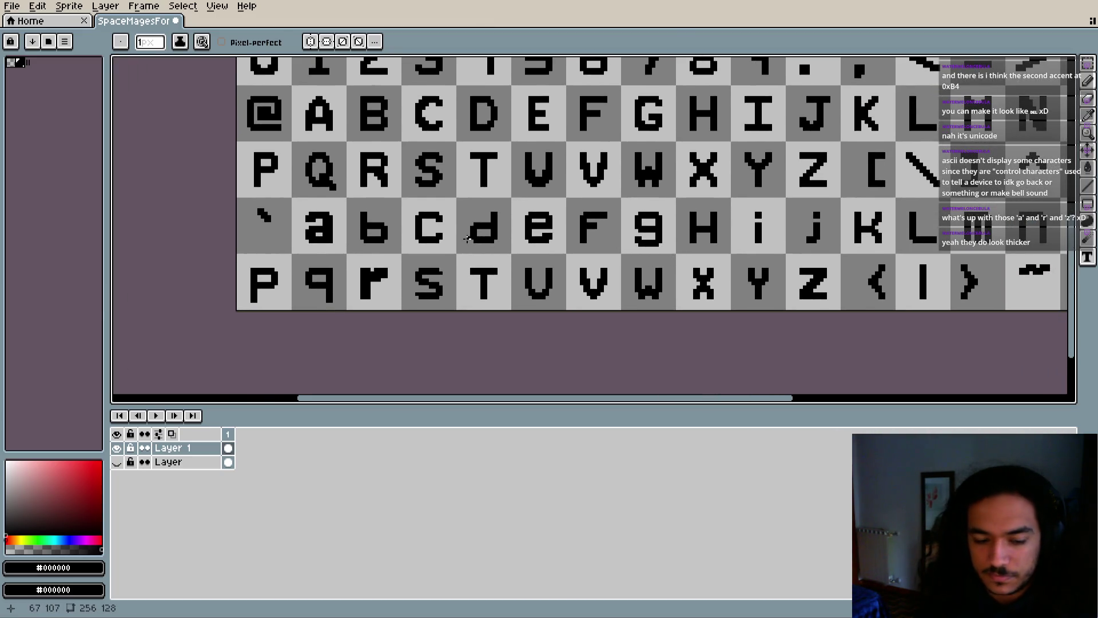
drag(393, 237, 590, 259)
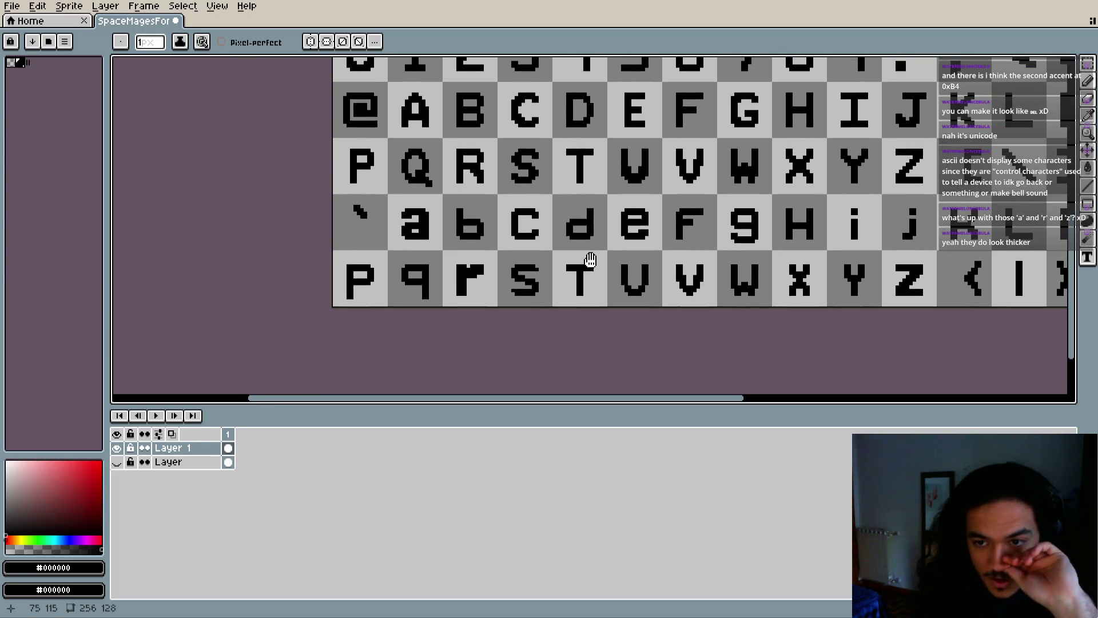
scroll(466, 264, up, 5)
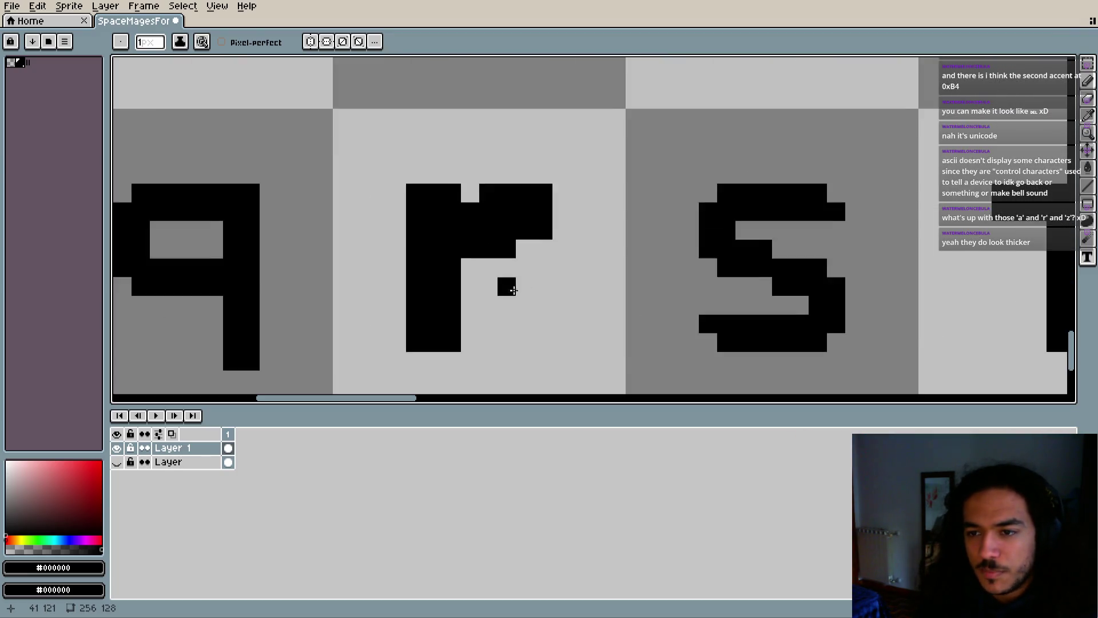
key(e)
click(513, 290)
Erase one column from the r's stem, undoing a mistaken erase on its shoulder
scroll(546, 304, down, 1)
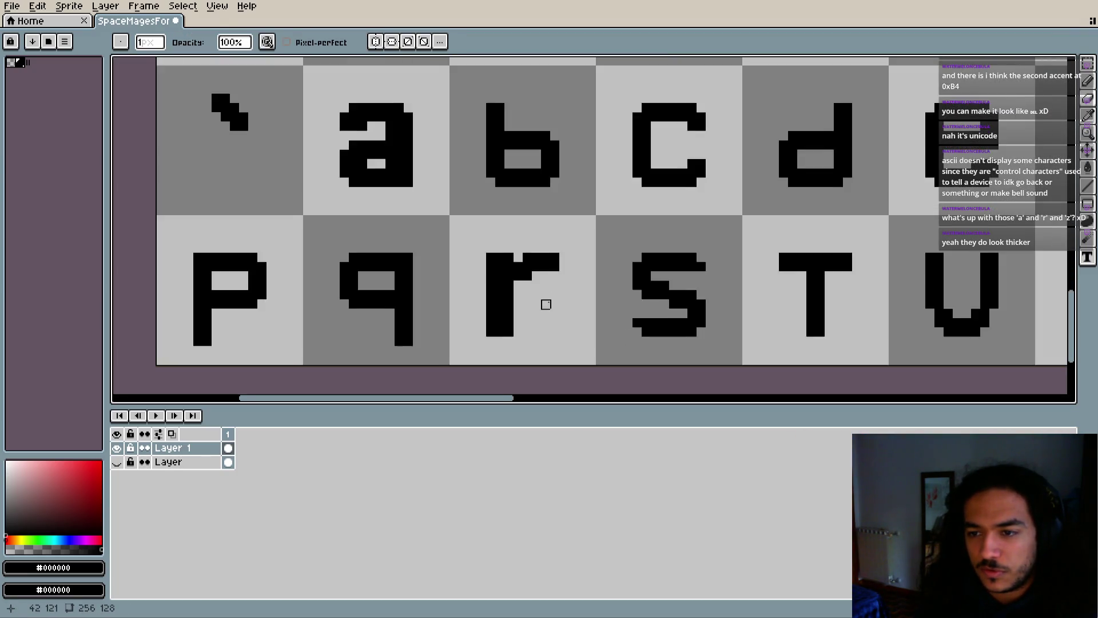
scroll(554, 269, down, 1)
scroll(571, 294, up, 2)
mouse_move(515, 297)
mouse_down()
mouse_move(498, 248)
mouse_move(500, 184)
mouse_up()
scroll(569, 294, down, 1)
mouse_move(569, 294)
mouse_down()
mouse_move(559, 272)
mouse_move(525, 254)
mouse_up()
scroll(559, 272, up, 1)
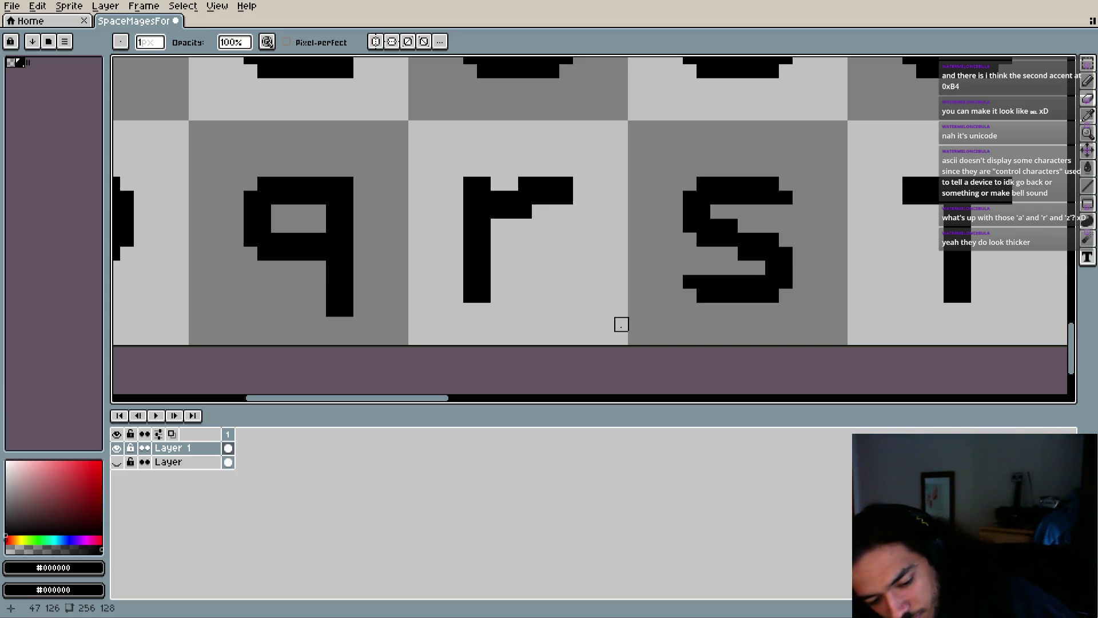
key(v)
key(ctrl+z)
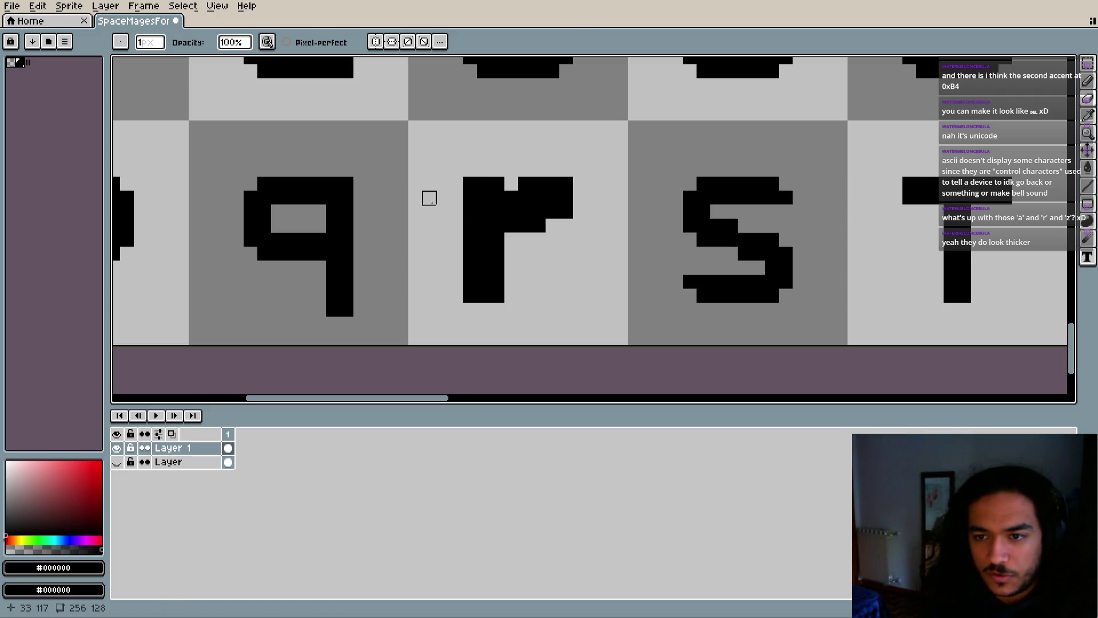
key(e)
drag(443, 212, 452, 227)
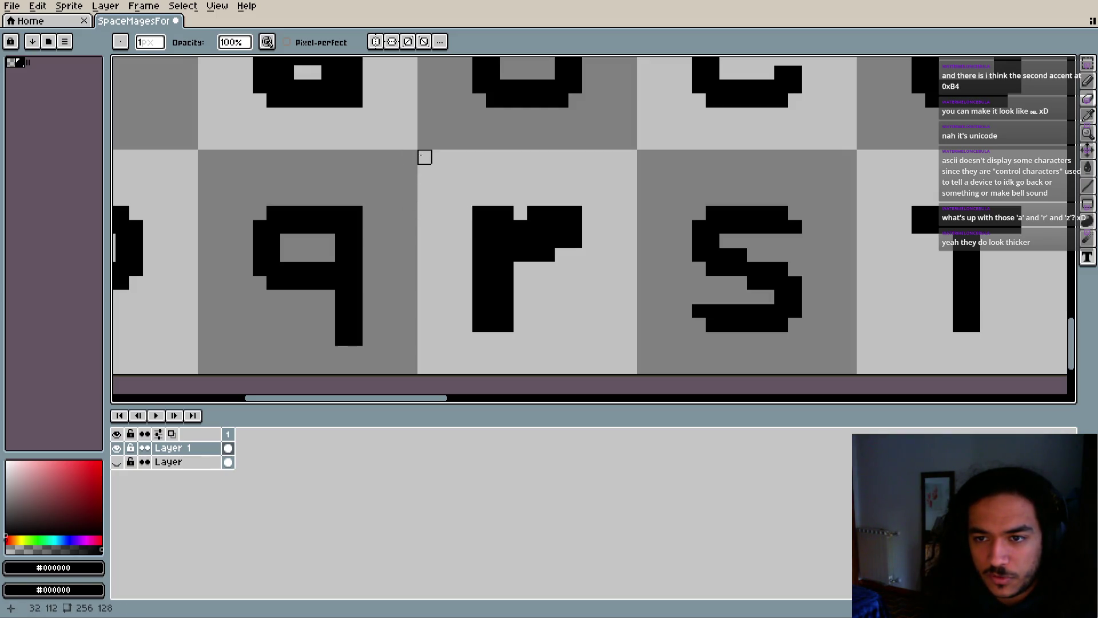
scroll(550, 247, right, 2)
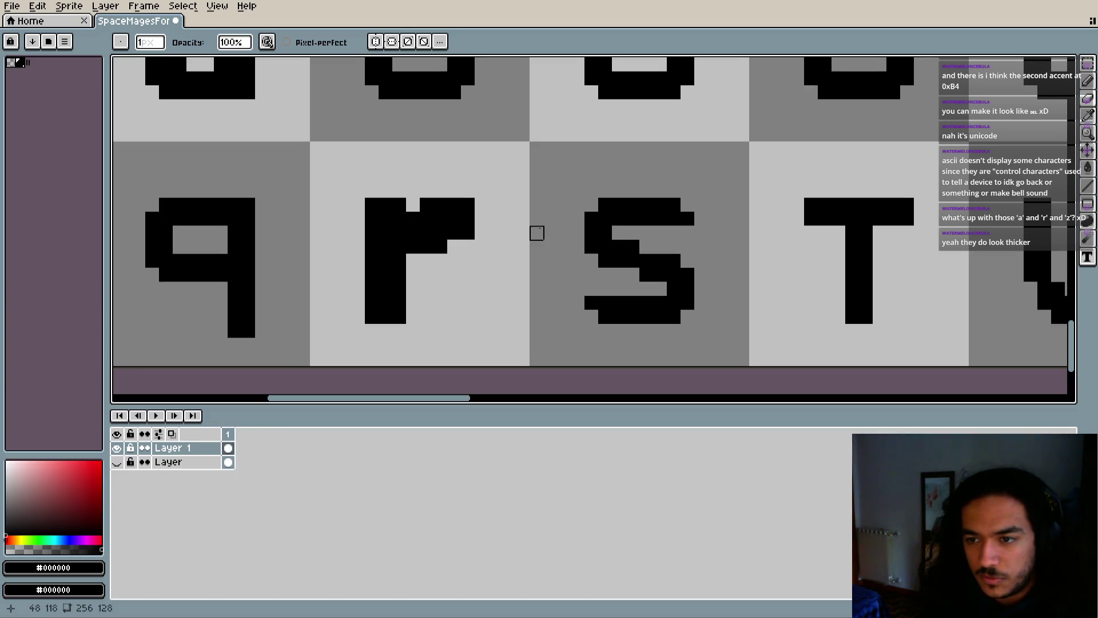
scroll(577, 234, right, 2)
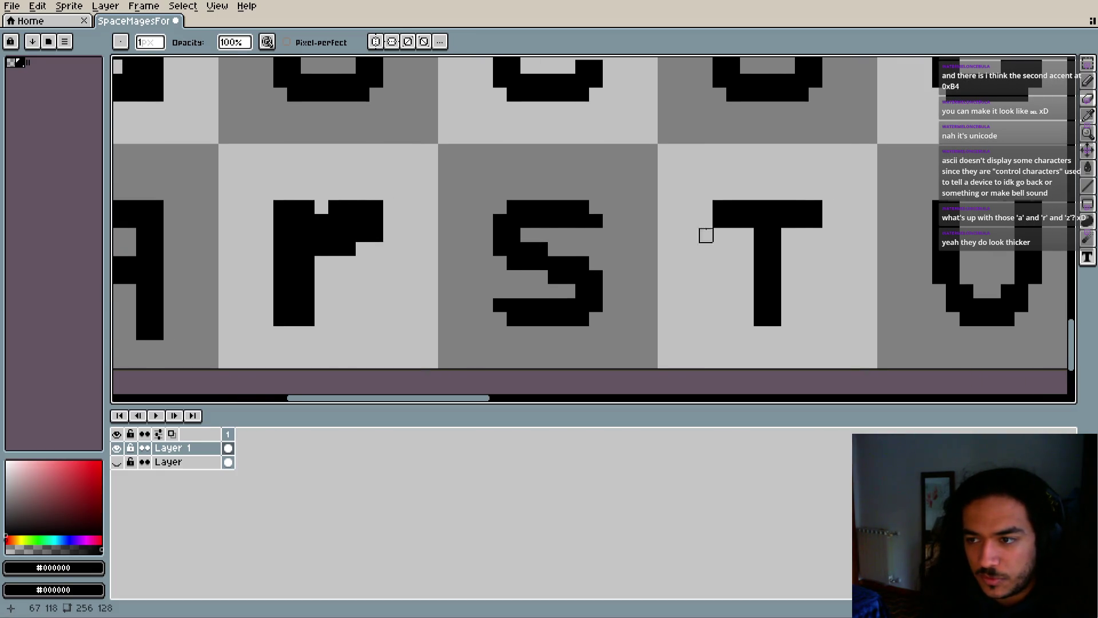
scroll(718, 235, right, 1)
scroll(645, 235, down, 2)
scroll(579, 226, up, 3)
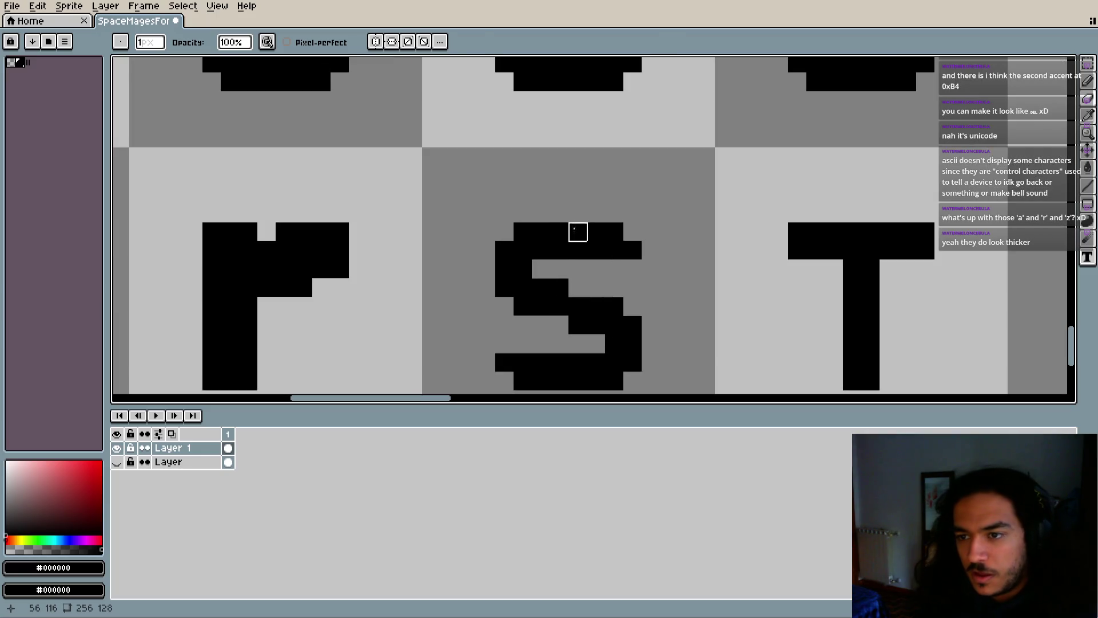
scroll(556, 200, down, 4)
scroll(560, 183, up, 1)
scroll(534, 171, up, 1)
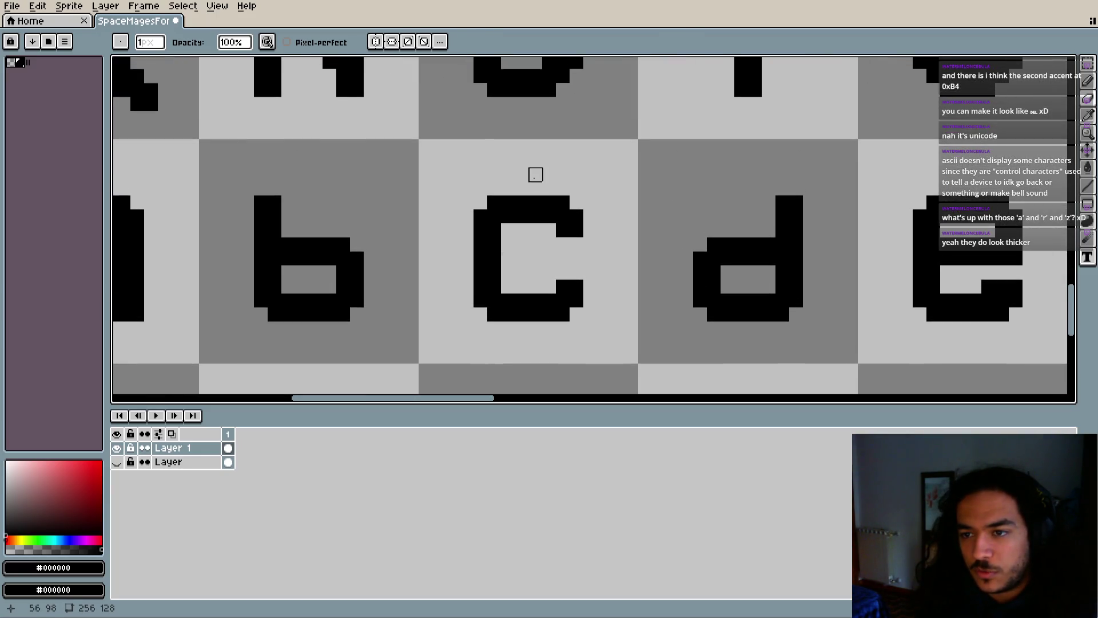
scroll(551, 245, down, 1)
scroll(530, 200, up, 1)
scroll(529, 201, up, 3)
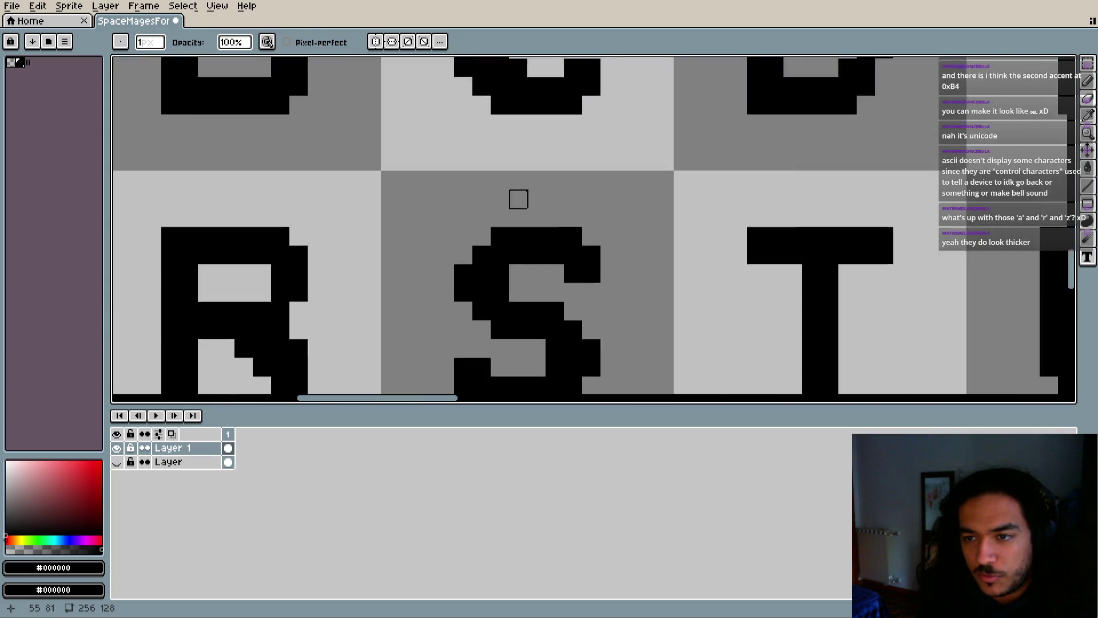
scroll(540, 228, down, 3)
scroll(564, 188, up, 1)
scroll(566, 177, up, 2)
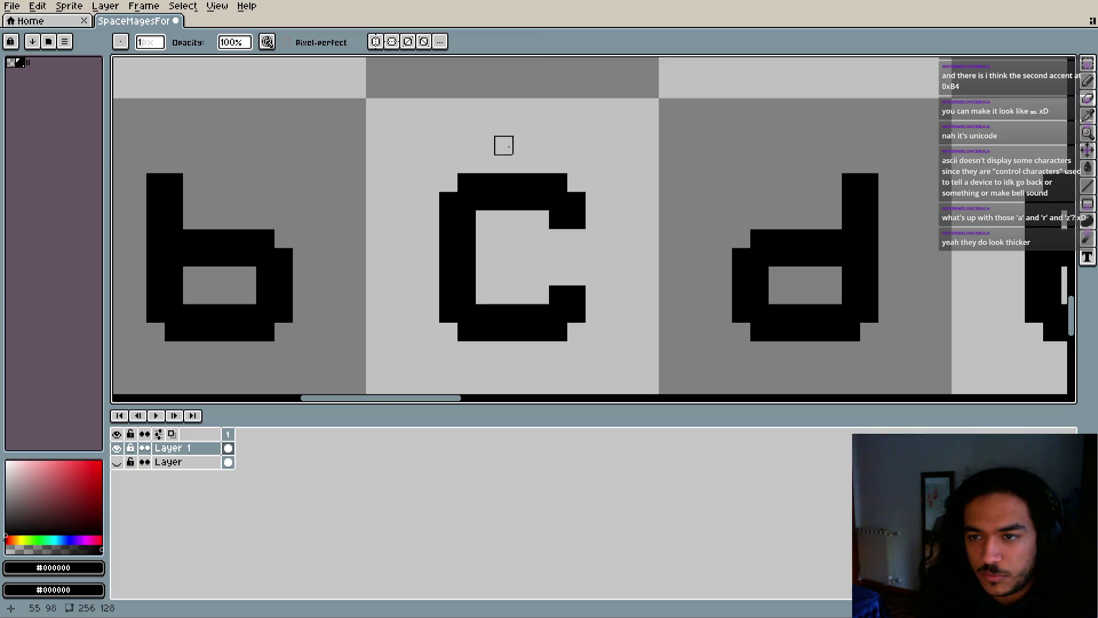
scroll(515, 172, down, 3)
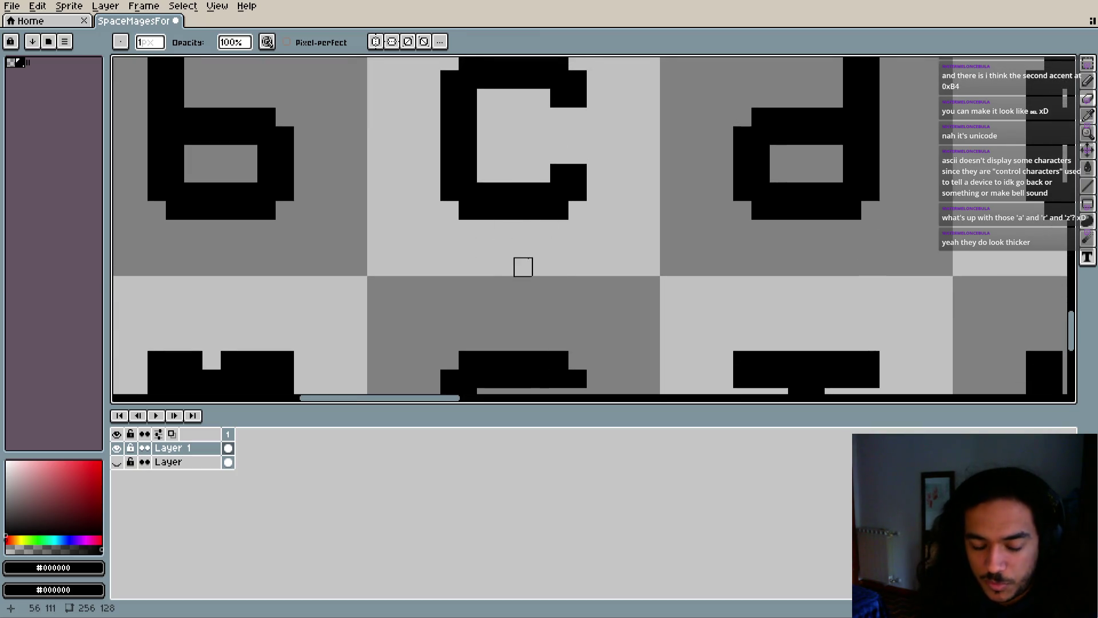
scroll(522, 267, down, 4)
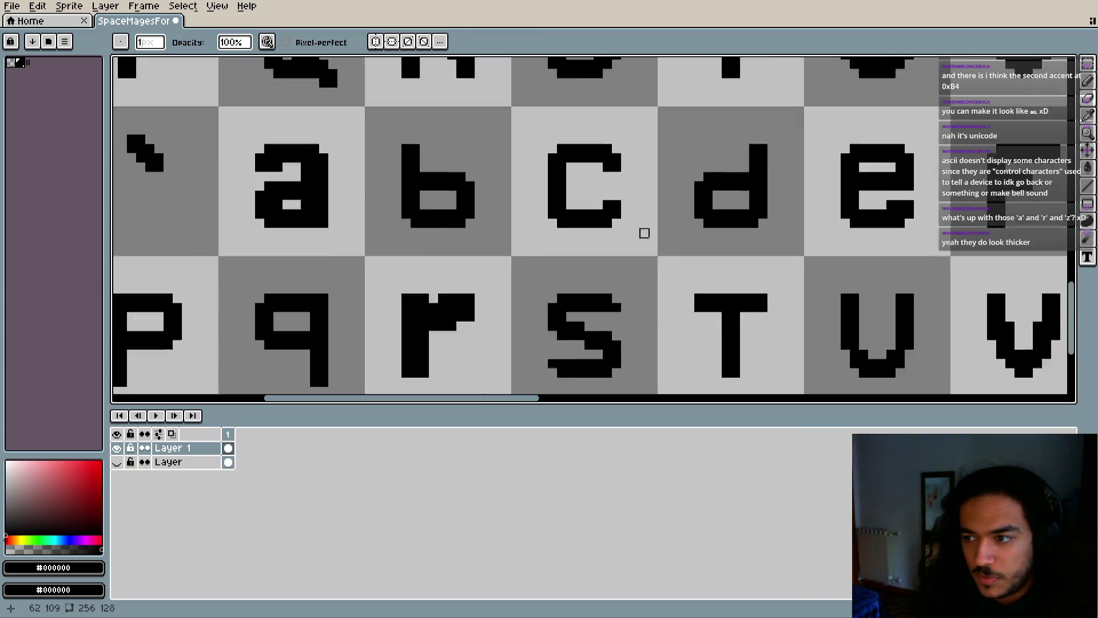
drag(540, 215, 461, 206)
scroll(466, 205, up, 3)
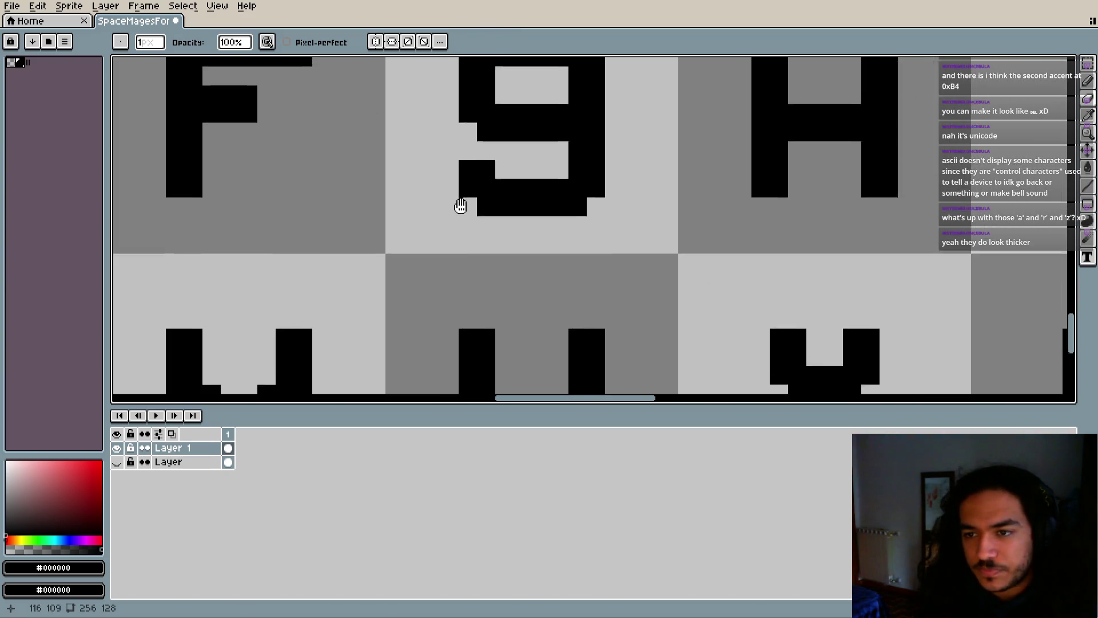
scroll(530, 213, down, 3)
mouse_move(605, 277)
mouse_down()
mouse_move(458, 216)
mouse_move(484, 218)
mouse_up()
scroll(458, 215, down, 2)
mouse_move(607, 237)
mouse_down()
mouse_move(718, 228)
mouse_move(496, 261)
mouse_move(667, 259)
mouse_up()
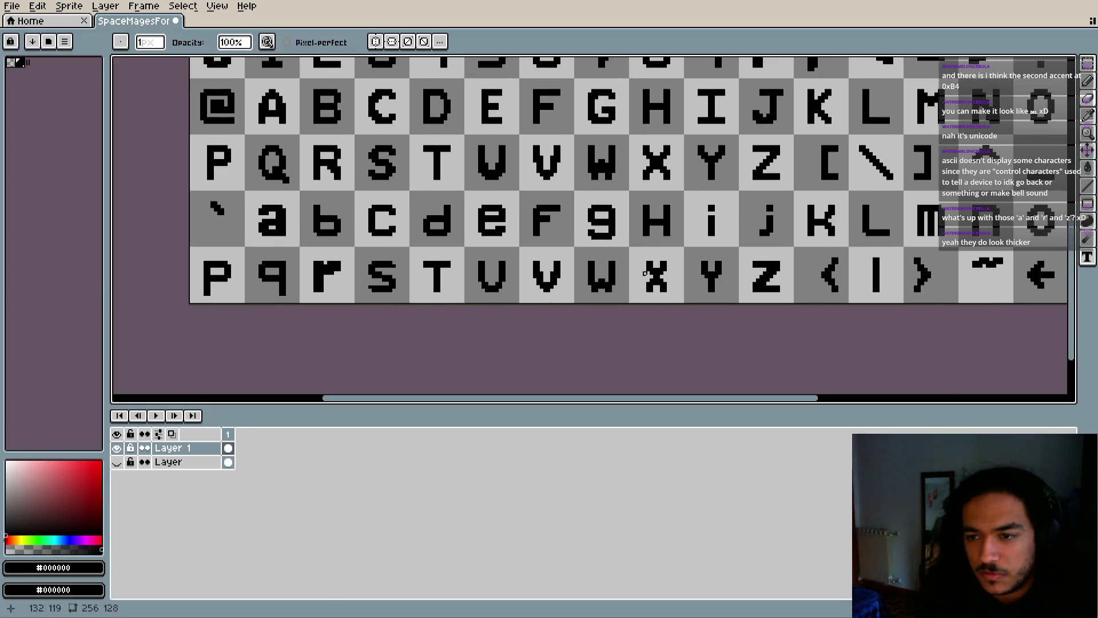
scroll(502, 226, up, 4)
drag(502, 226, 480, 164)
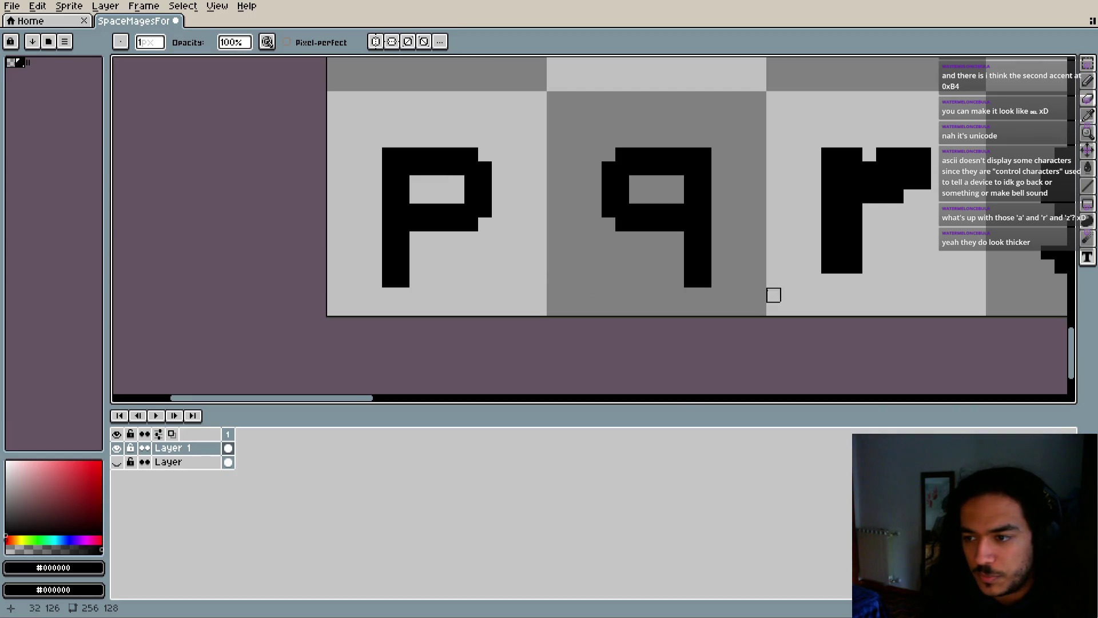
scroll(703, 279, down, 5)
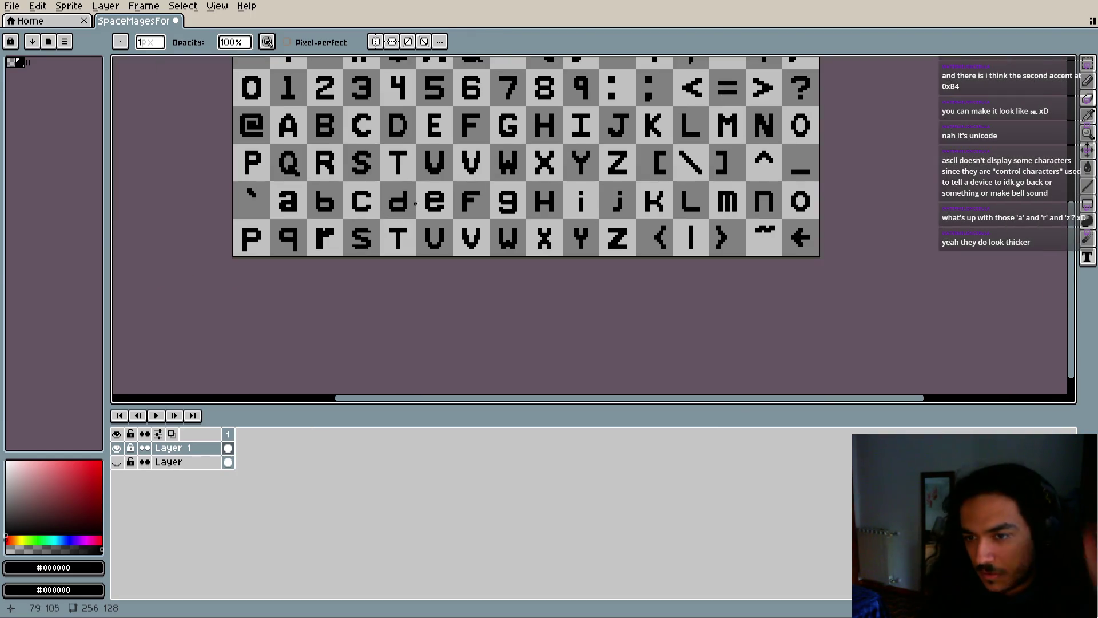
Zoom onto the lowercase i and j glyphs and select the Eyedropper tool
scroll(403, 212, up, 2)
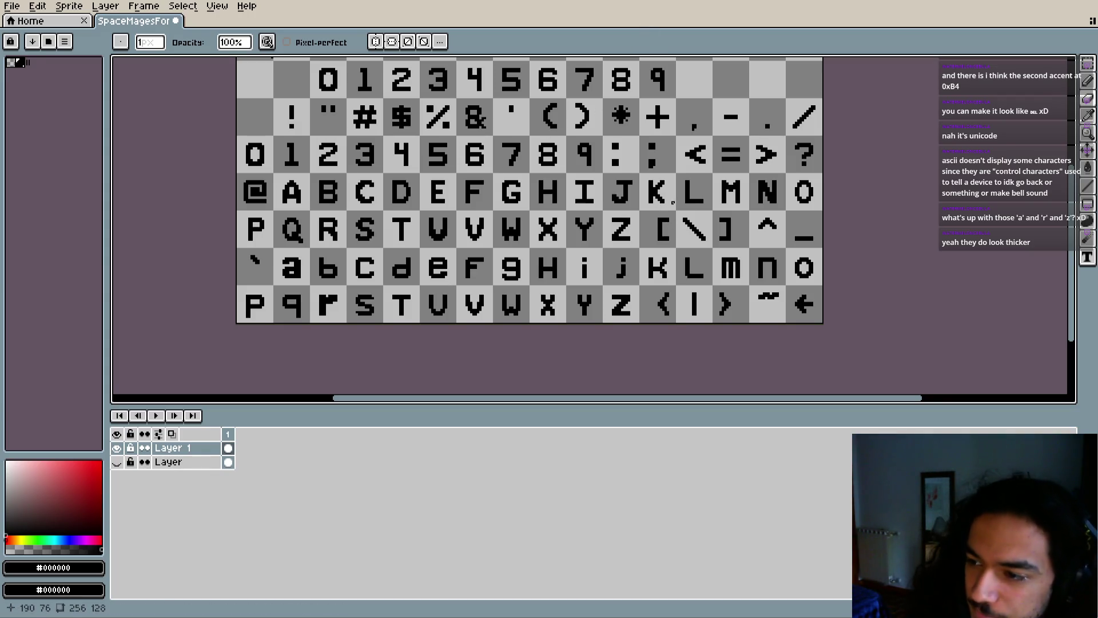
scroll(602, 267, up, 6)
scroll(576, 299, down, 8)
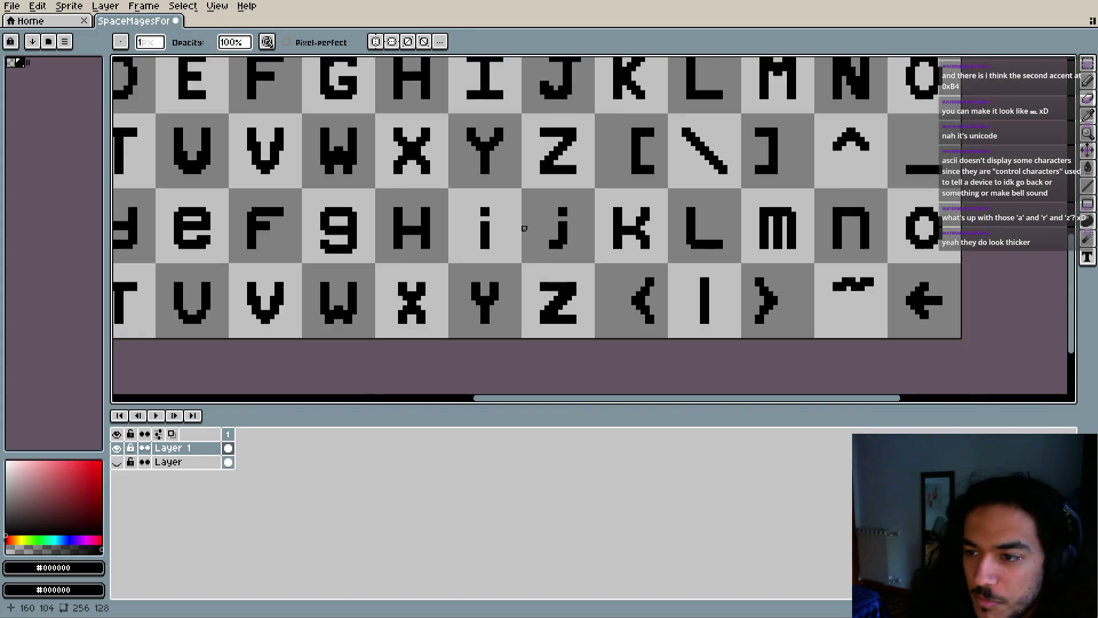
scroll(522, 229, up, 4)
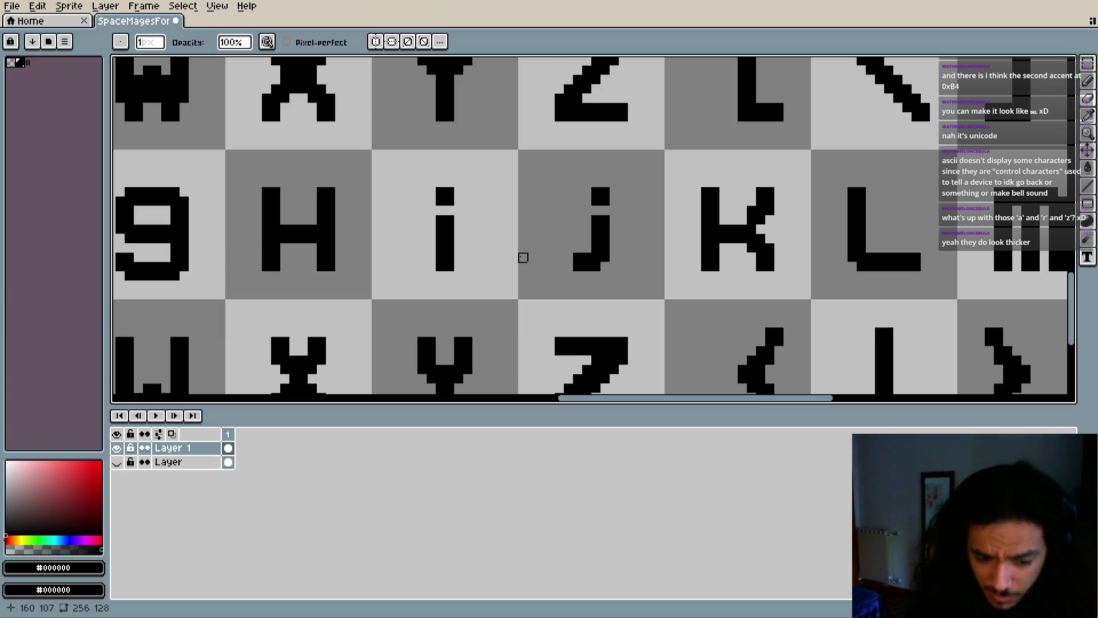
key(i)
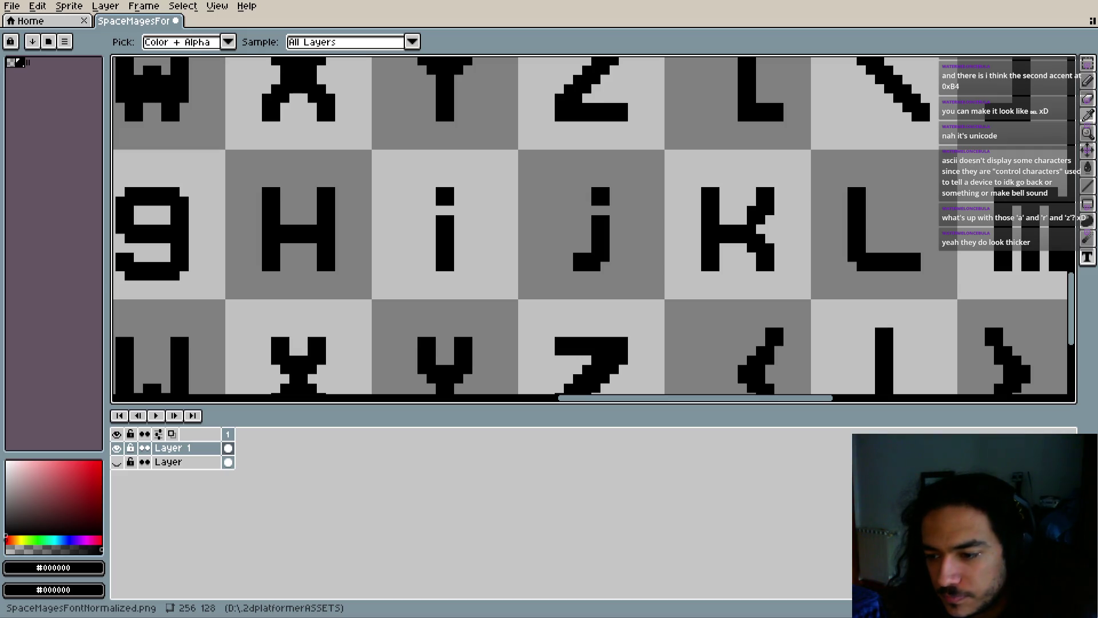
key(alt+Tab)
key(alt+Tab)
Highlight the Character Ranges sentence about extra advance and offset arguments in the docs
scroll(554, 393, down, 1)
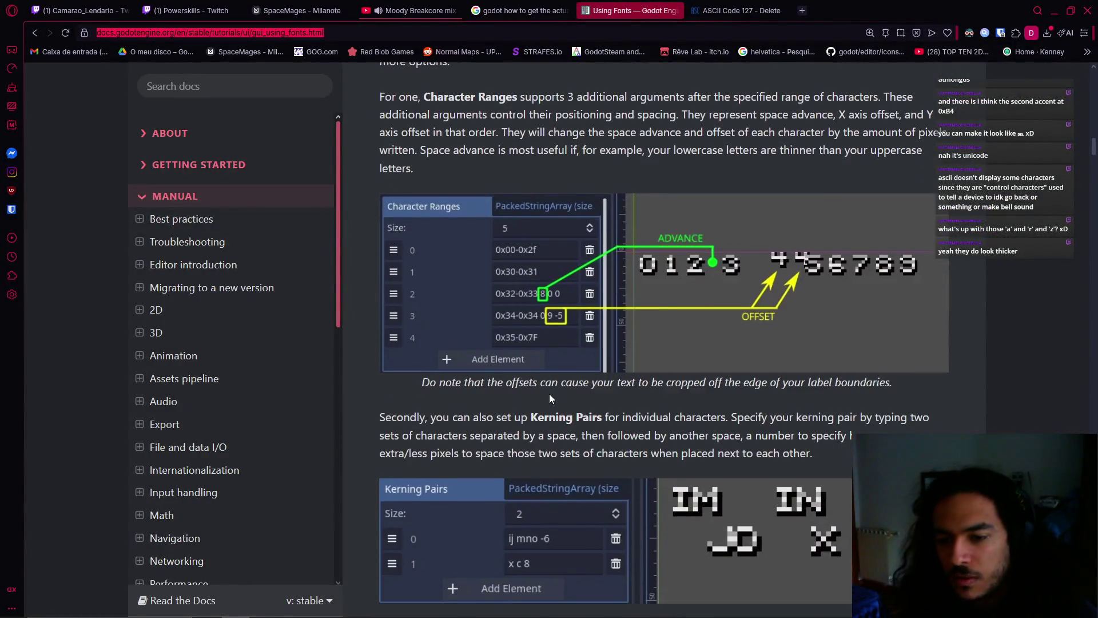
scroll(549, 394, up, 4)
scroll(521, 375, down, 1)
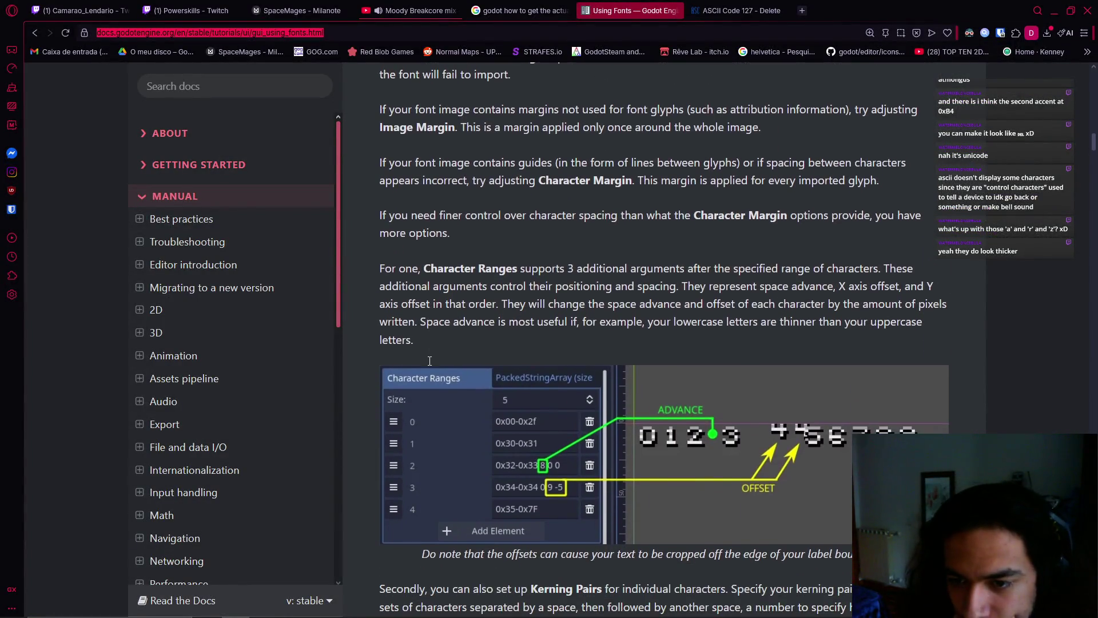
drag(449, 286, 697, 269)
drag(612, 268, 897, 268)
click(838, 286)
drag(372, 286, 590, 286)
click(583, 303)
scroll(582, 307, down, 1)
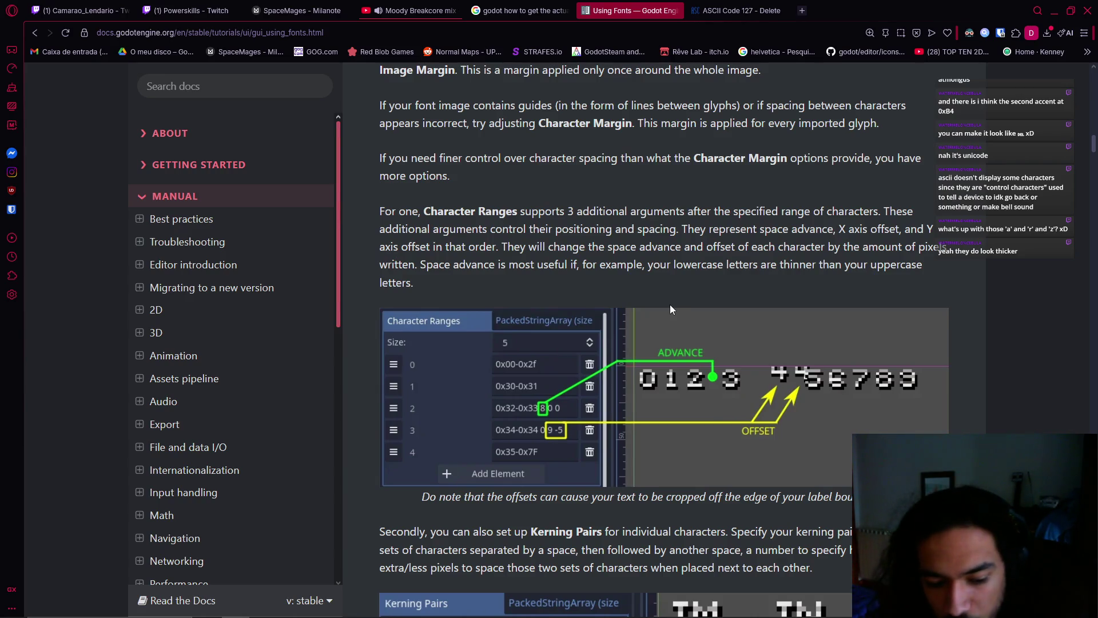
Read on through the kerning pairs and character ranges sections, then return to the Godot editor
scroll(608, 312, down, 4)
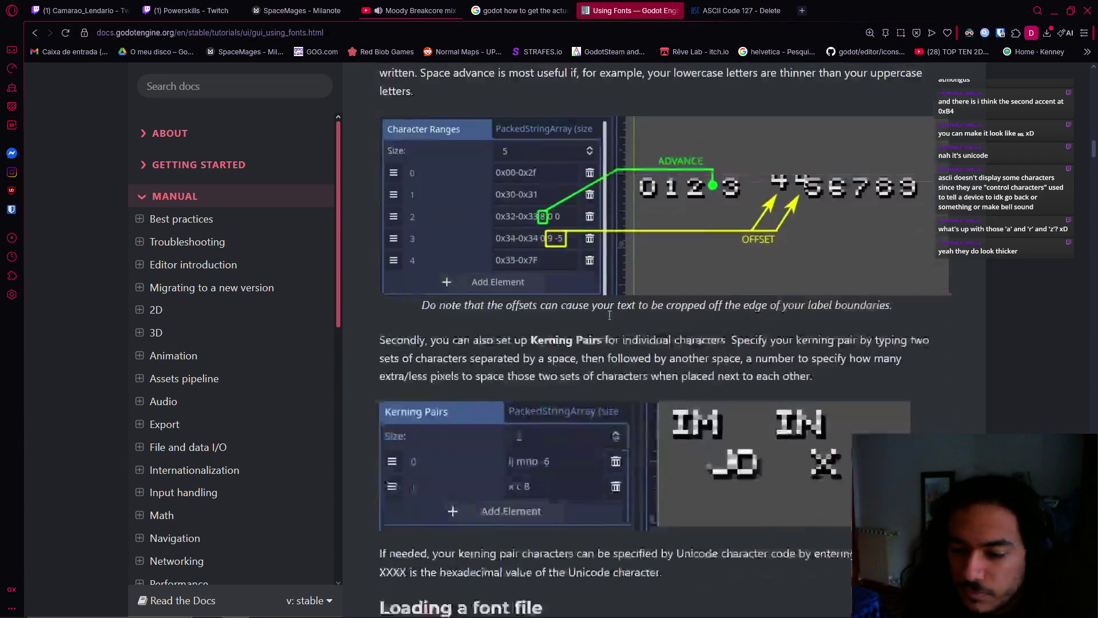
scroll(640, 355, up, 3)
scroll(505, 307, down, 1)
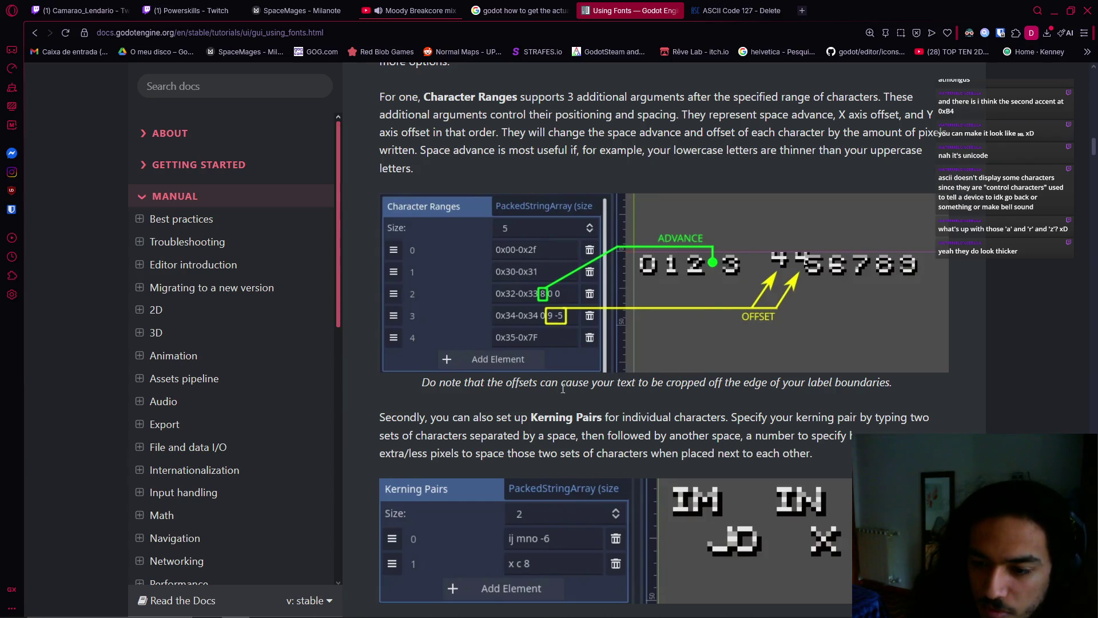
scroll(579, 415, down, 2)
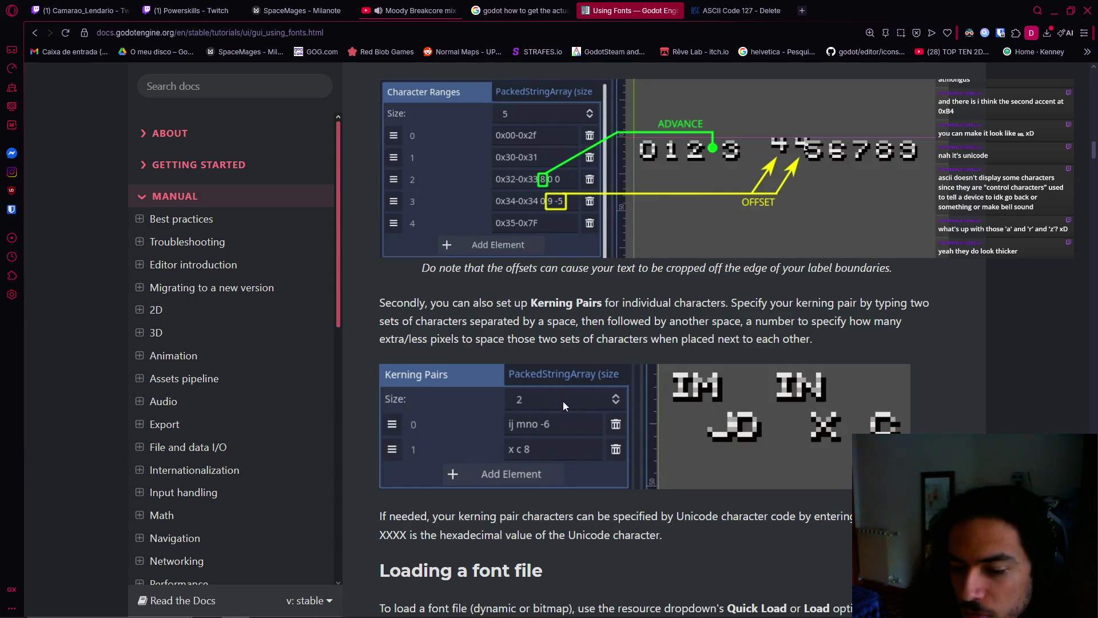
scroll(566, 403, down, 3)
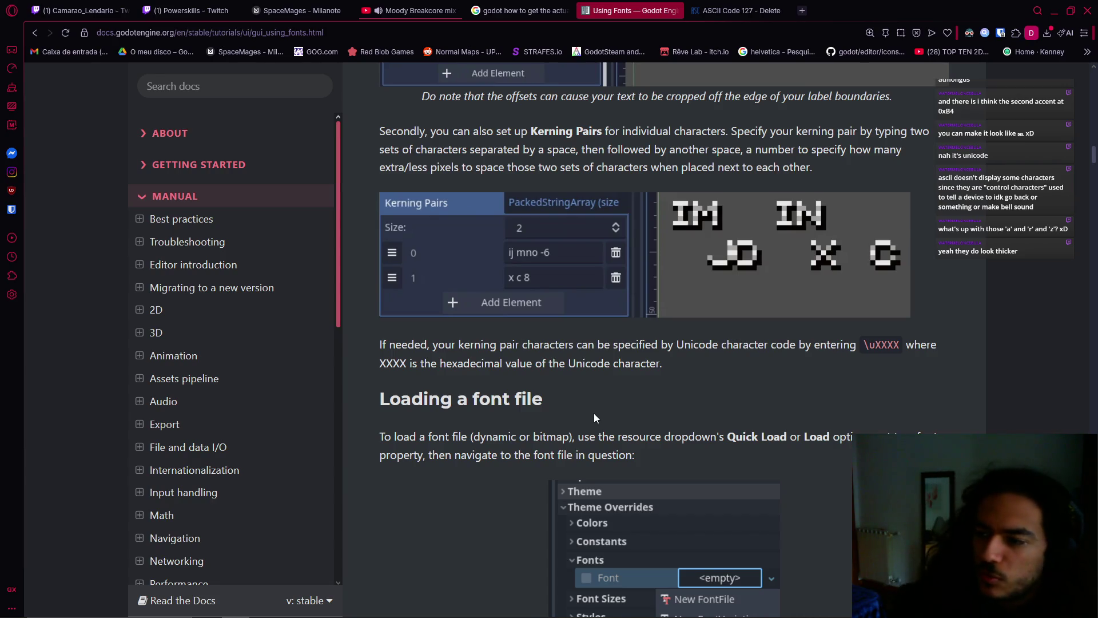
scroll(558, 458, down, 1)
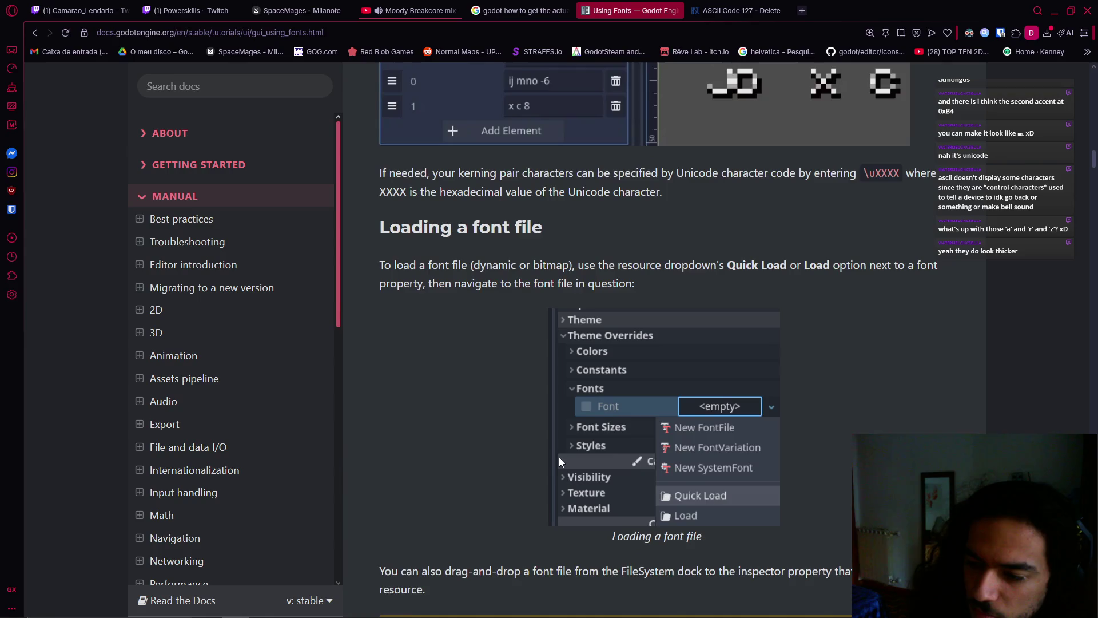
scroll(558, 457, up, 3)
scroll(558, 457, up, 1)
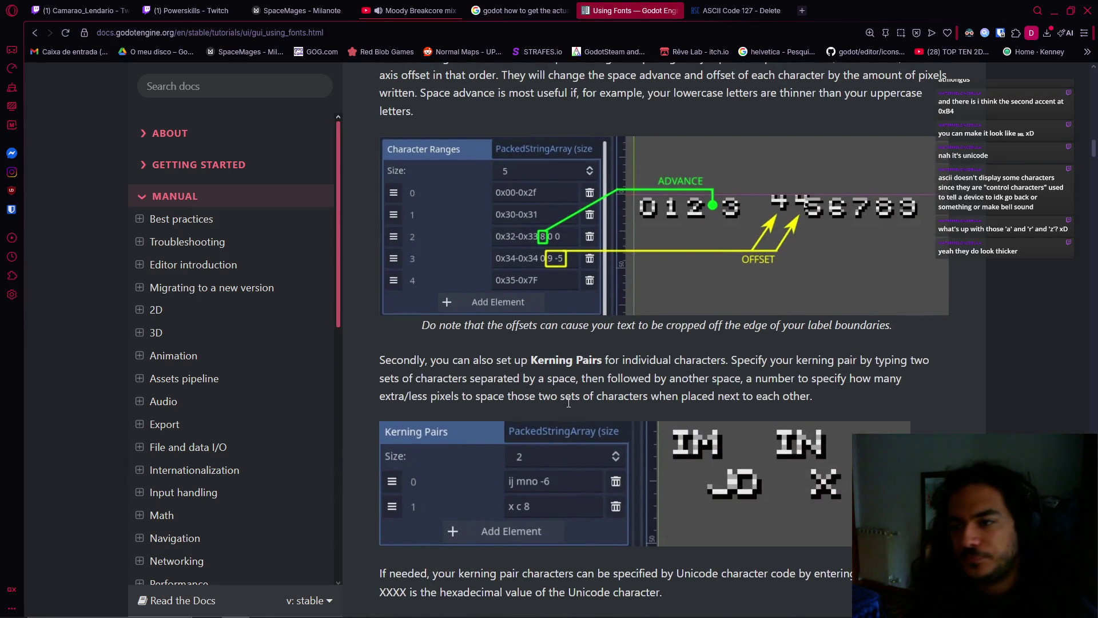
key(alt+Tab)
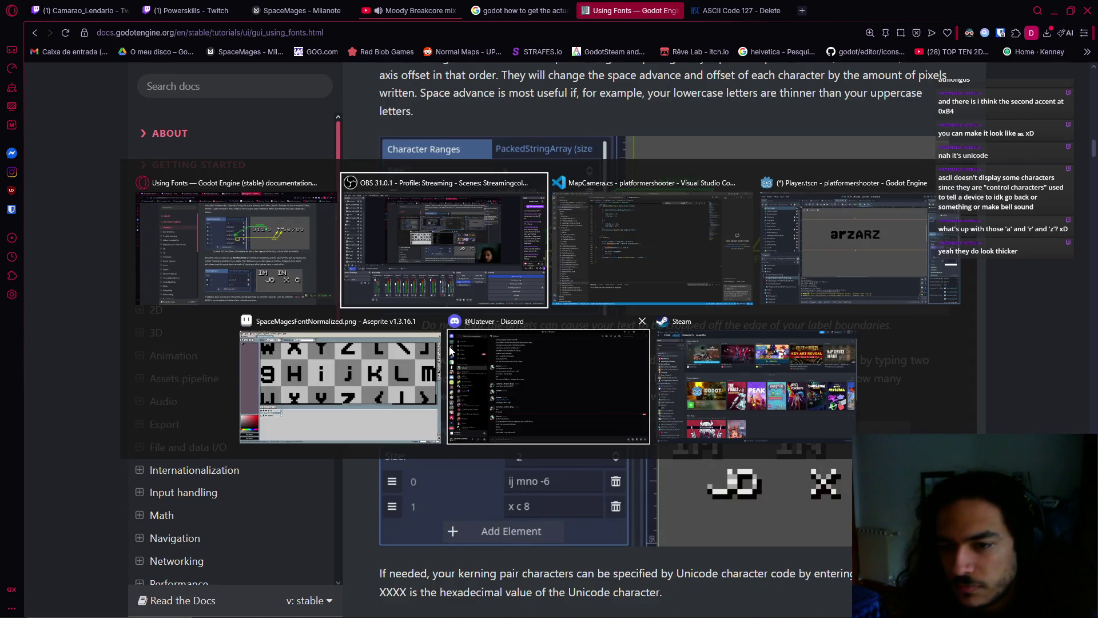
click(805, 275)
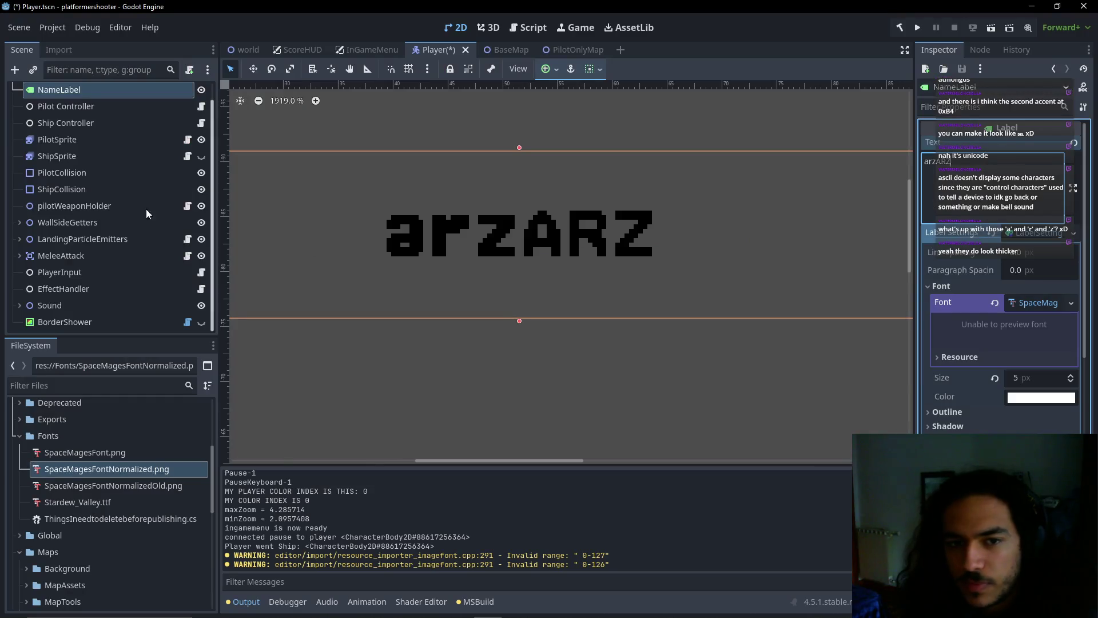
Check SpaceMagesFontNormalized.png's 0-127 character range in Import, then reselect NameLabel in the scene
click(98, 469)
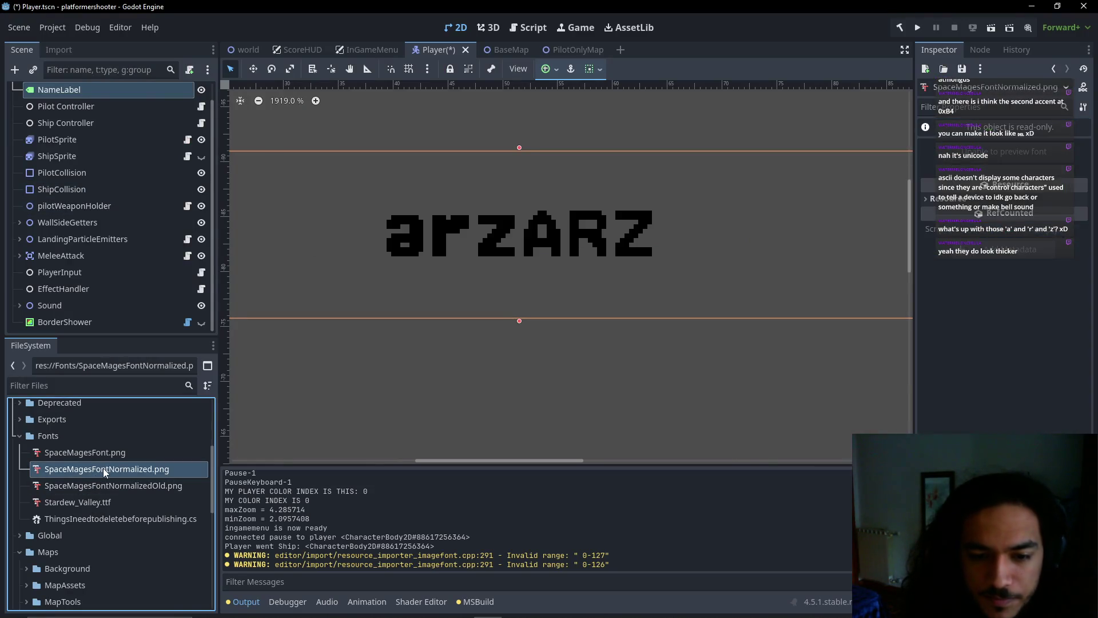
click(59, 50)
click(145, 168)
scroll(452, 310, down, 2)
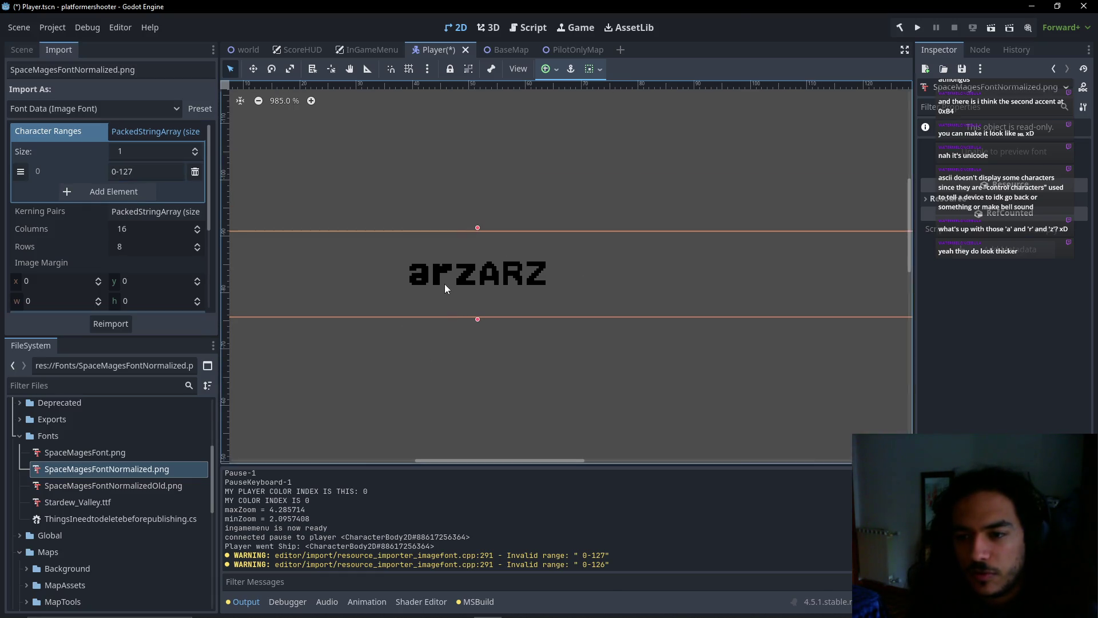
click(25, 50)
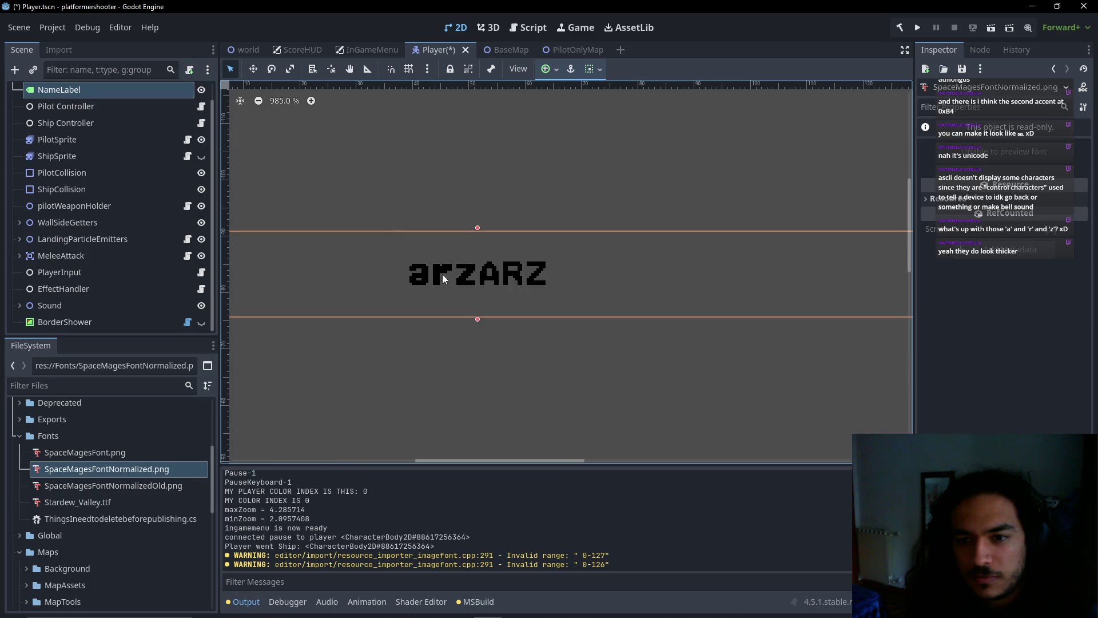
click(89, 93)
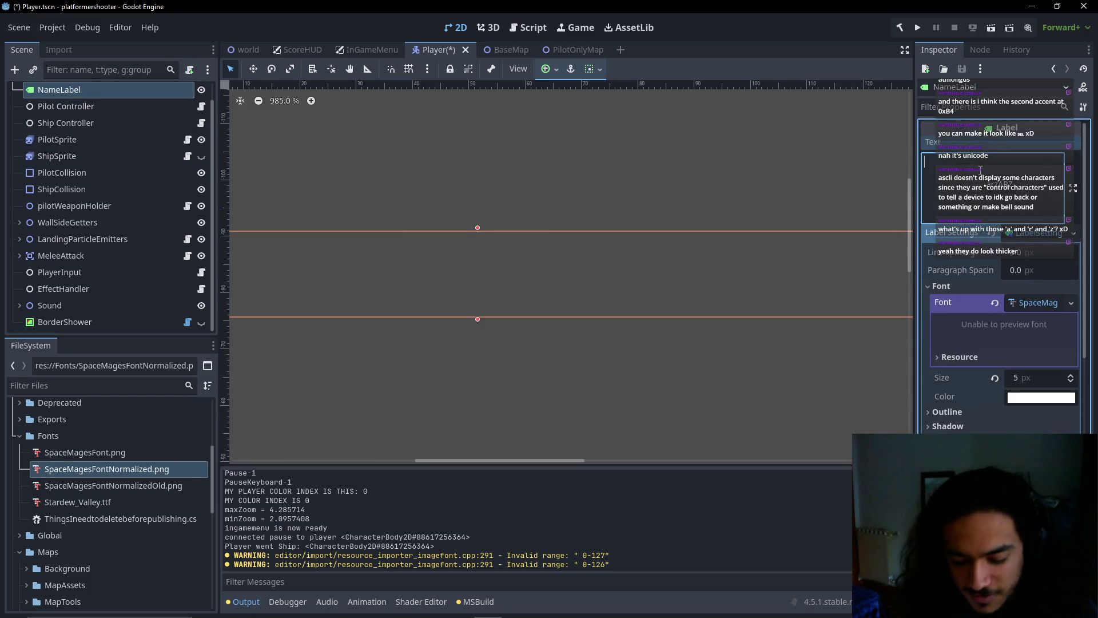
key(alt+Tab)
key(Tab)
key(Tab)
key(Tab)
scroll(441, 281, up, 7)
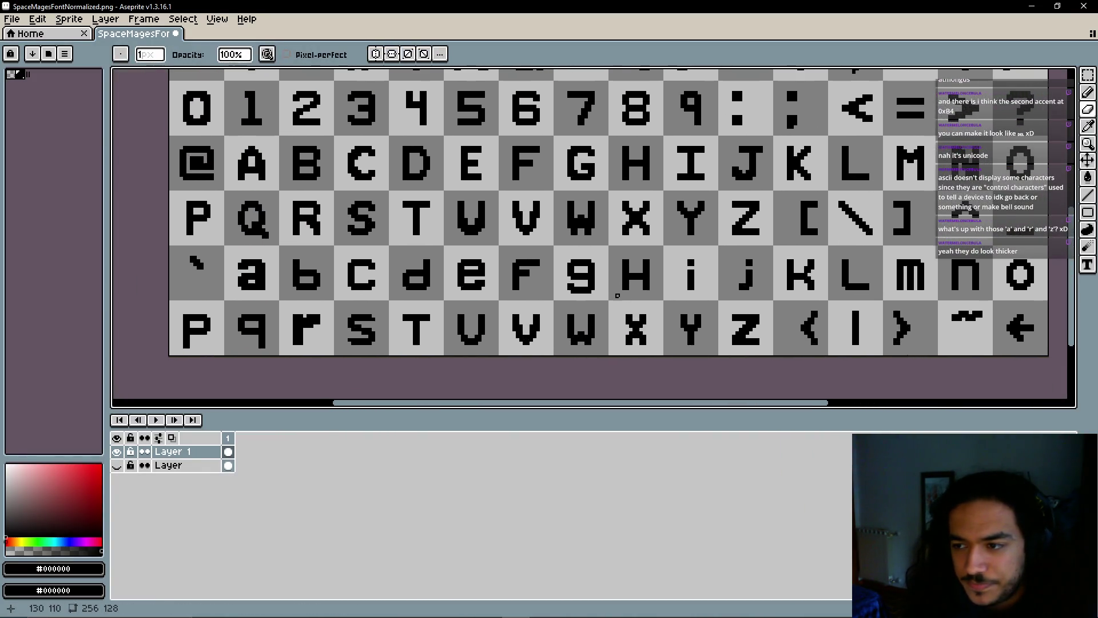
Zoom out over the whole Aseprite font sheet, including its top text row, and click a few glyphs
scroll(618, 294, down, 2)
scroll(542, 281, down, 3)
scroll(541, 282, up, 2)
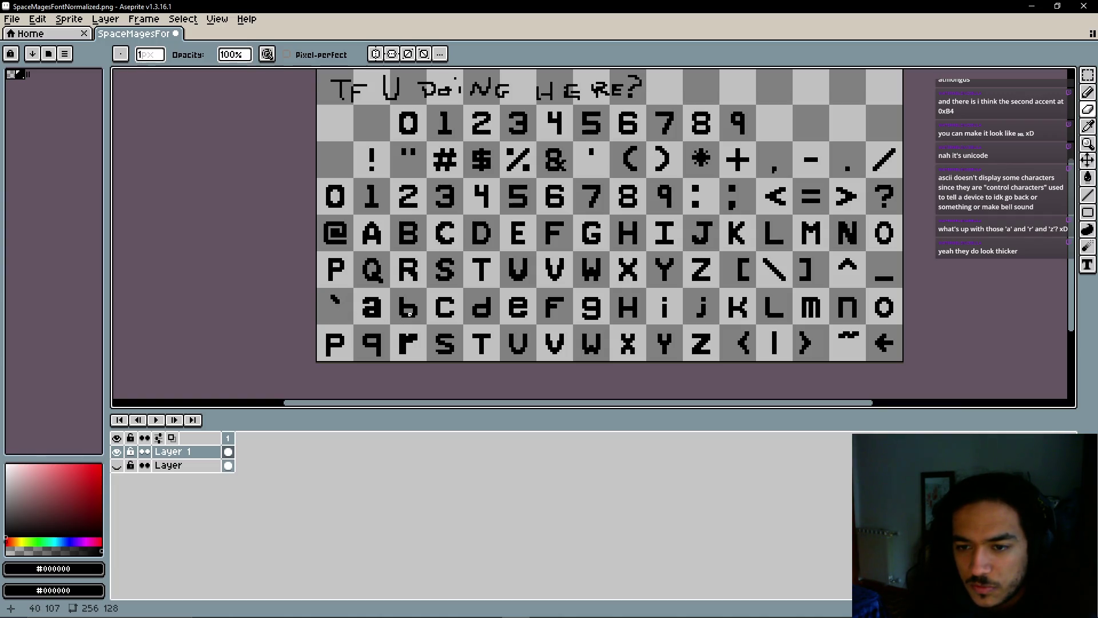
click(342, 207)
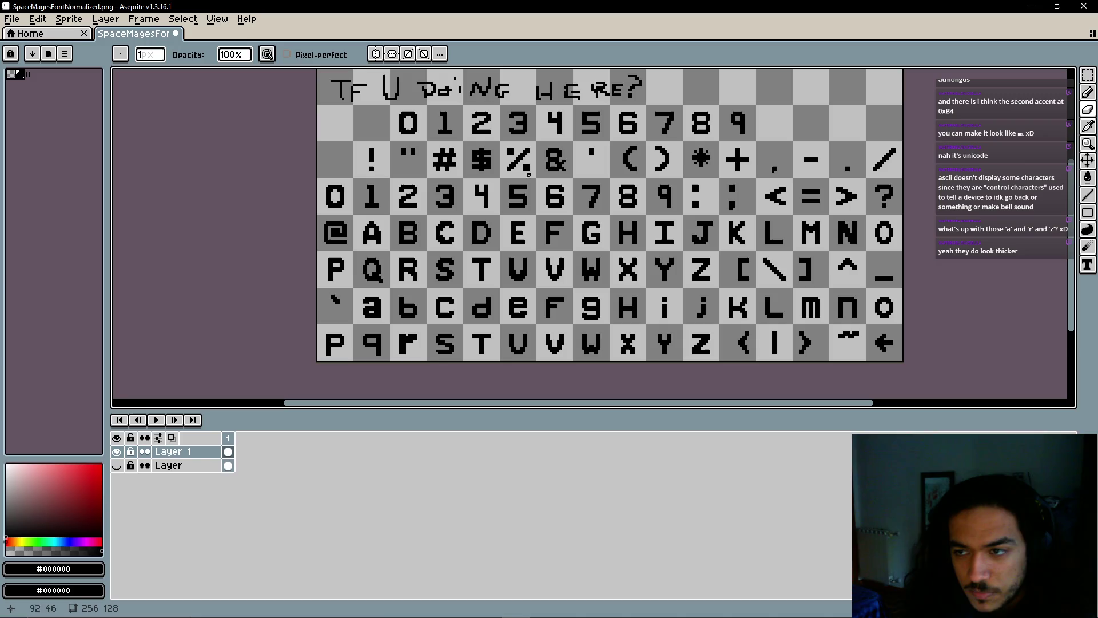
click(878, 159)
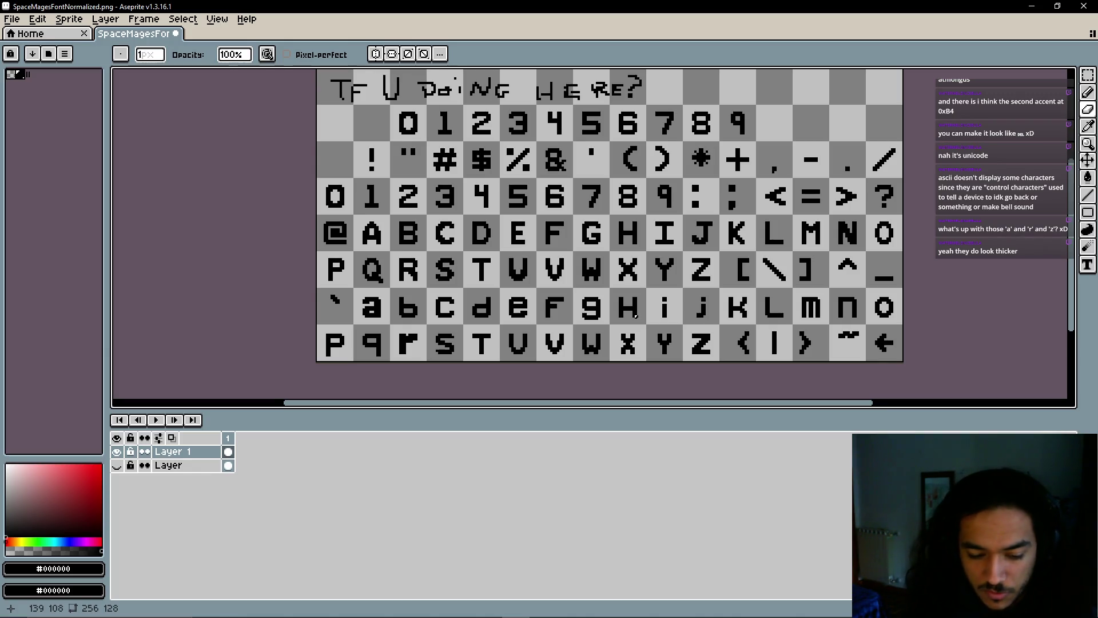
key(alt+Tab)
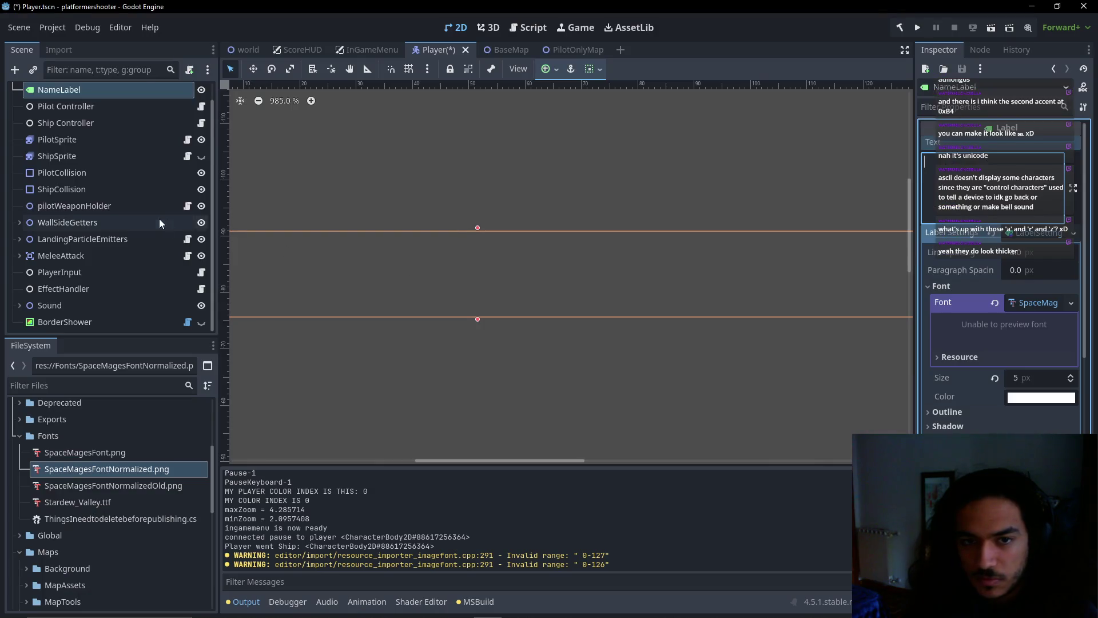
Add two more Character Ranges rows in the font's import settings and enter 73-74 in the second
scroll(78, 194, up, 1)
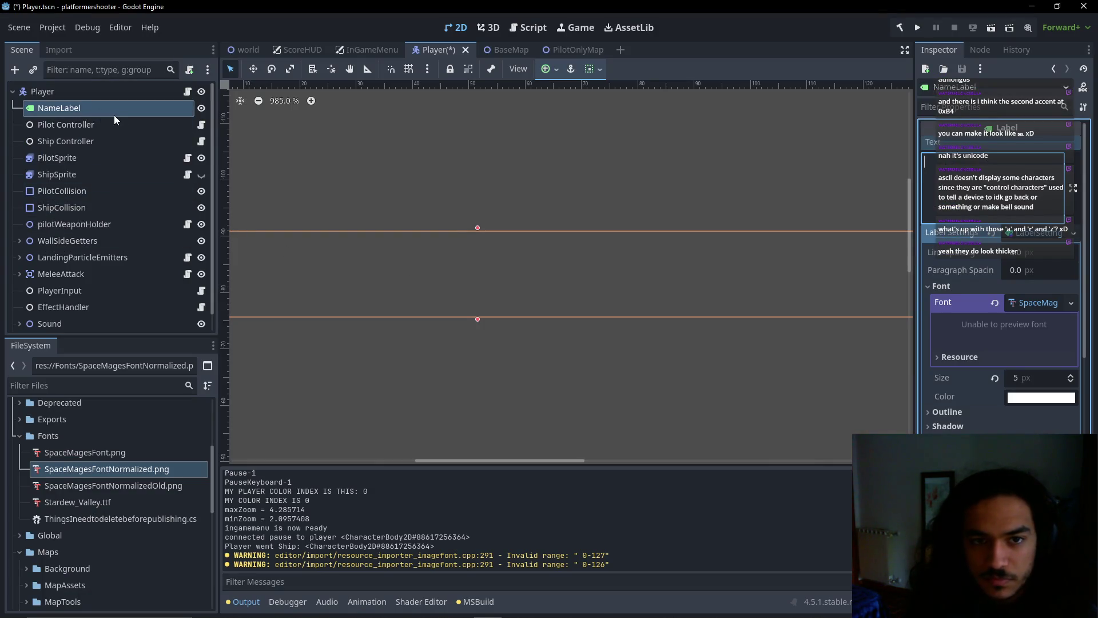
click(52, 48)
click(142, 167)
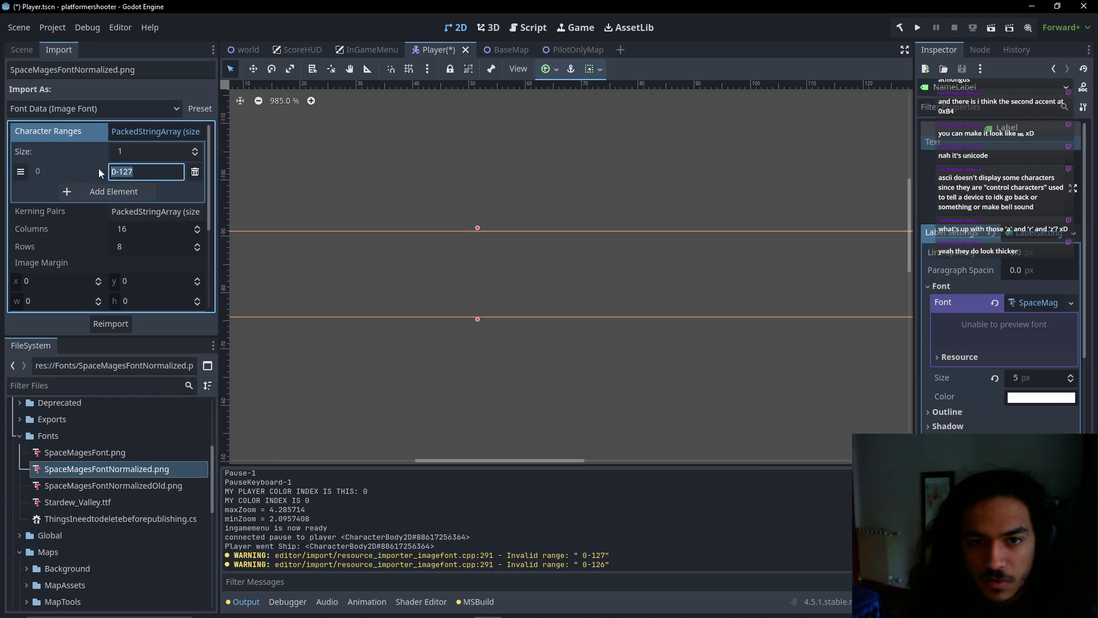
click(124, 193)
click(127, 212)
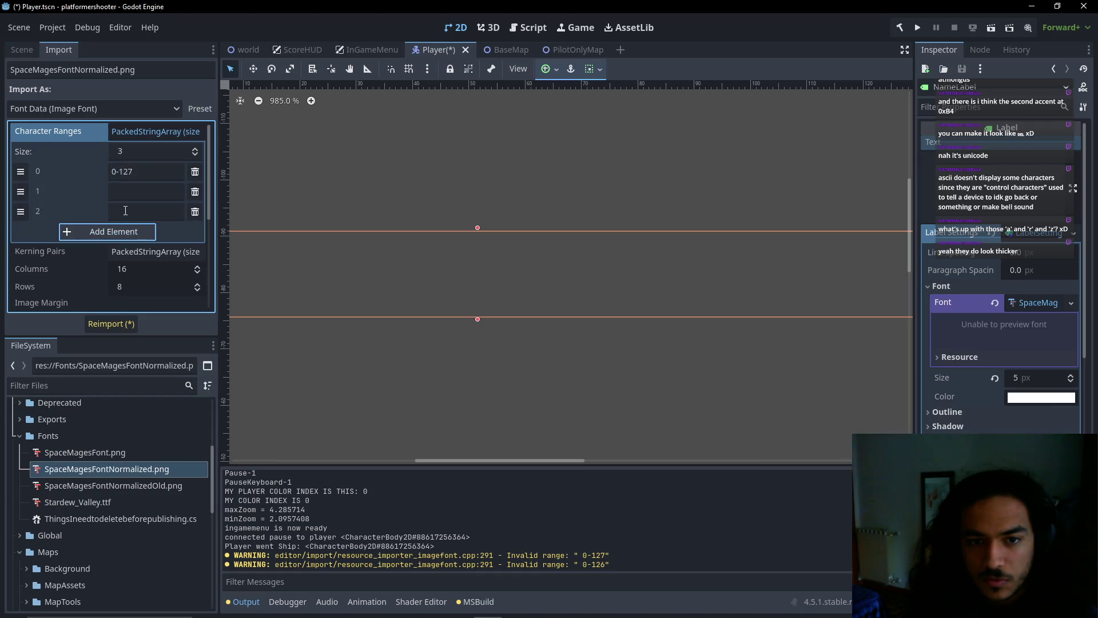
key(shift+Tab)
key(shift+Tab)
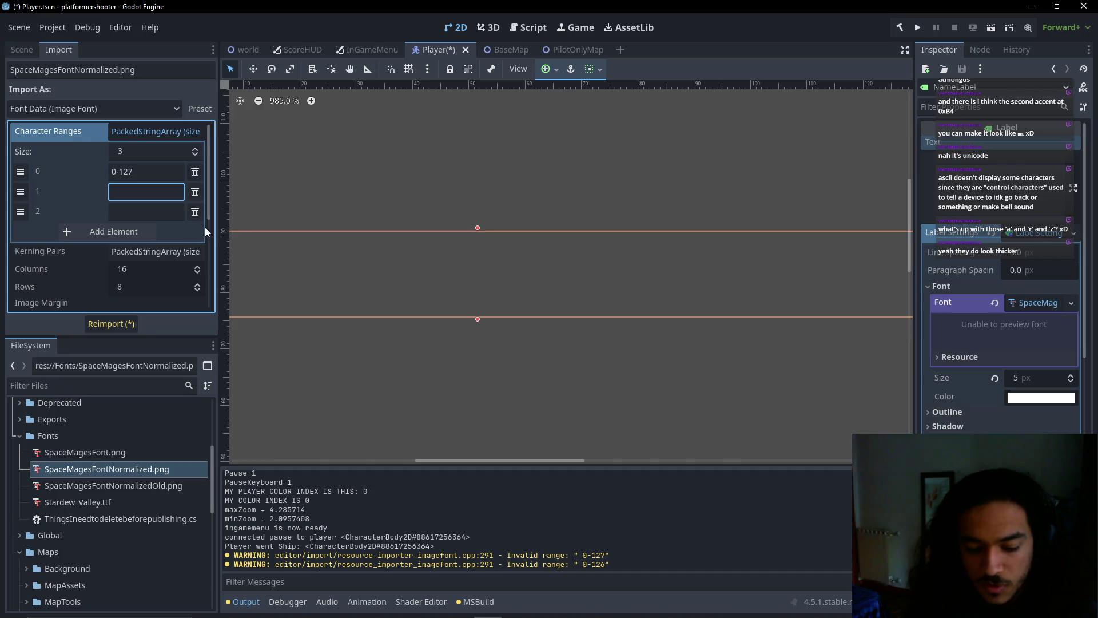
text(73)
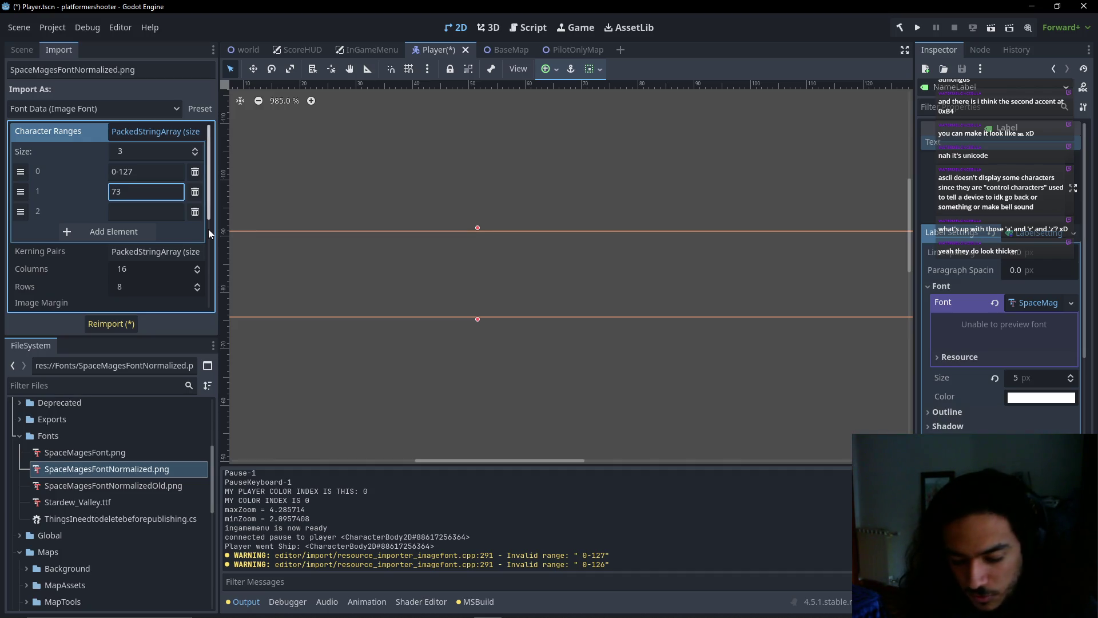
text(-74)
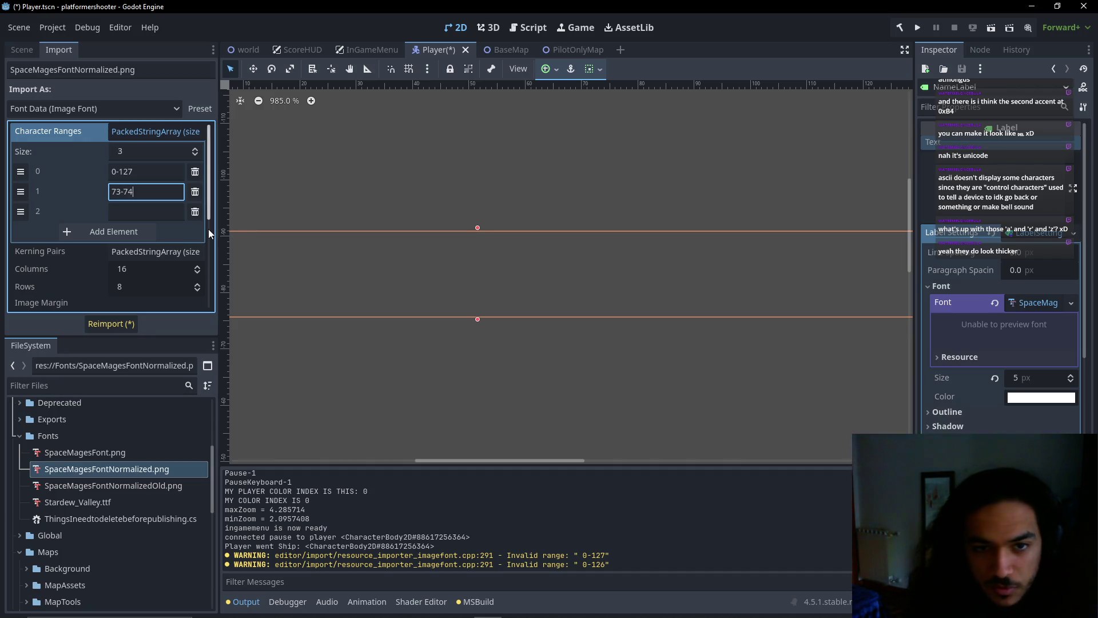
Set the first range to 0-72 and the third to 75-127, then switch to the browser
click(112, 177)
drag(141, 173, 119, 170)
text(72)
click(151, 218)
text(7)
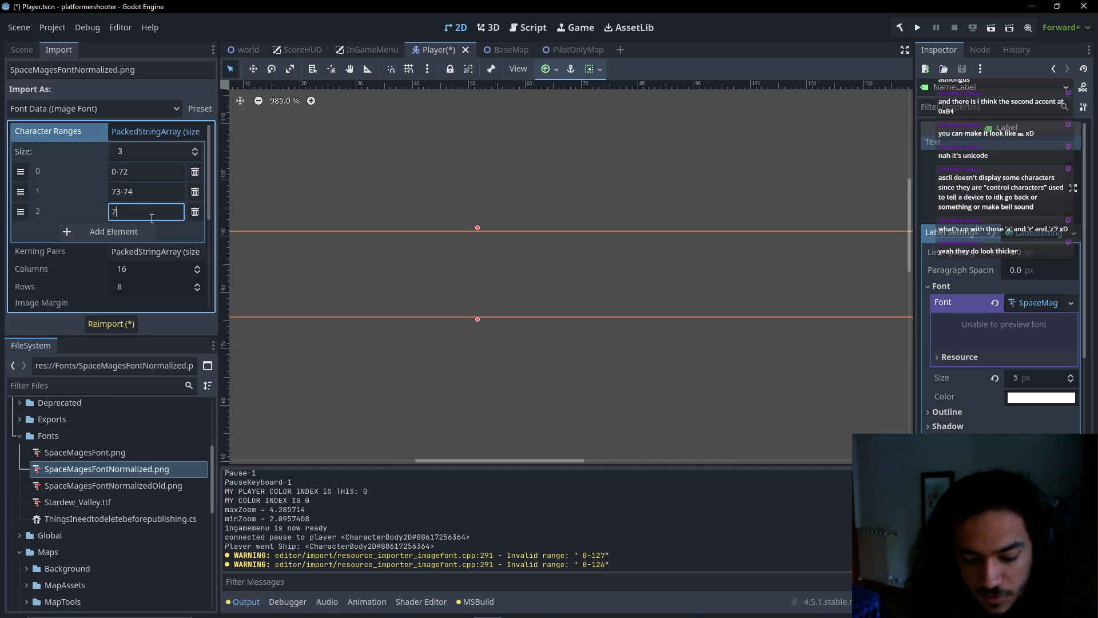
text(127)
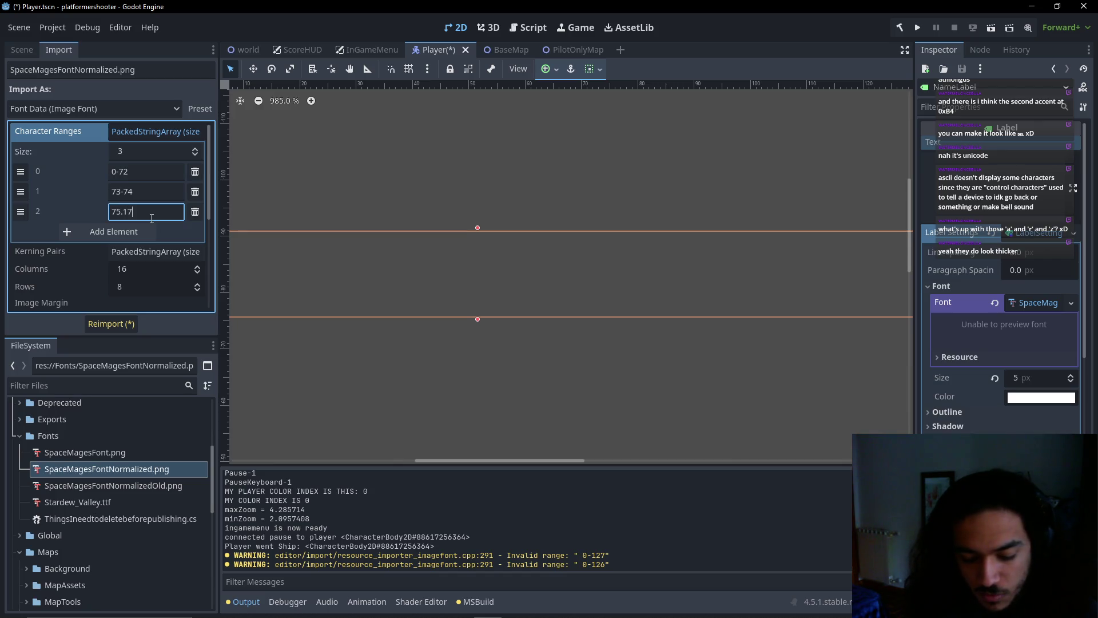
text(-12)
click(163, 194)
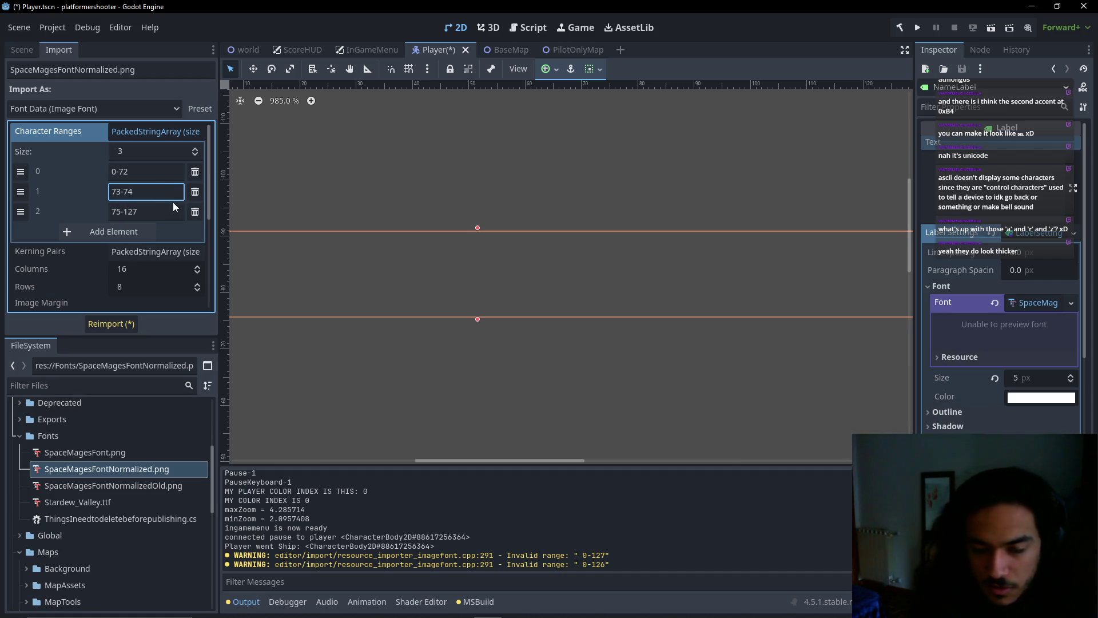
key(alt+Tab)
key(alt+Tab)
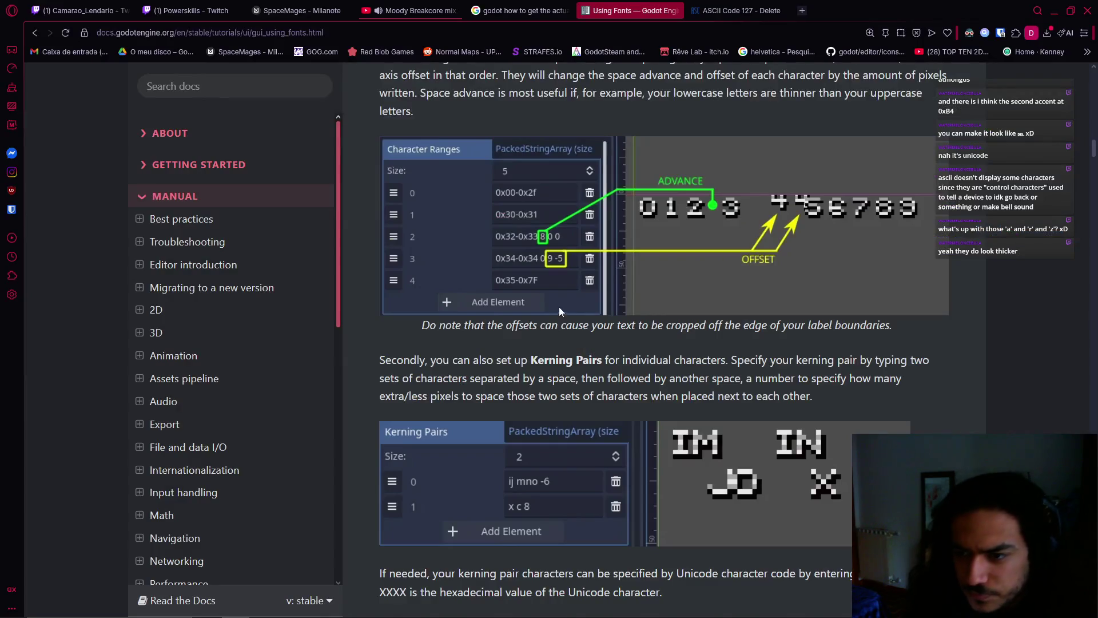
Read the docs paragraph on Character Ranges' extra advance and offset, then return to Godot
scroll(513, 351, up, 4)
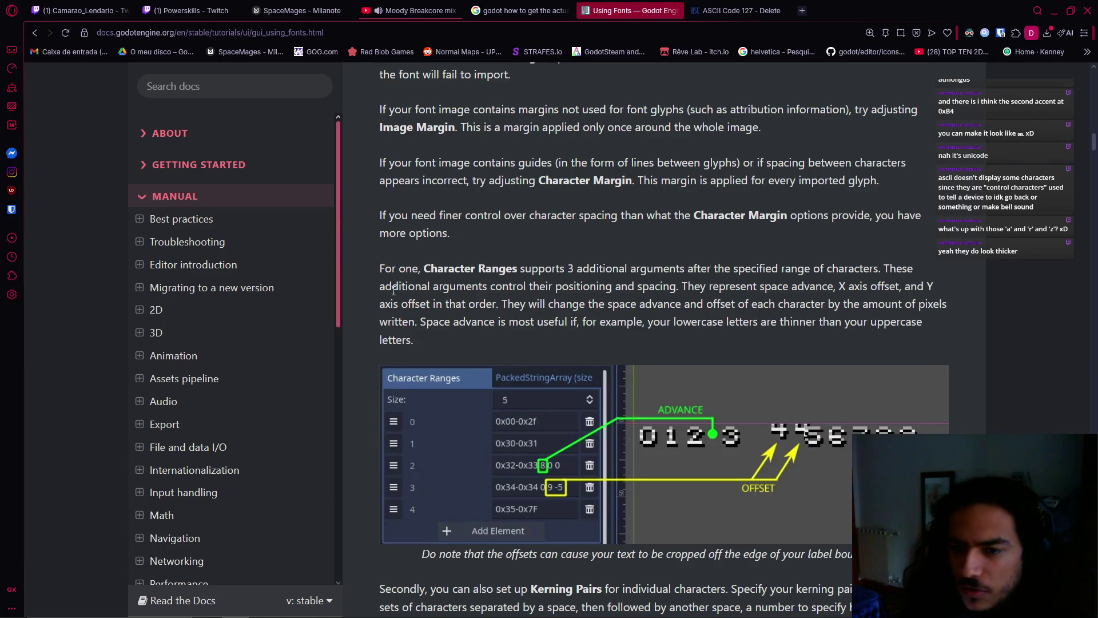
drag(481, 286, 645, 286)
click(748, 307)
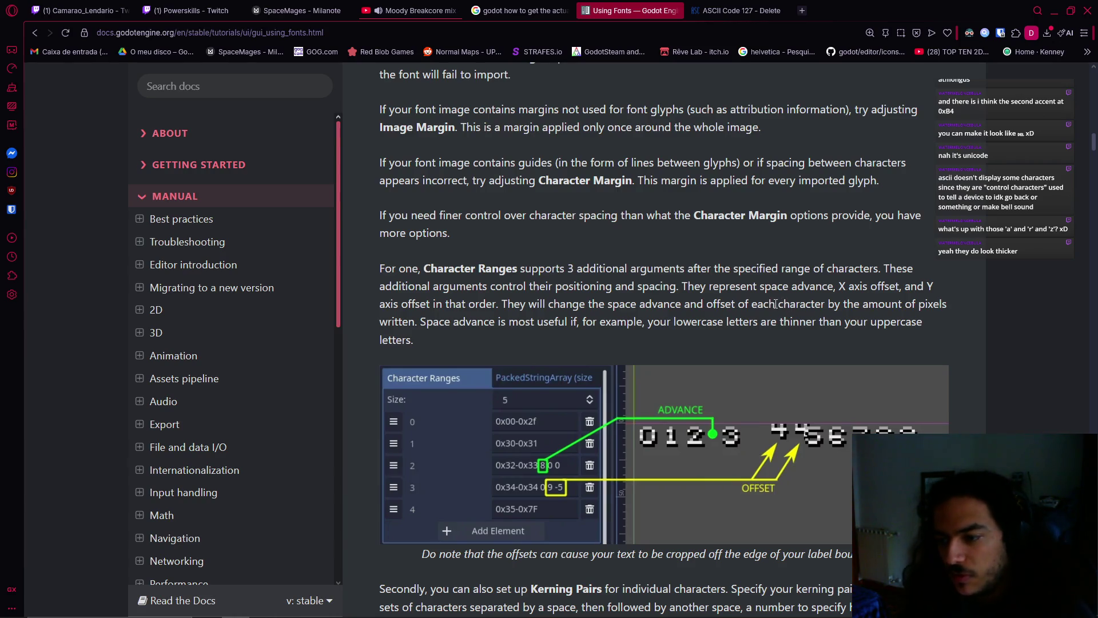
key(alt+Tab)
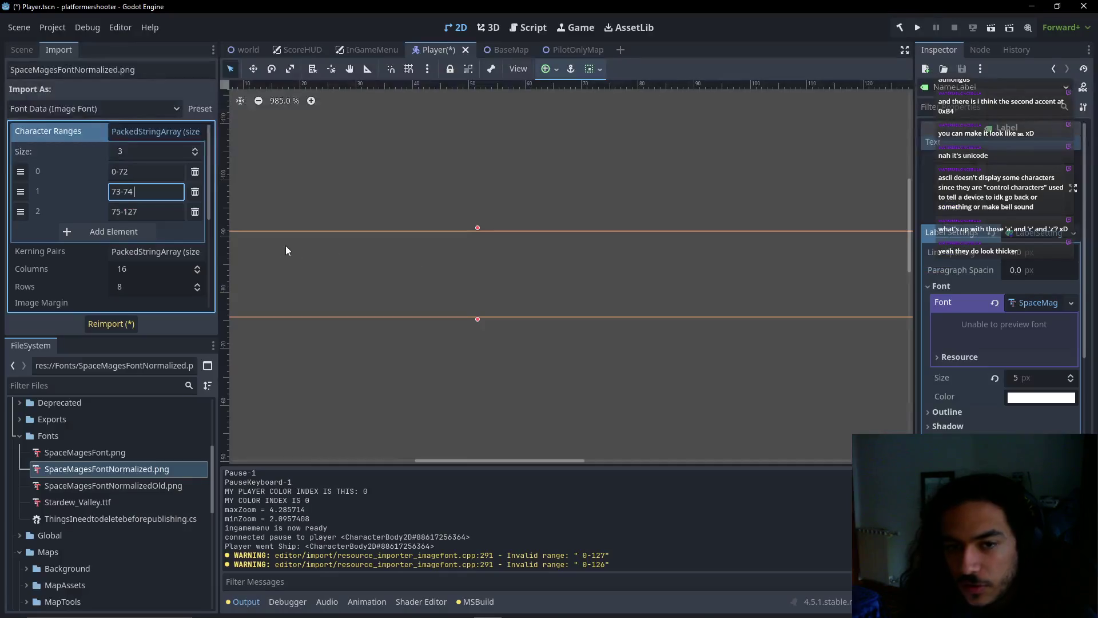
Reimport the font with the new ranges and enter preview text in the label
scroll(349, 292, down, 2)
click(114, 323)
scroll(423, 382, down, 5)
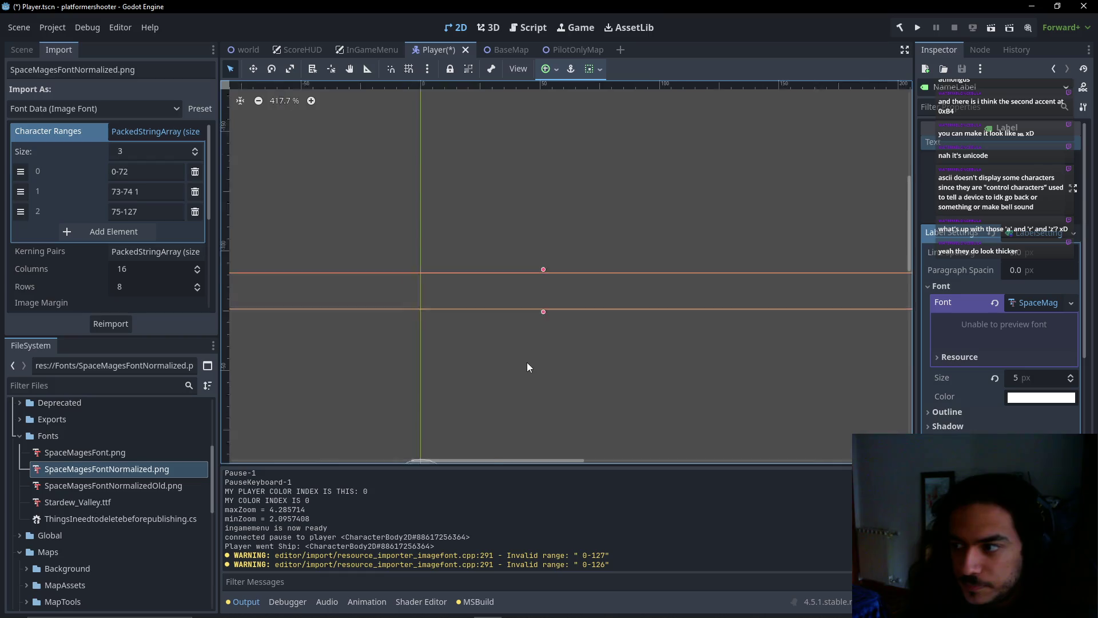
click(956, 191)
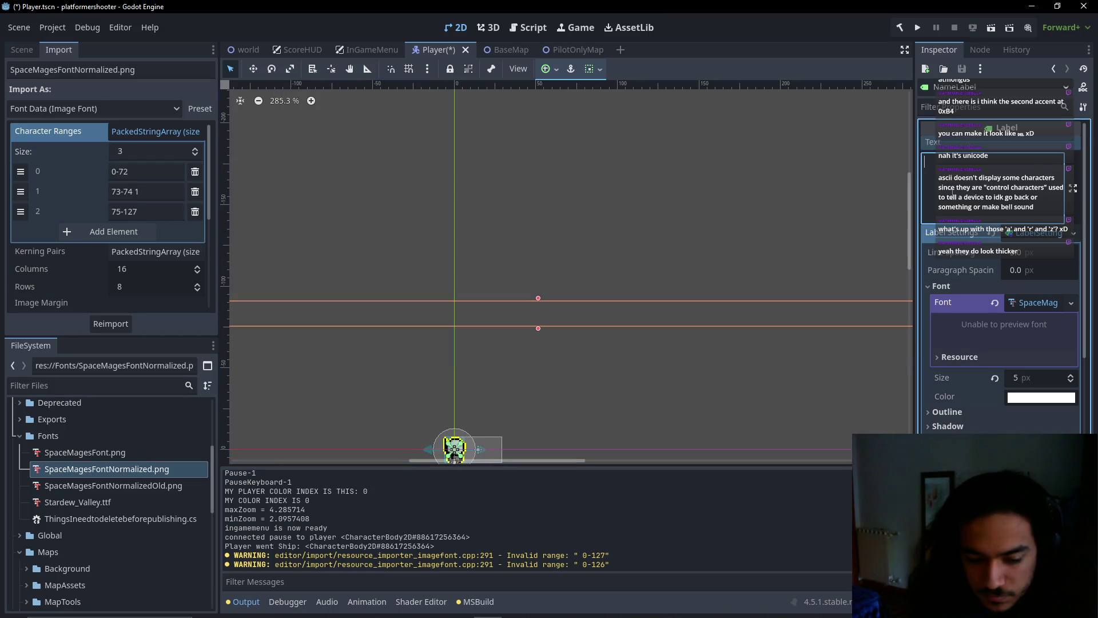
text(aija)
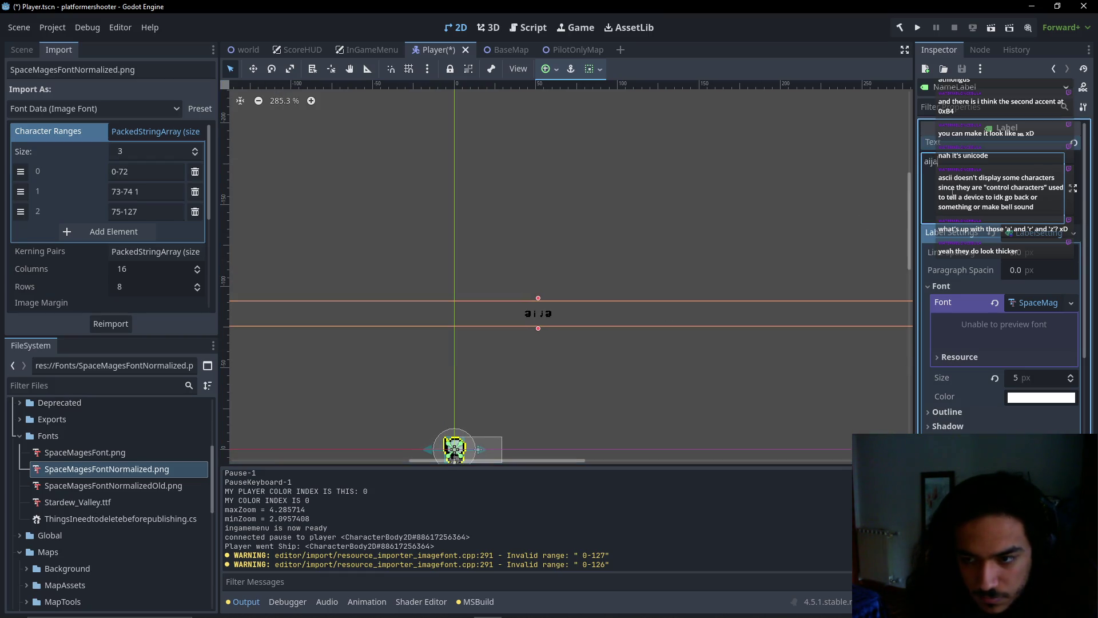
Replace the label's preview text with OiOaOjO
scroll(512, 331, up, 12)
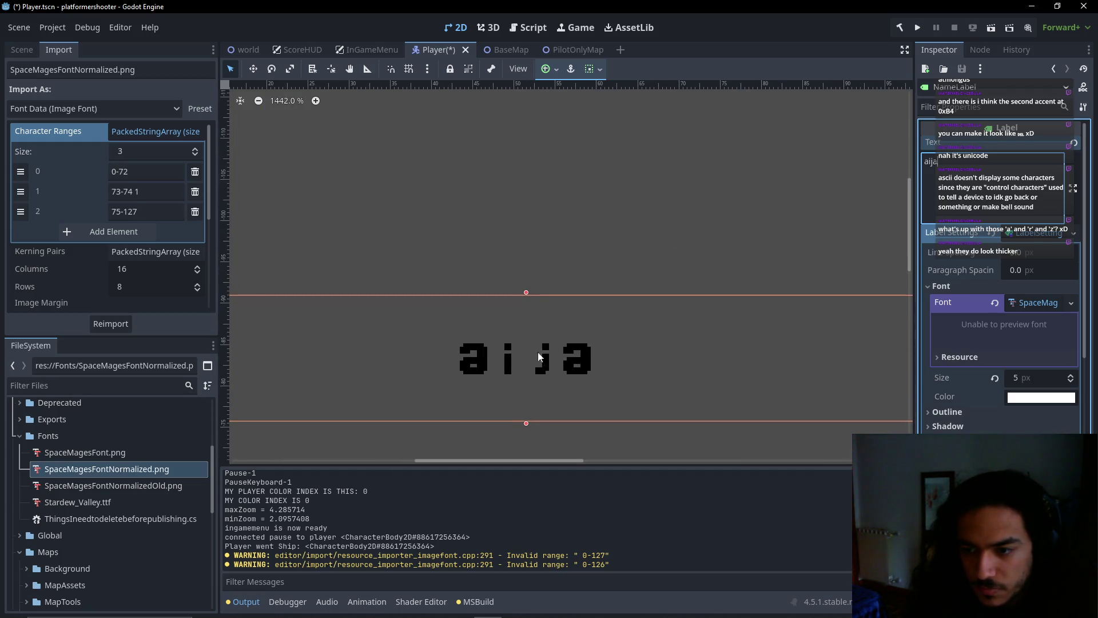
key(ctrl+a)
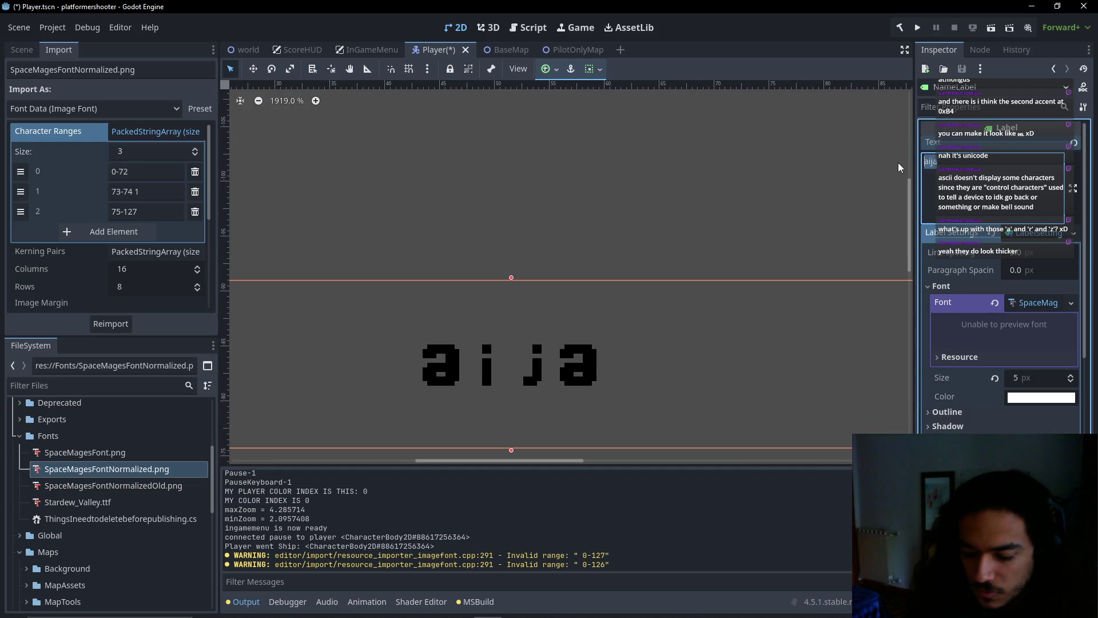
text(oo)
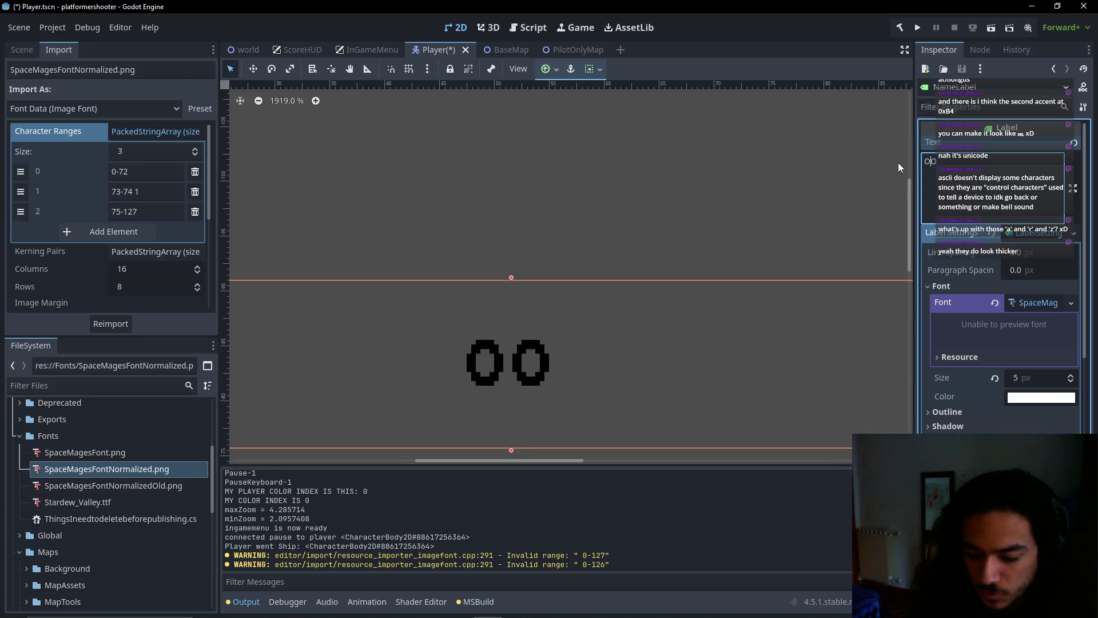
text(ij)
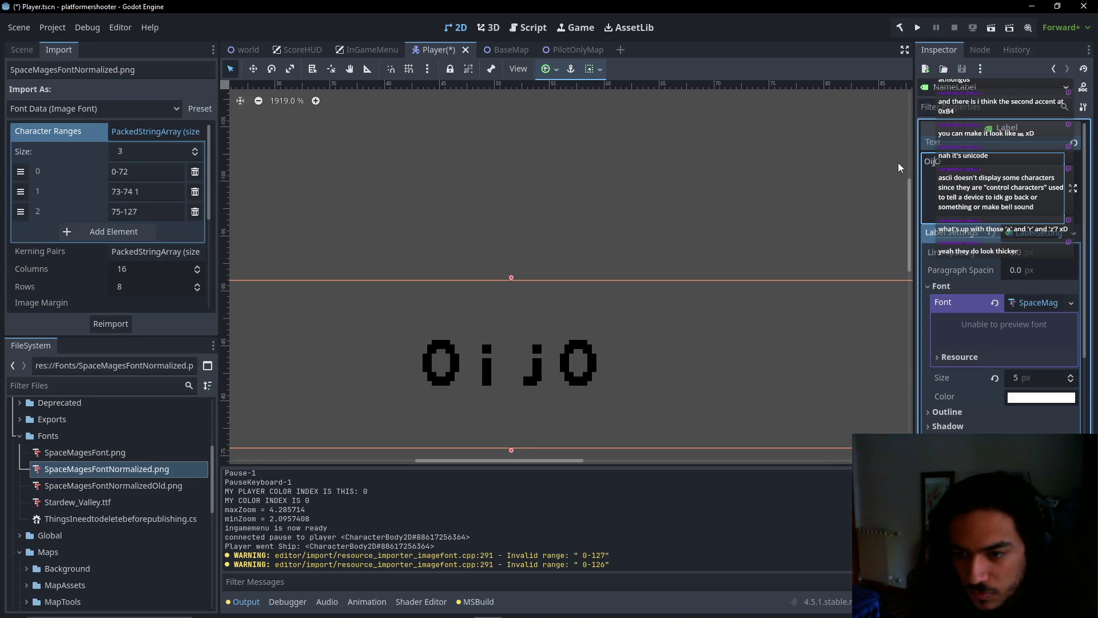
key(BackSpace)
key(Right)
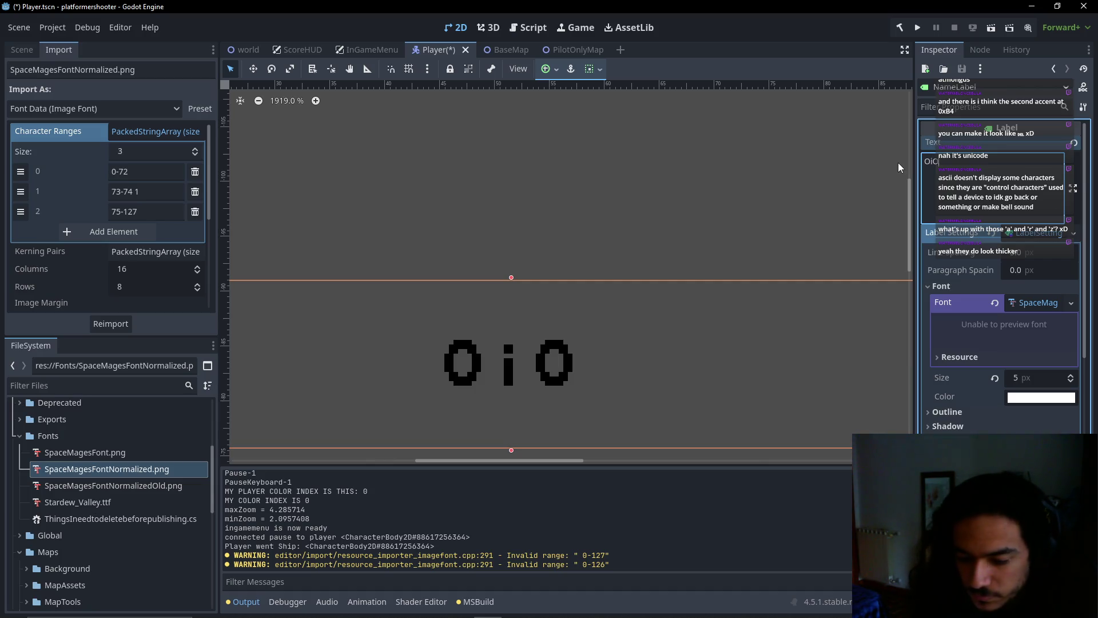
text(A)
key(BackSpace)
text(a)
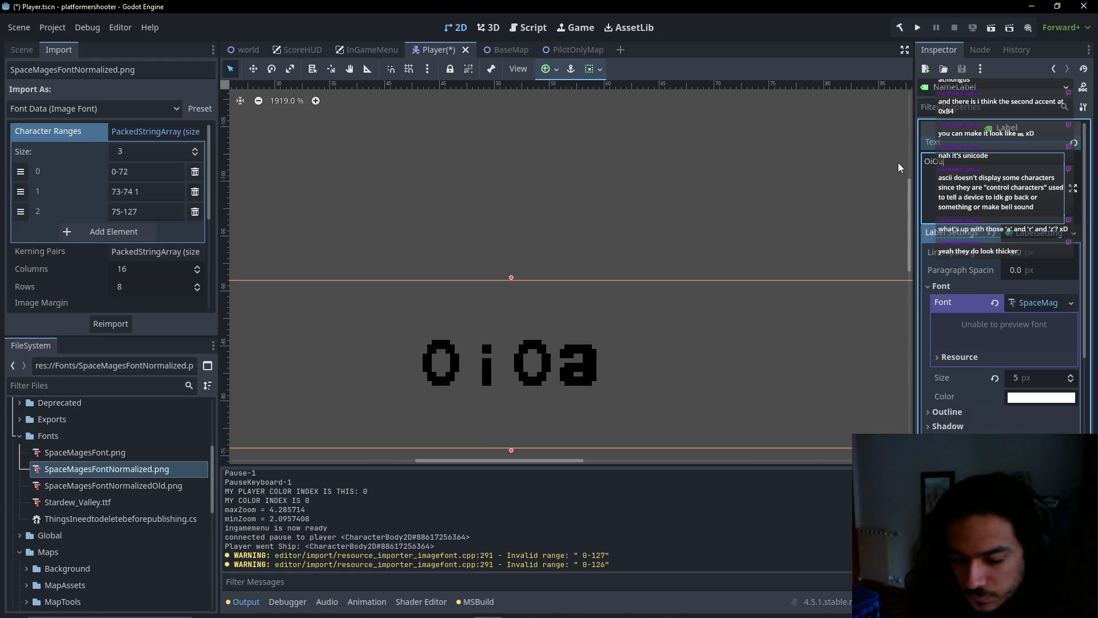
text(o)
key(BackSpace)
text(O)
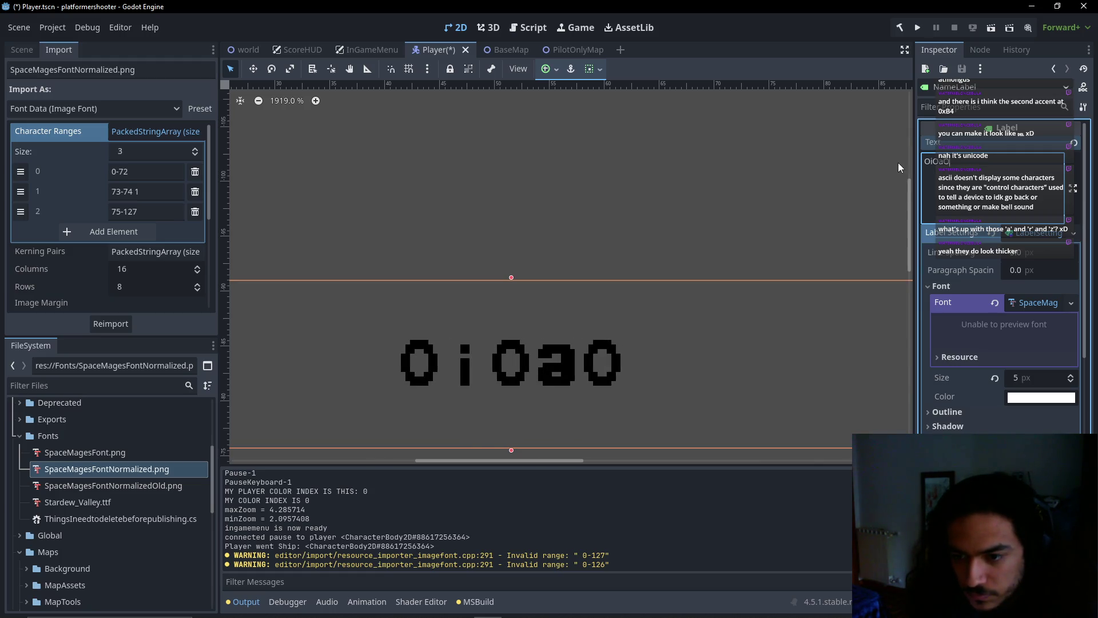
text(jO)
drag(590, 243, 631, 209)
Change the 73-74 range's advance to 2 and reimport the font
click(146, 191)
key(BackSpace)
text(2)
click(110, 324)
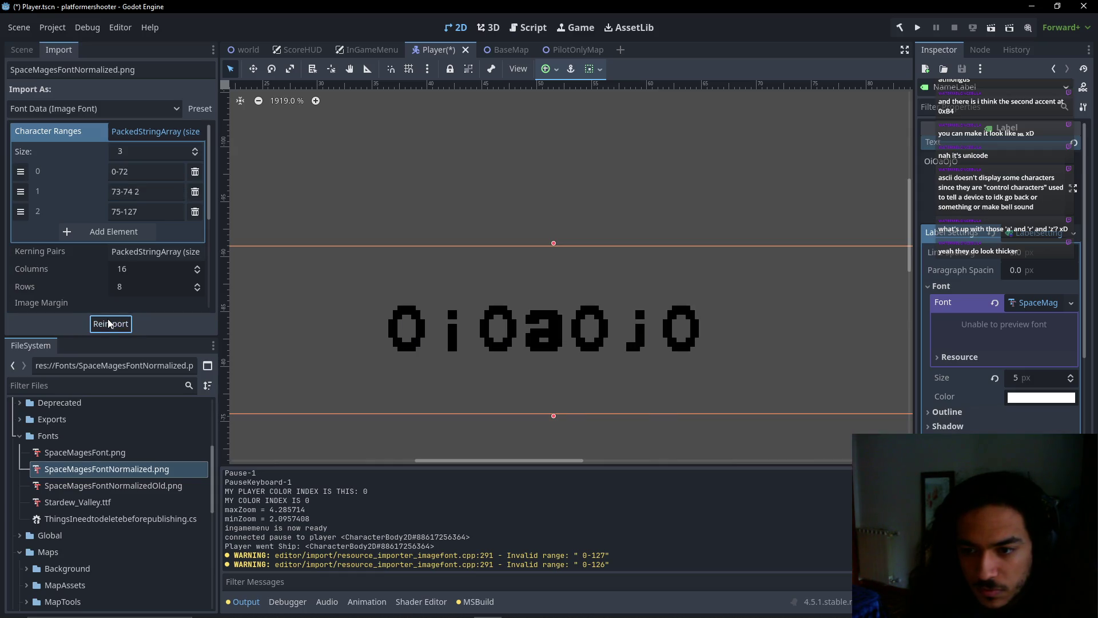
Raise the 73-74 advance to 8, reimport, and switch to the docs
click(145, 198)
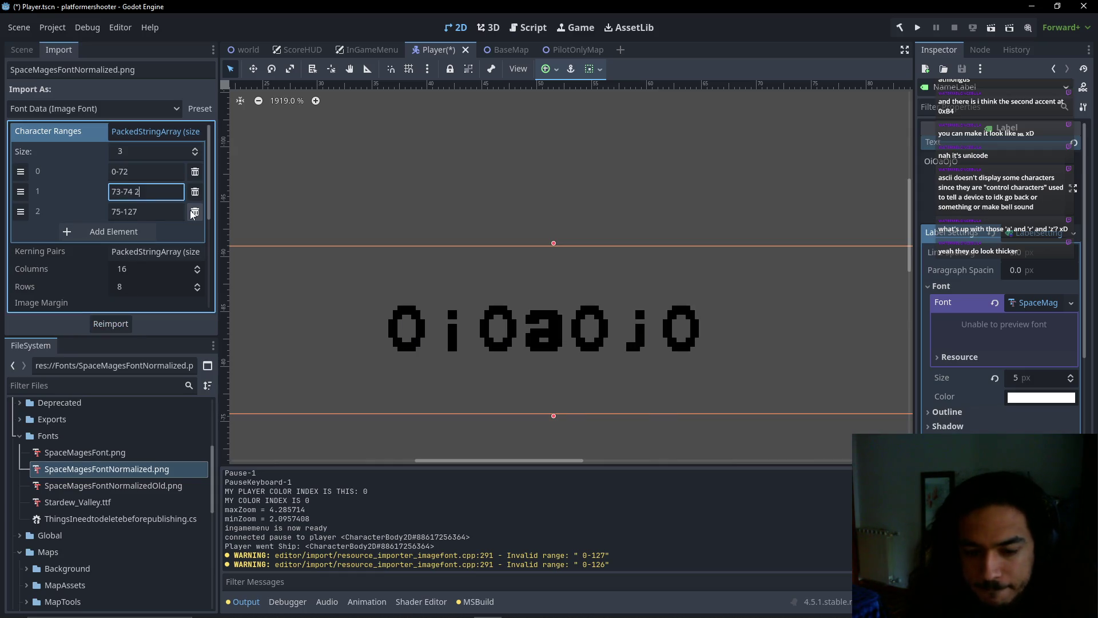
key(BackSpace)
text(8)
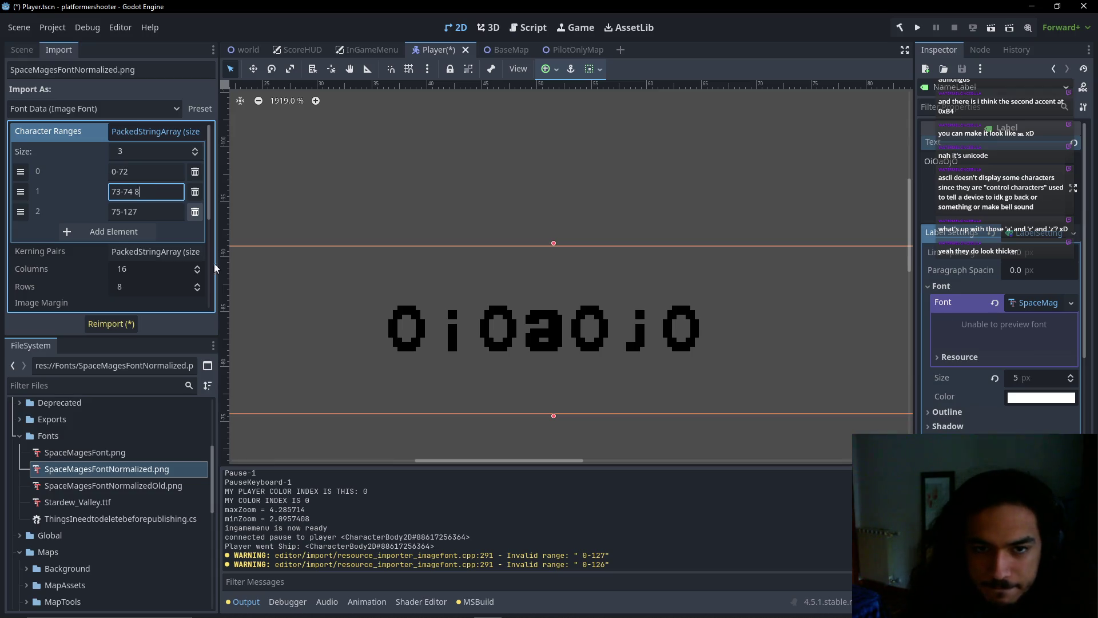
click(132, 325)
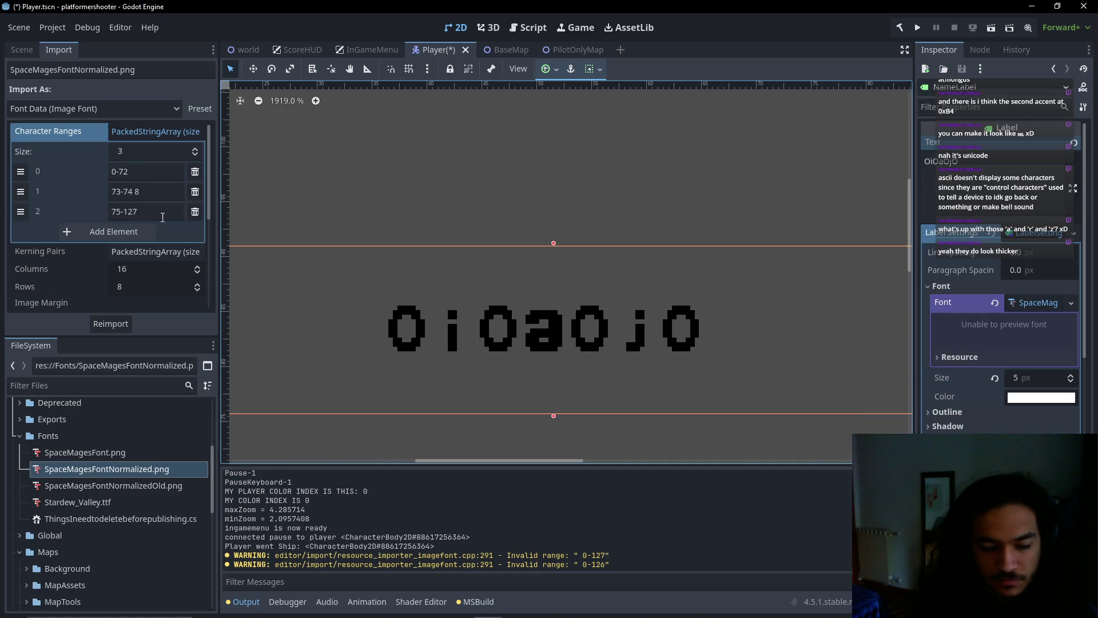
key(alt+Tab)
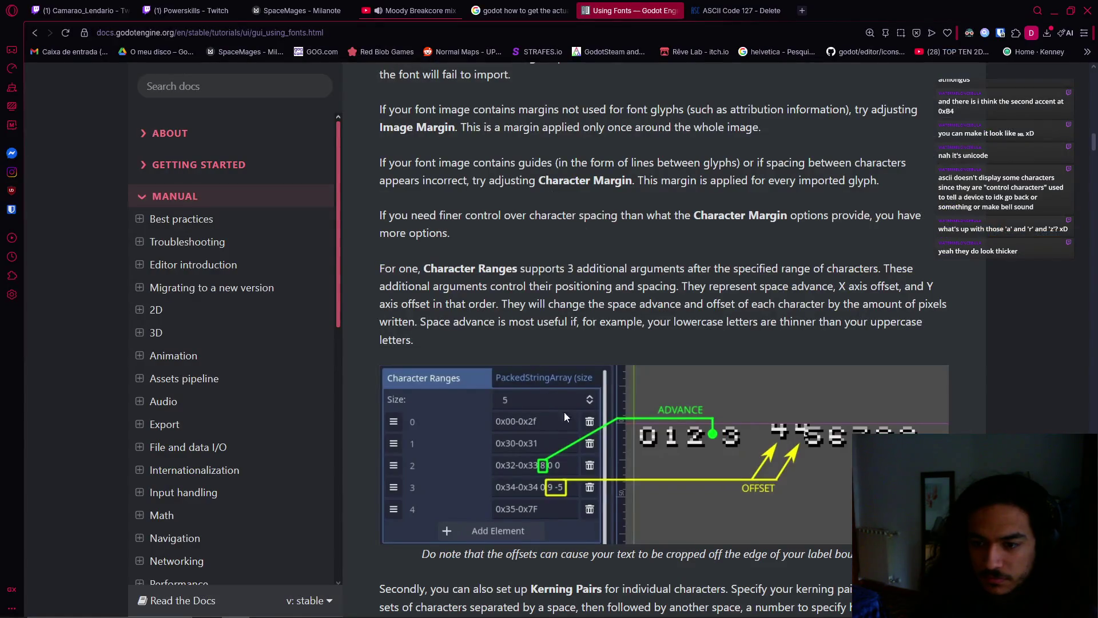
Review the docs' Character Ranges advance example image, then return to Godot
scroll(618, 485, down, 1)
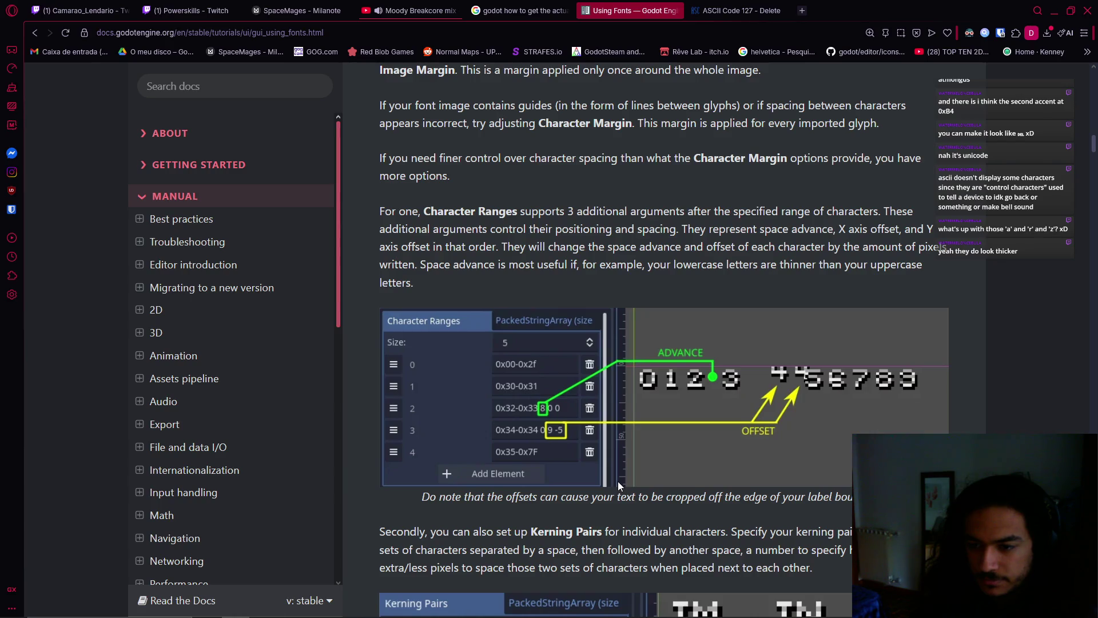
scroll(617, 482, down, 1)
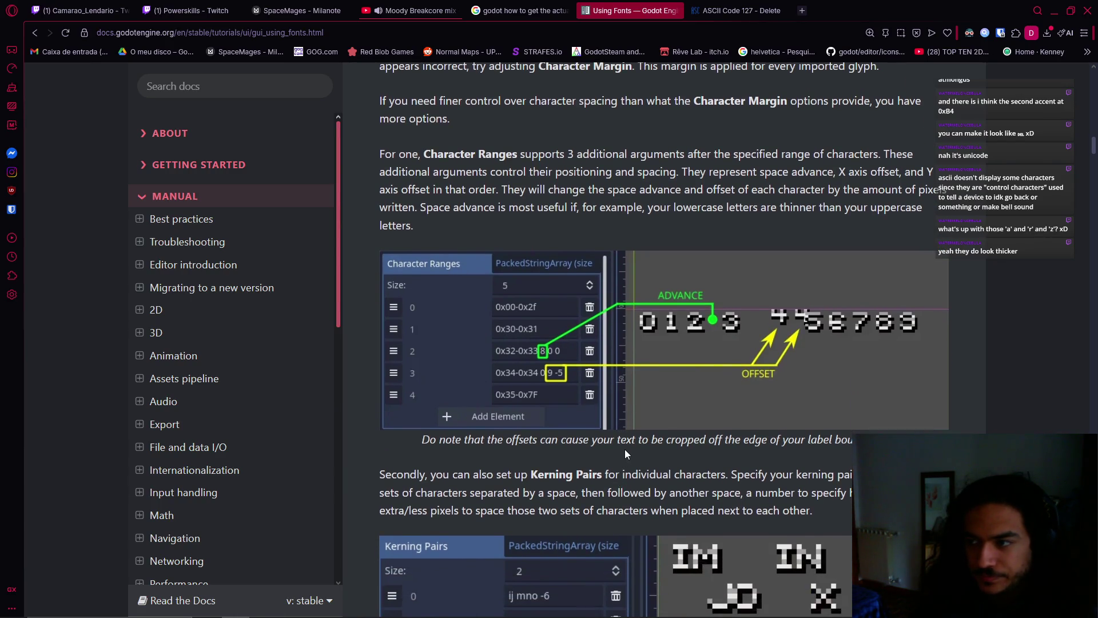
scroll(625, 451, down, 3)
scroll(625, 451, up, 2)
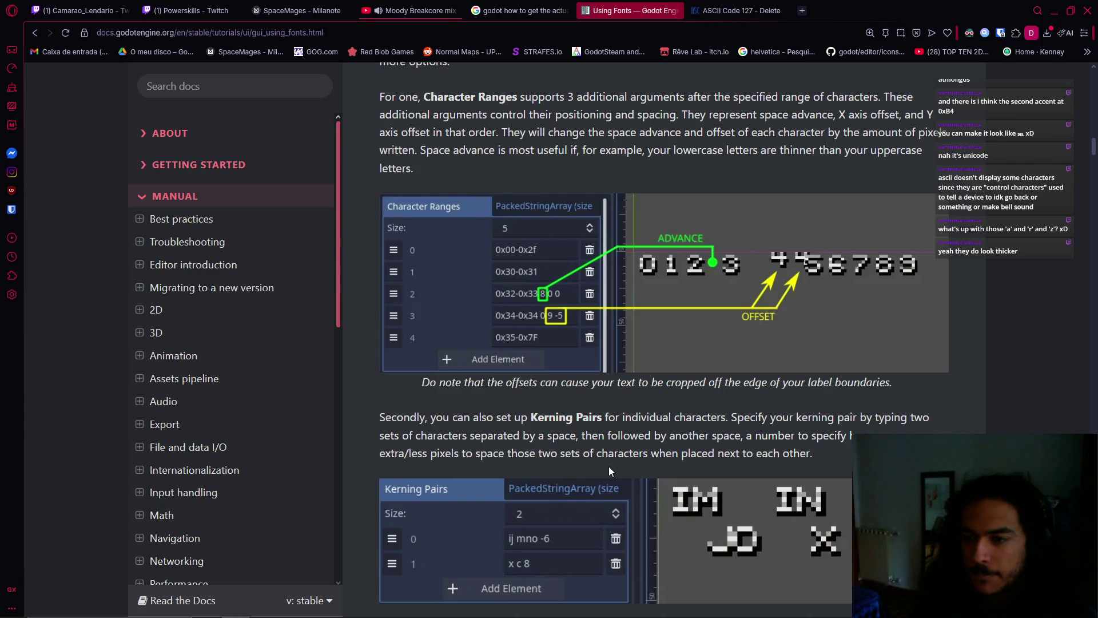
key(alt+Tab)
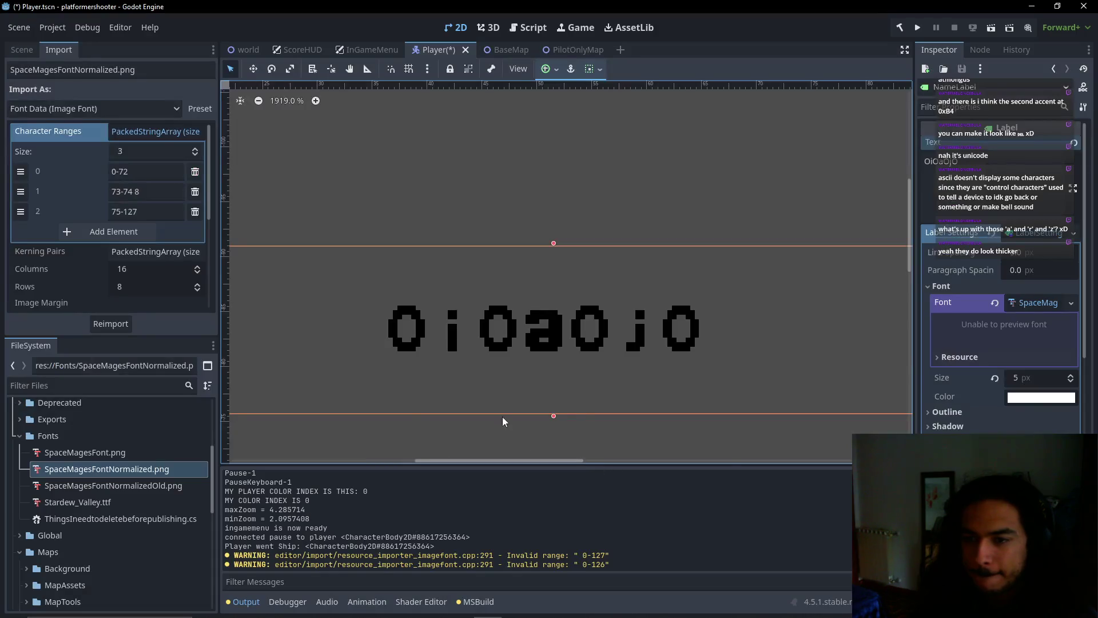
Make the 73-74 advance negative (-2) and reimport the font
click(135, 191)
text(-2)
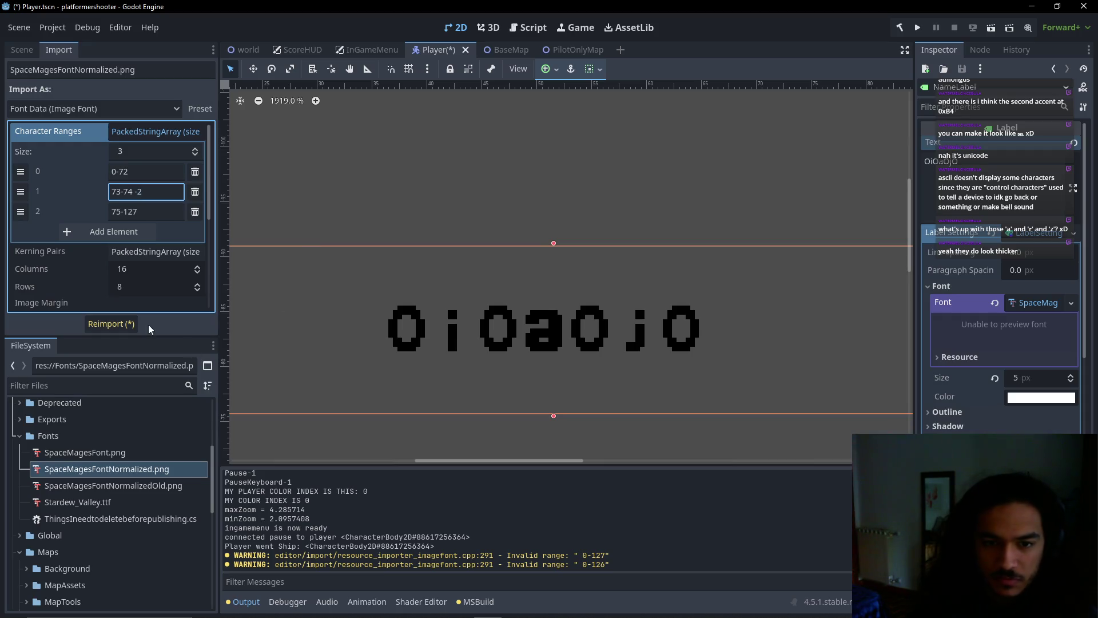
click(130, 323)
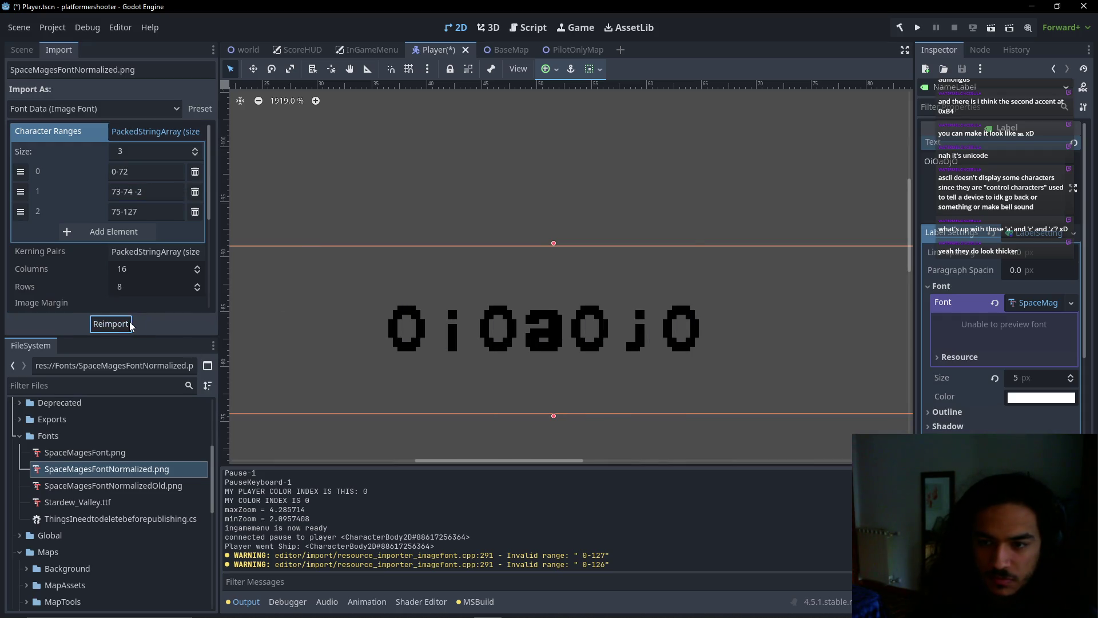
Replace the label text with the lowercase alphabet a–z
click(972, 162)
key(ctrl+a)
text(abcs)
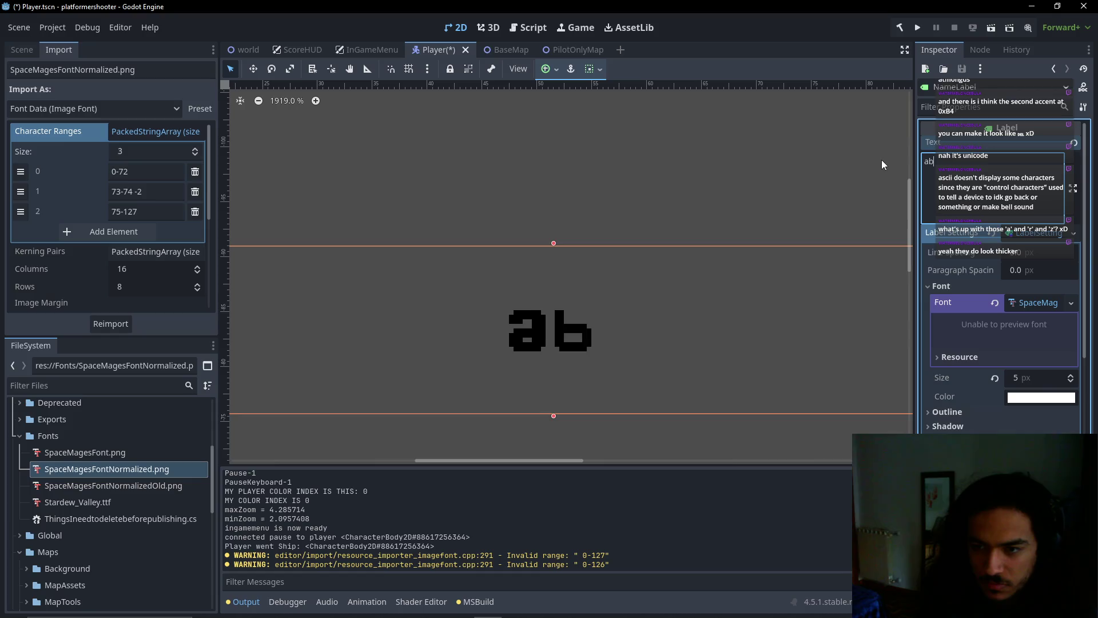
key(BackSpace)
text(defg)
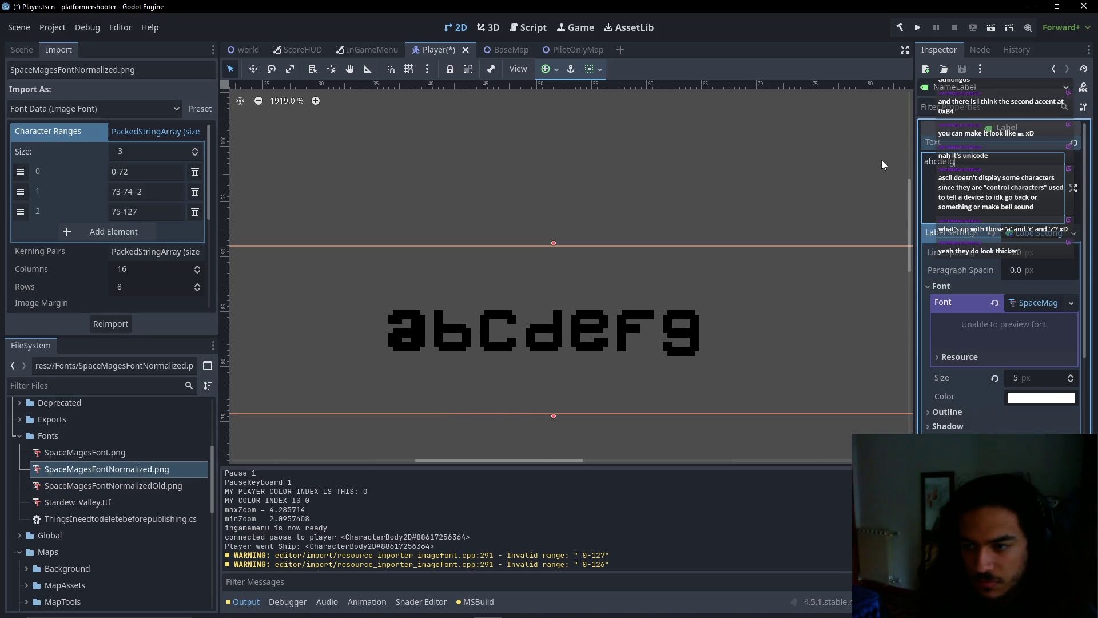
text(hij)
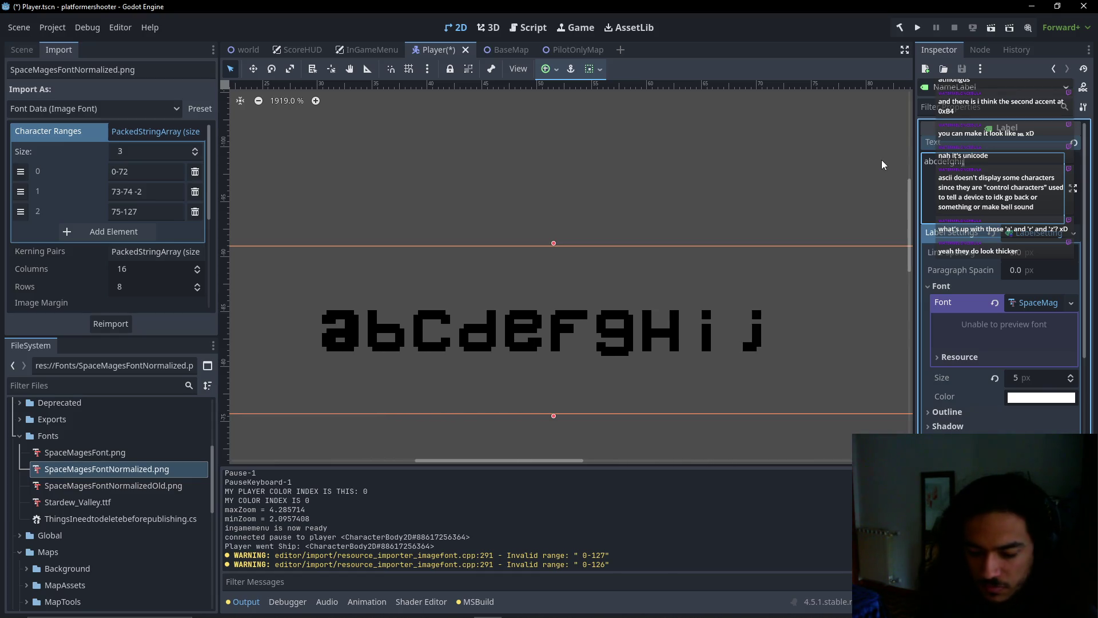
text(klma)
key(BackSpace)
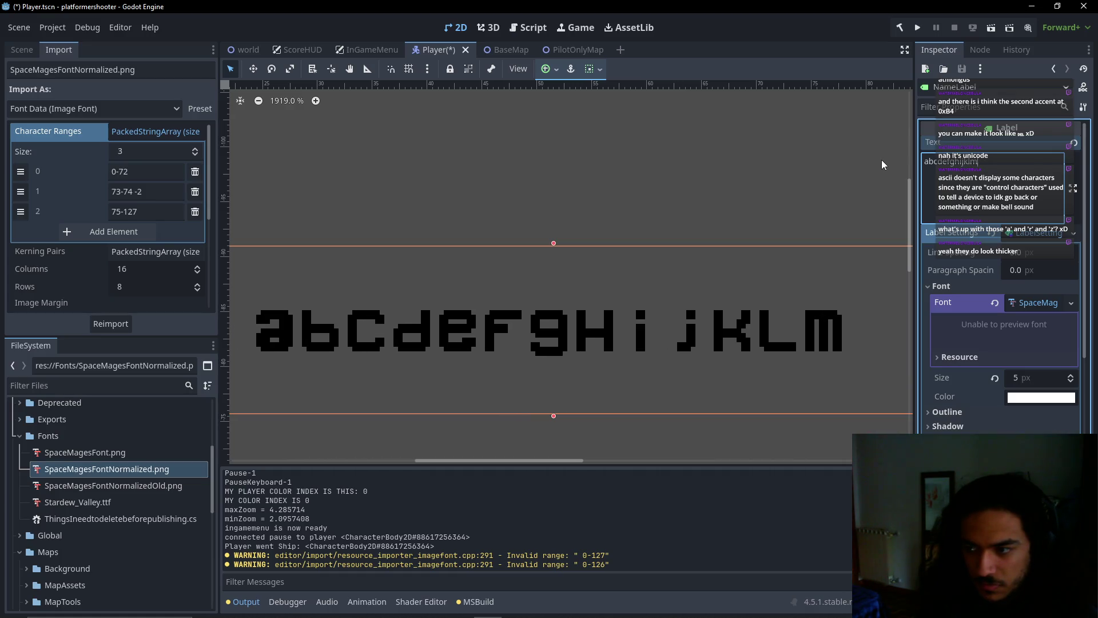
text(nopqrs)
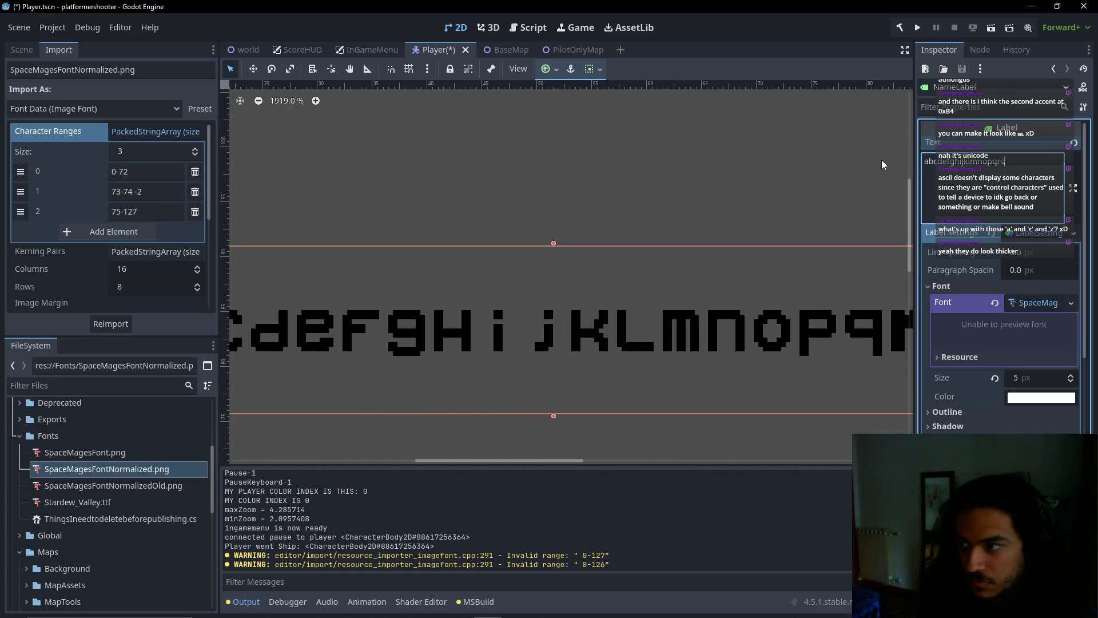
text(tuvwxyz)
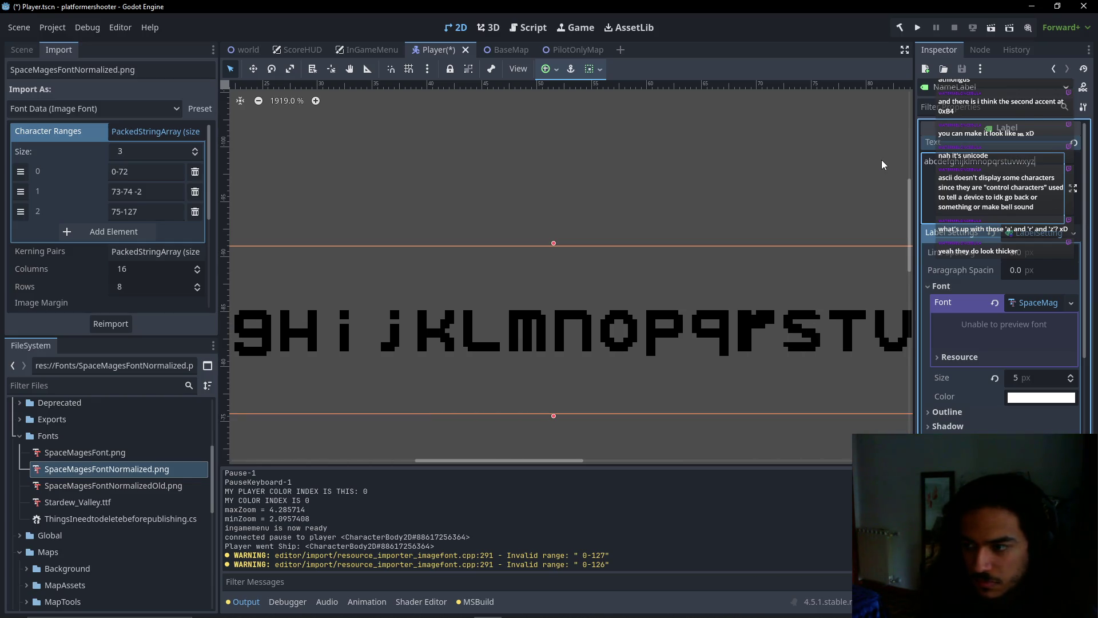
Add the uppercase alphabet A–Z as a line above the lowercase one
scroll(672, 241, down, 5)
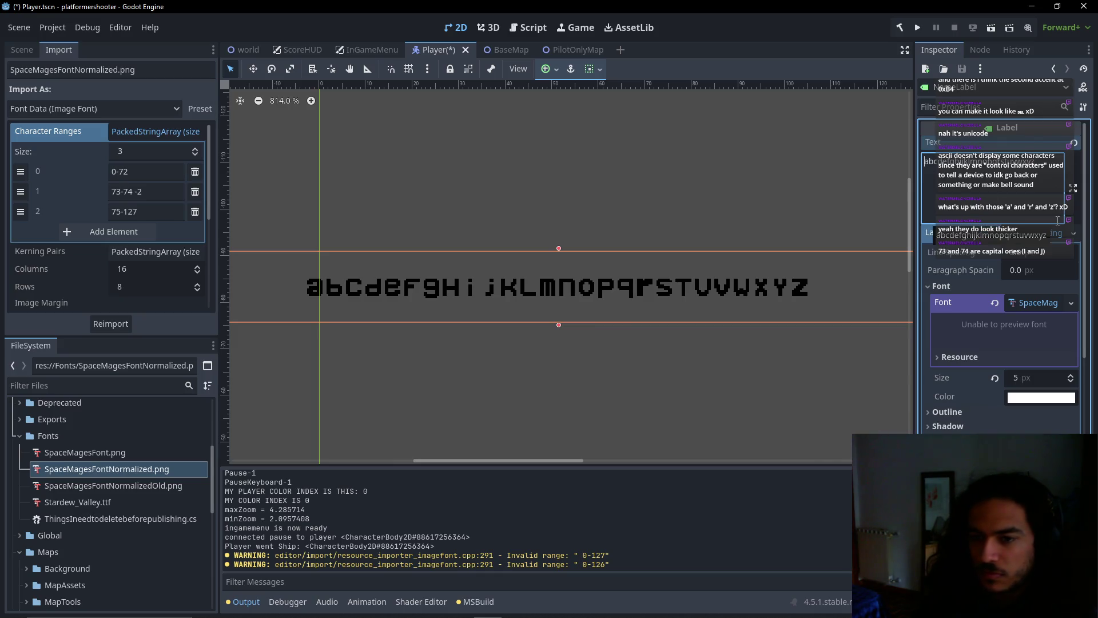
key(Return)
text(A)
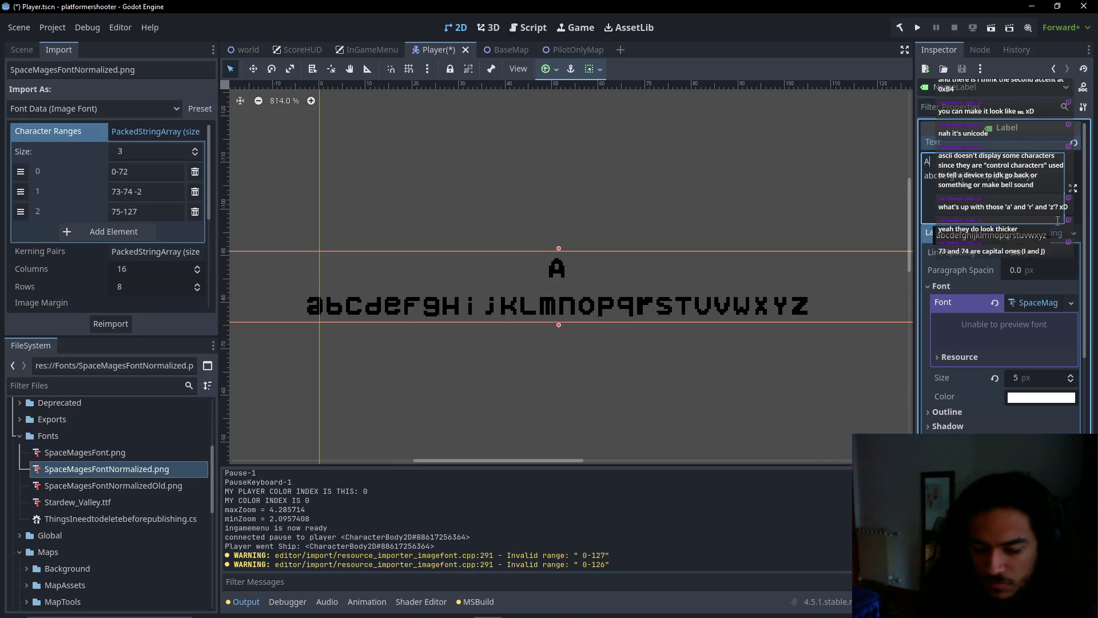
text(BCDEFG)
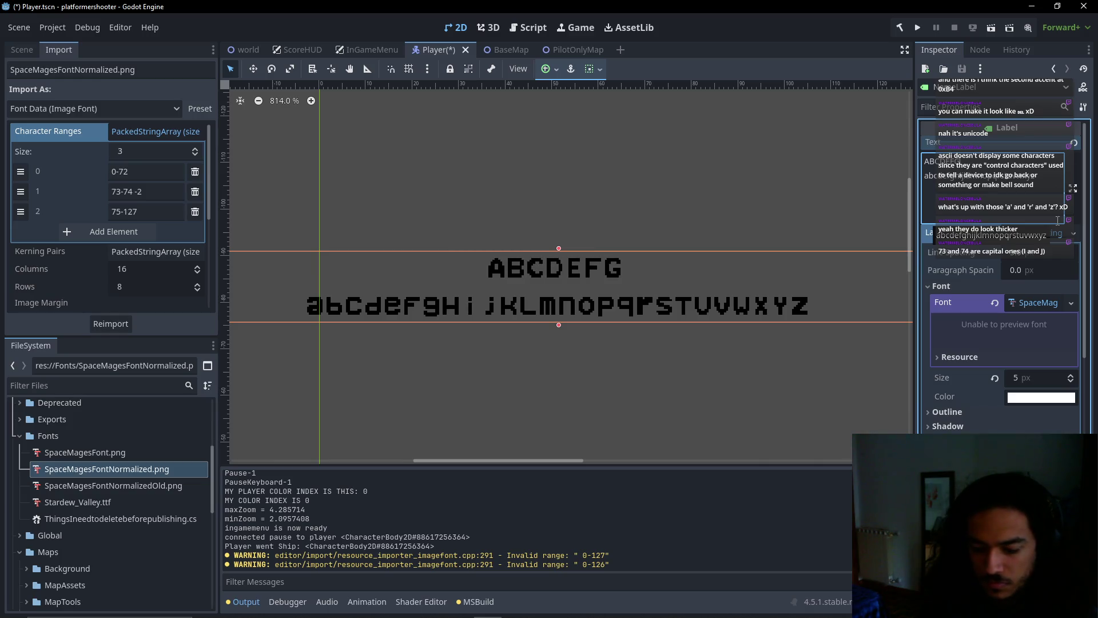
text(HIJKLMNO)
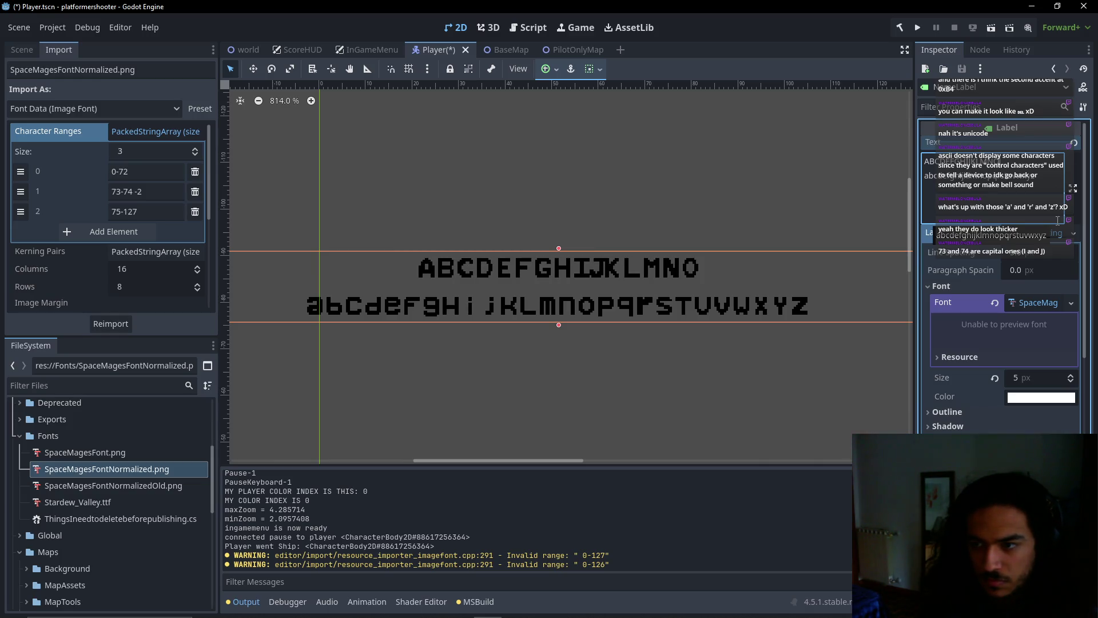
text(PQRST)
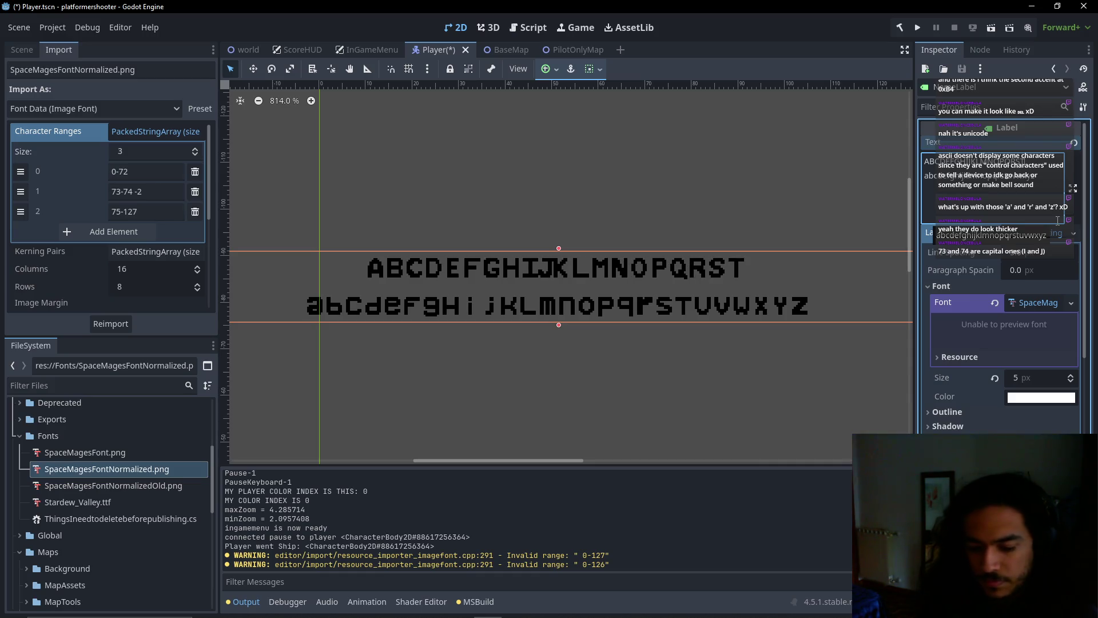
text(UVWXYZ)
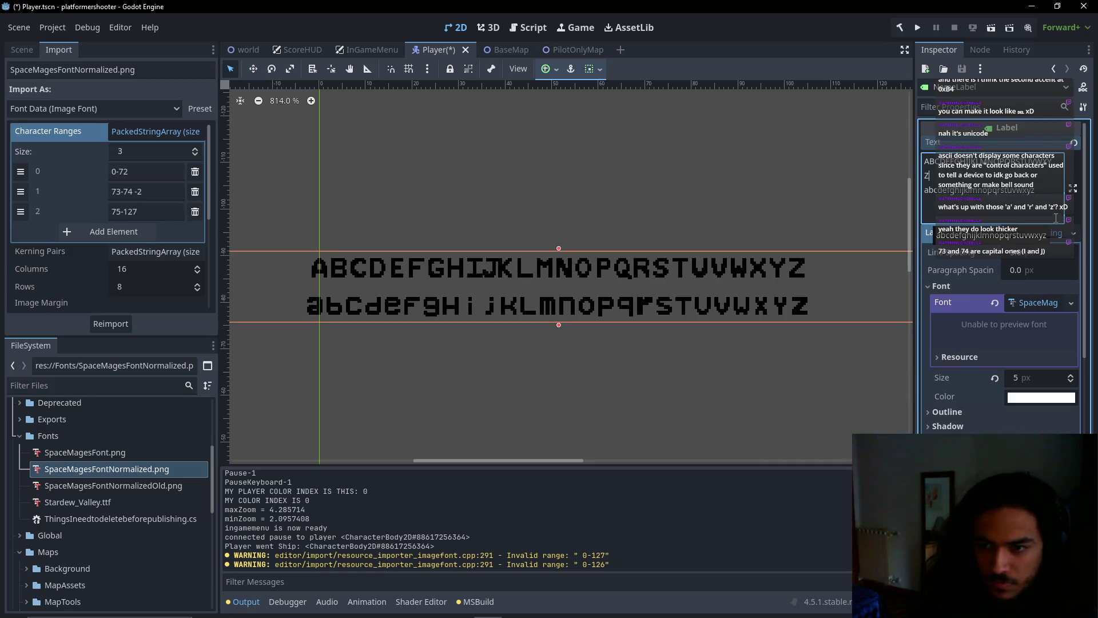
scroll(462, 276, up, 5)
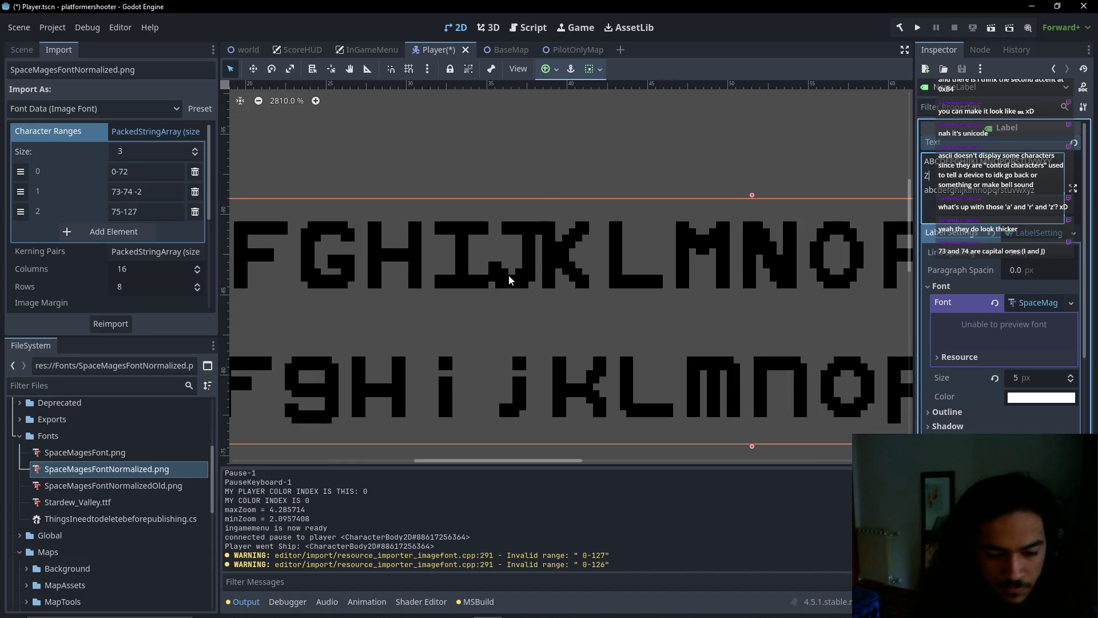
Check the font sheet in Aseprite, then return to the Godot editor
key(alt+Tab)
key(Escape)
key(alt+Tab)
click(707, 303)
scroll(532, 287, up, 2)
scroll(533, 288, down, 2)
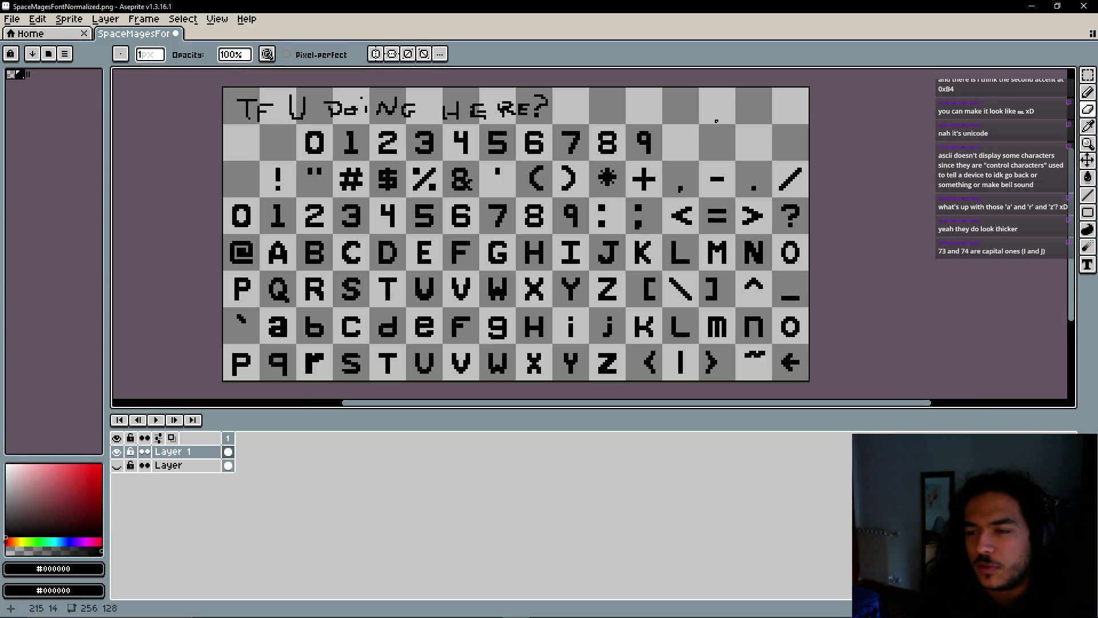
key(alt+Tab)
click(472, 277)
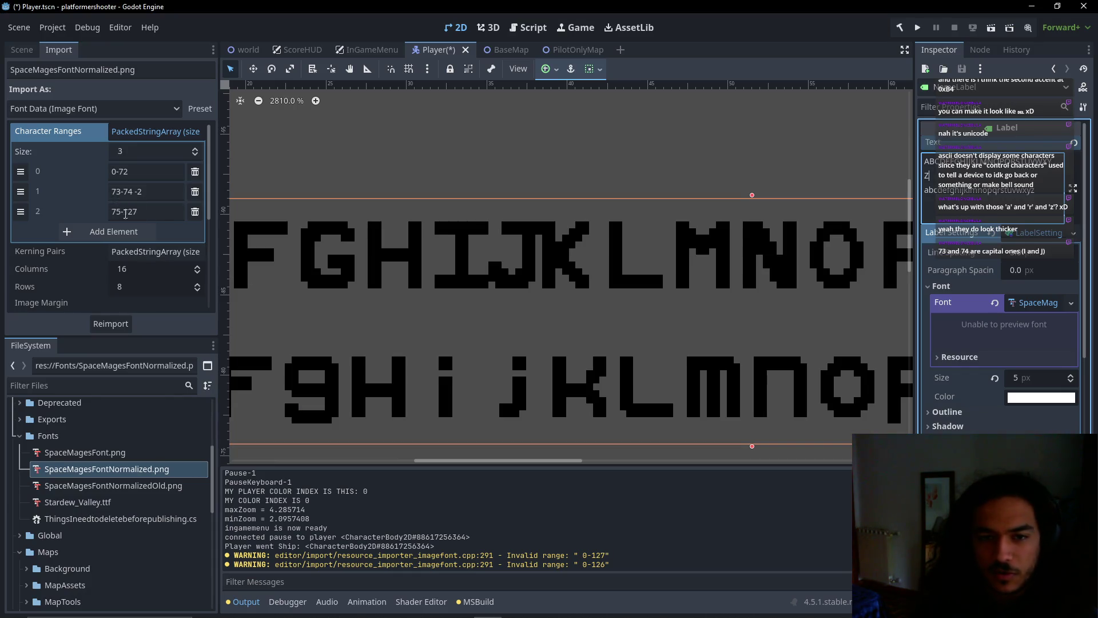
Change the first character range's end to 102, giving 0-102
scroll(469, 252, down, 5)
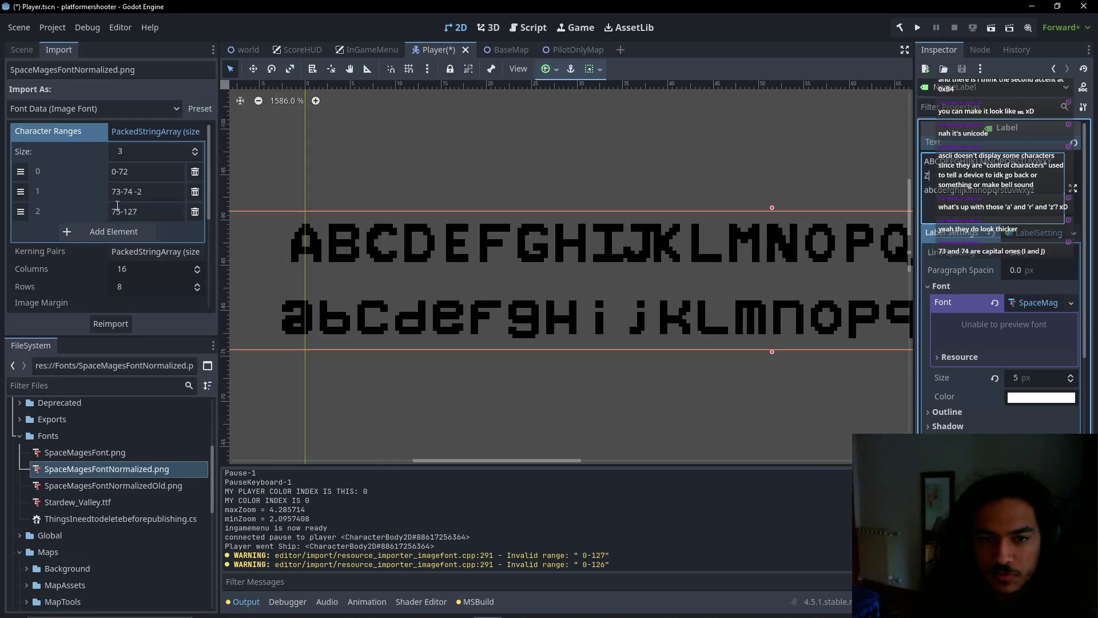
drag(113, 192, 126, 191)
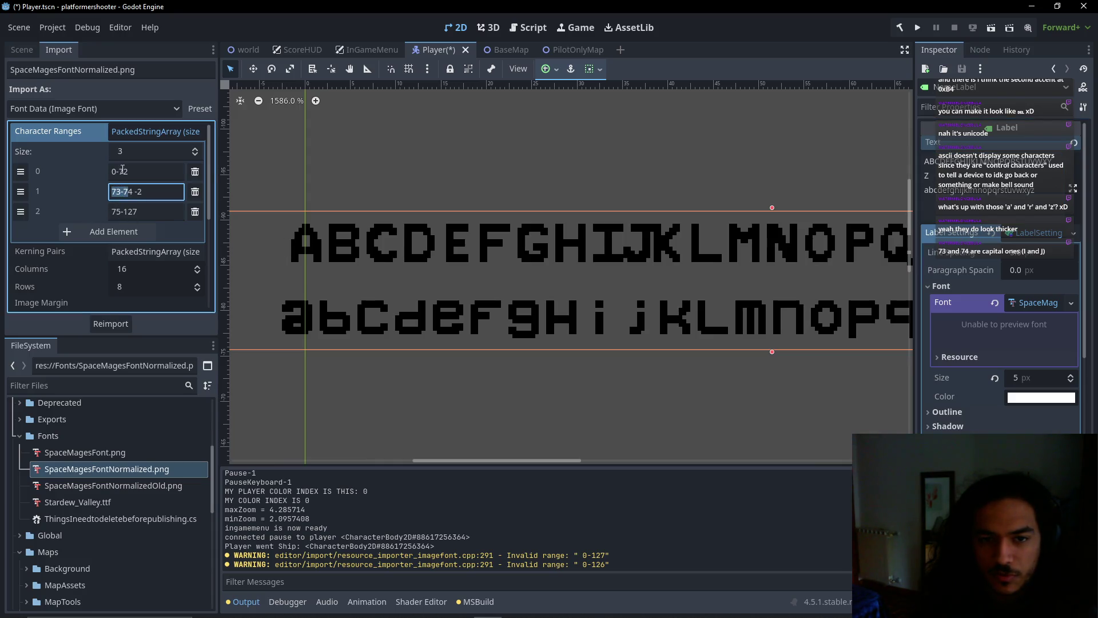
click(125, 171)
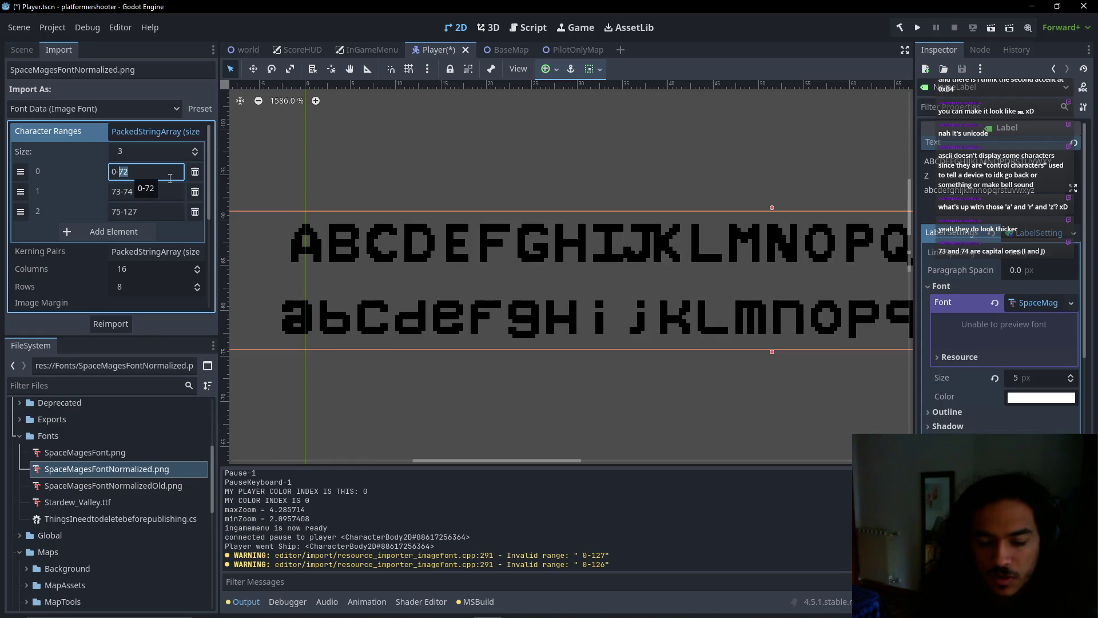
text(102)
text(-2)
Set the second range to 103-104 -2 and the third to 105-127
click(137, 192)
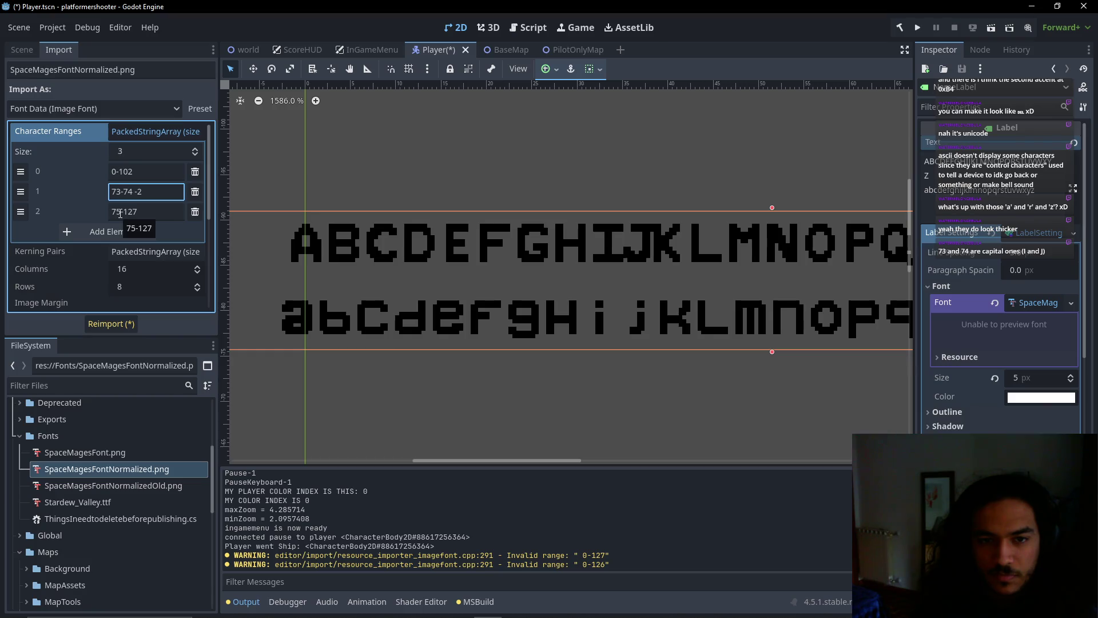
double_click(113, 212)
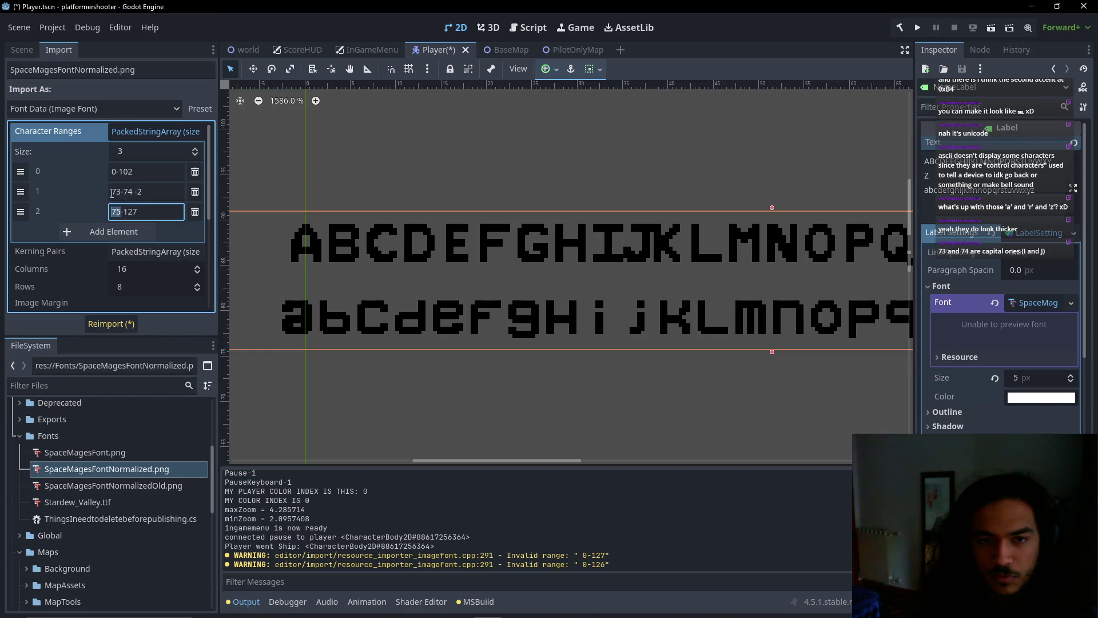
click(138, 192)
text(12)
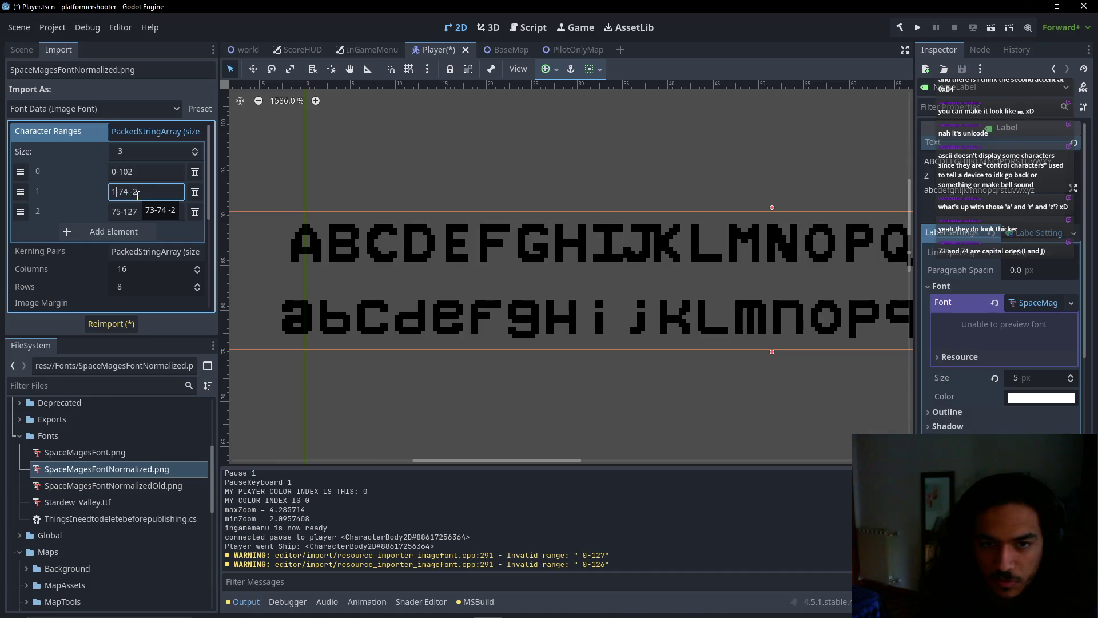
text(3-12)
key(BackSpace)
text(4)
click(115, 212)
key(Delete)
text(05)
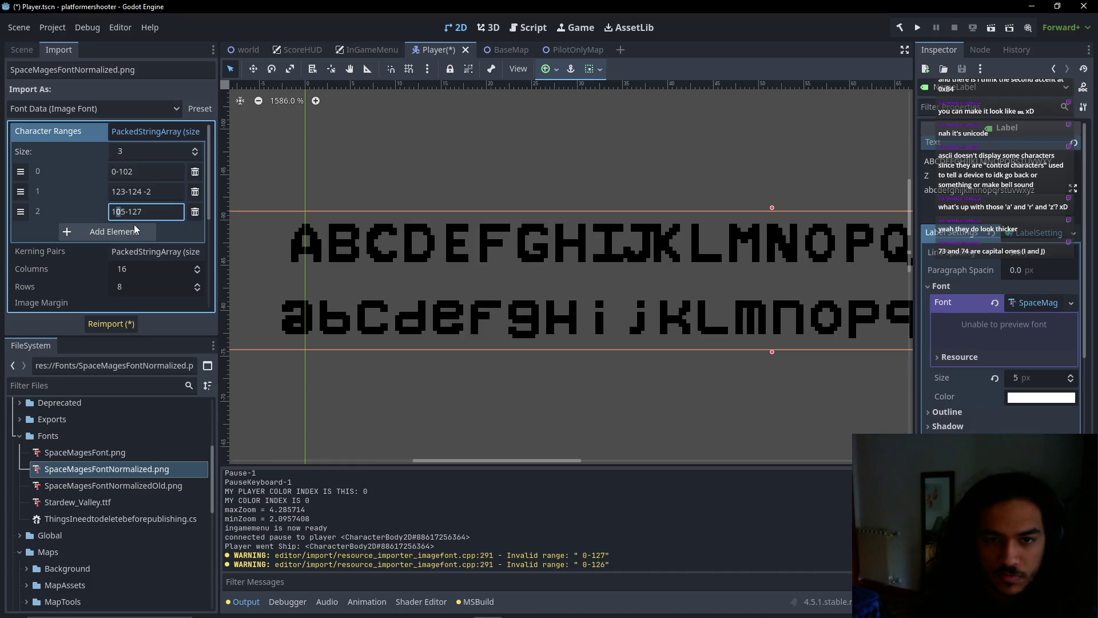
click(139, 192)
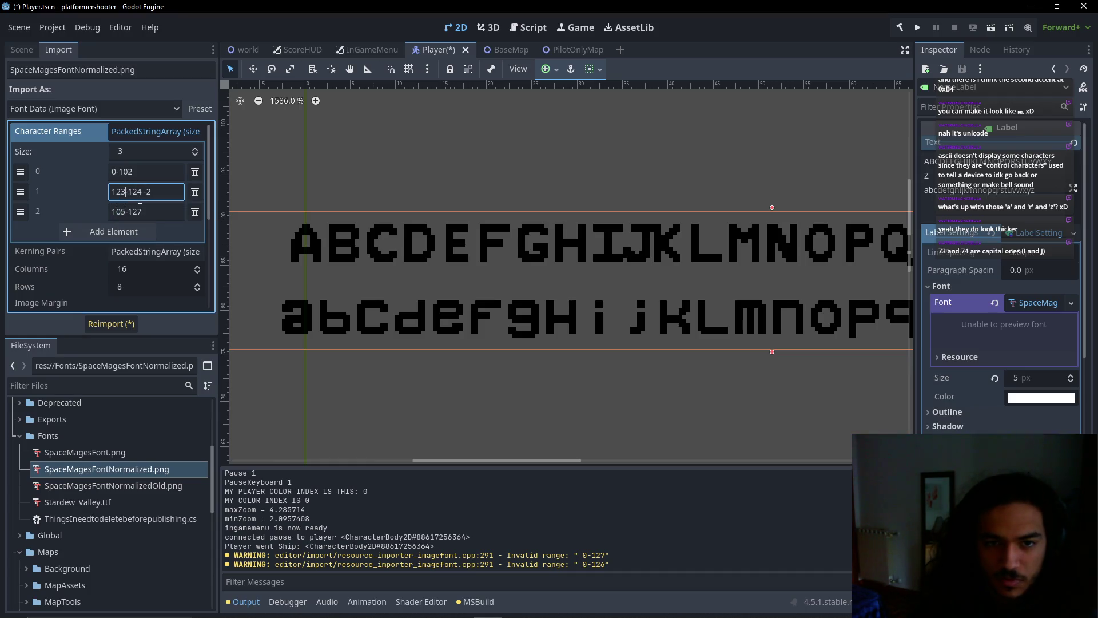
key(Delete)
text(0)
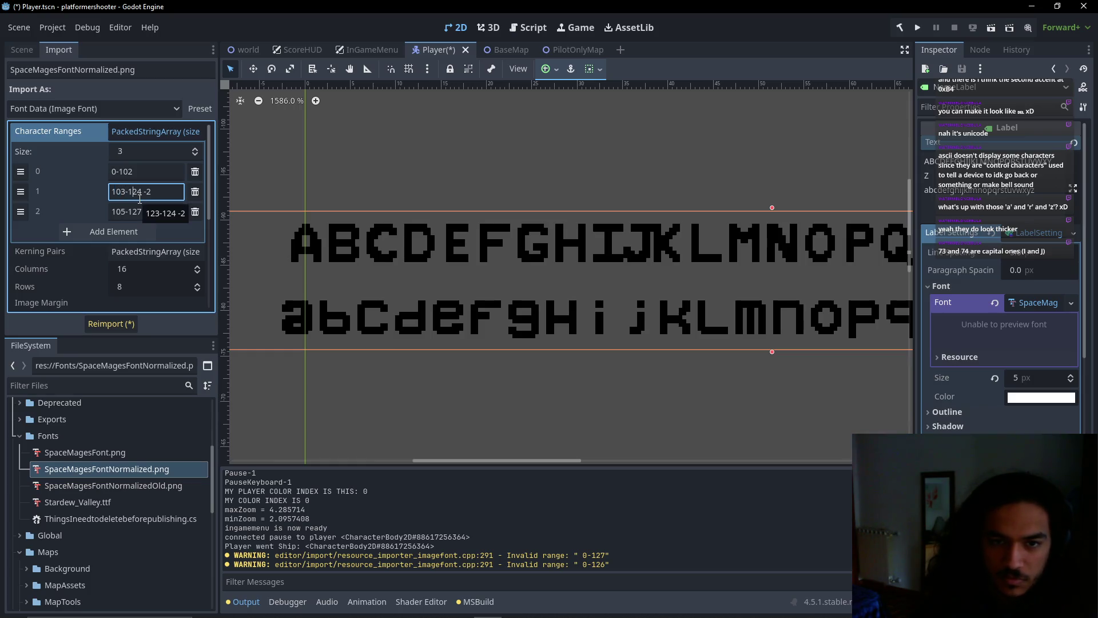
key(BackSpace)
text(0)
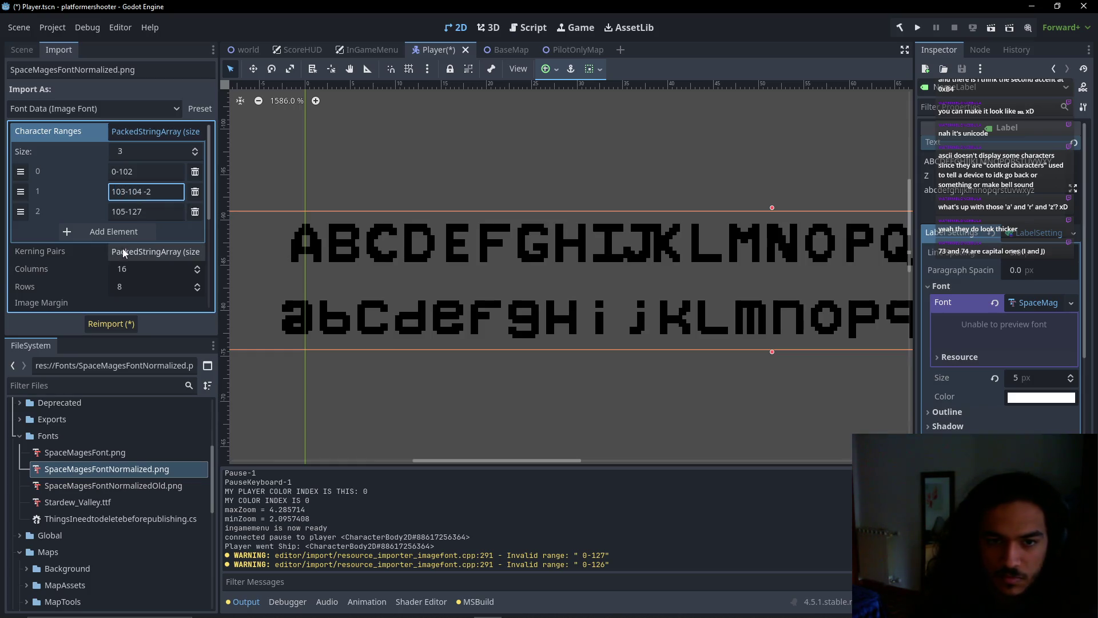
Delete the stray empty range element and reimport the font
click(154, 231)
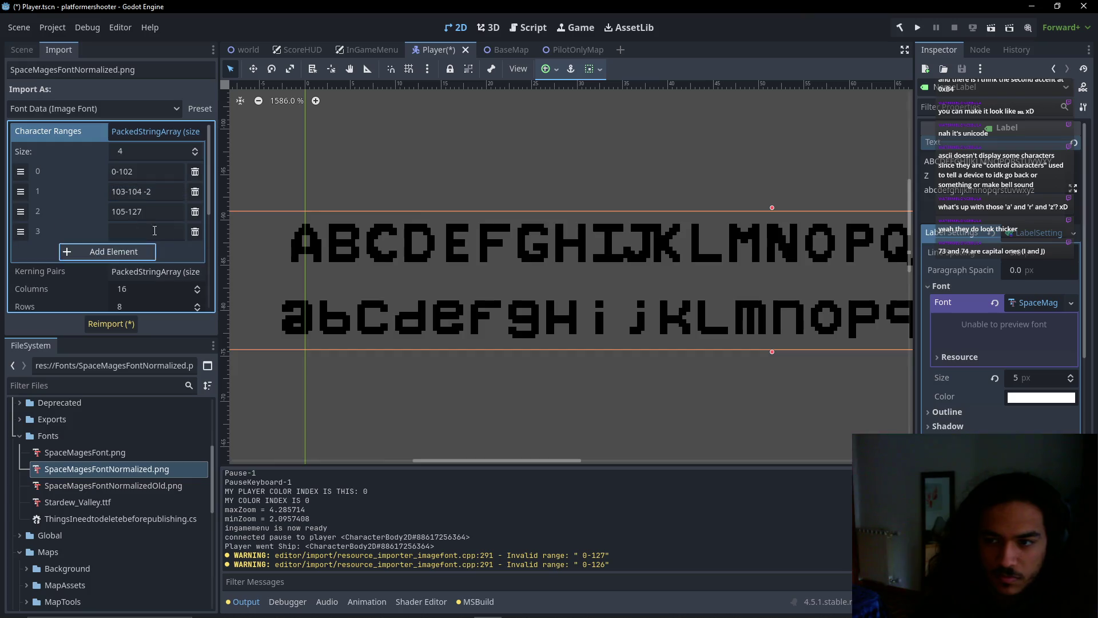
click(195, 231)
click(111, 323)
drag(613, 315, 545, 308)
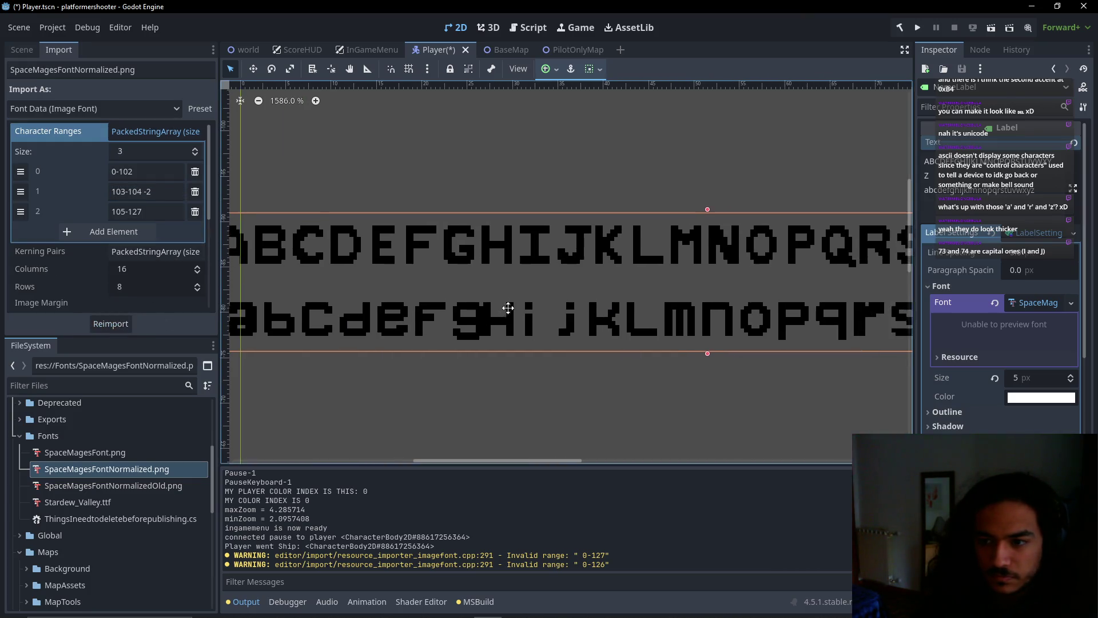
Shift the second character range to 104-105
scroll(546, 309, left, 2)
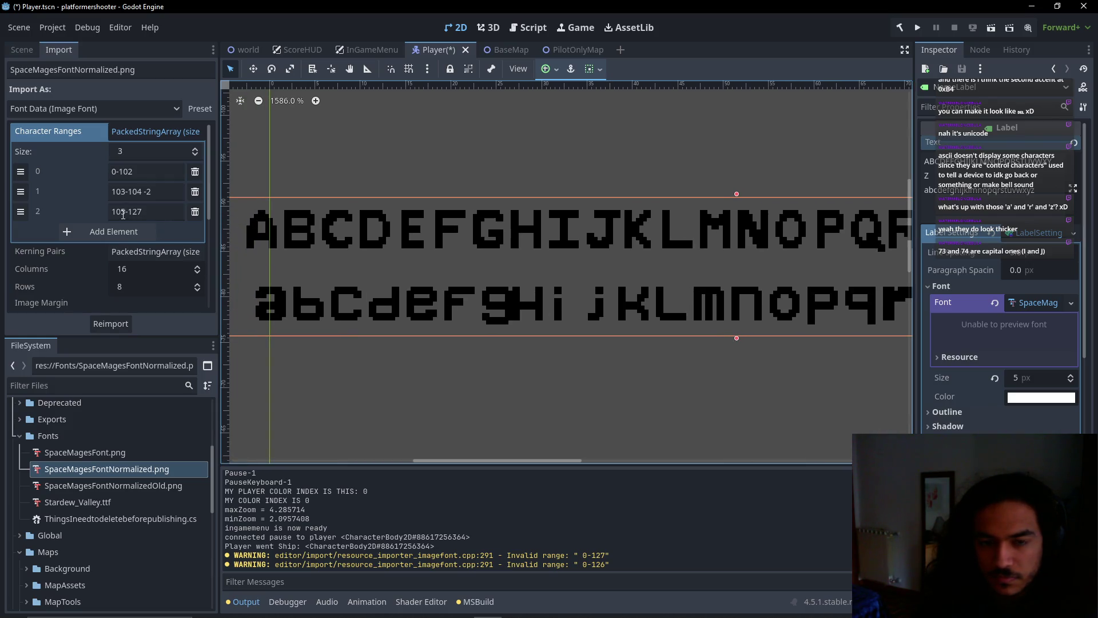
scroll(506, 320, up, 3)
drag(464, 317, 331, 308)
click(124, 192)
key(BackSpace)
text(4)
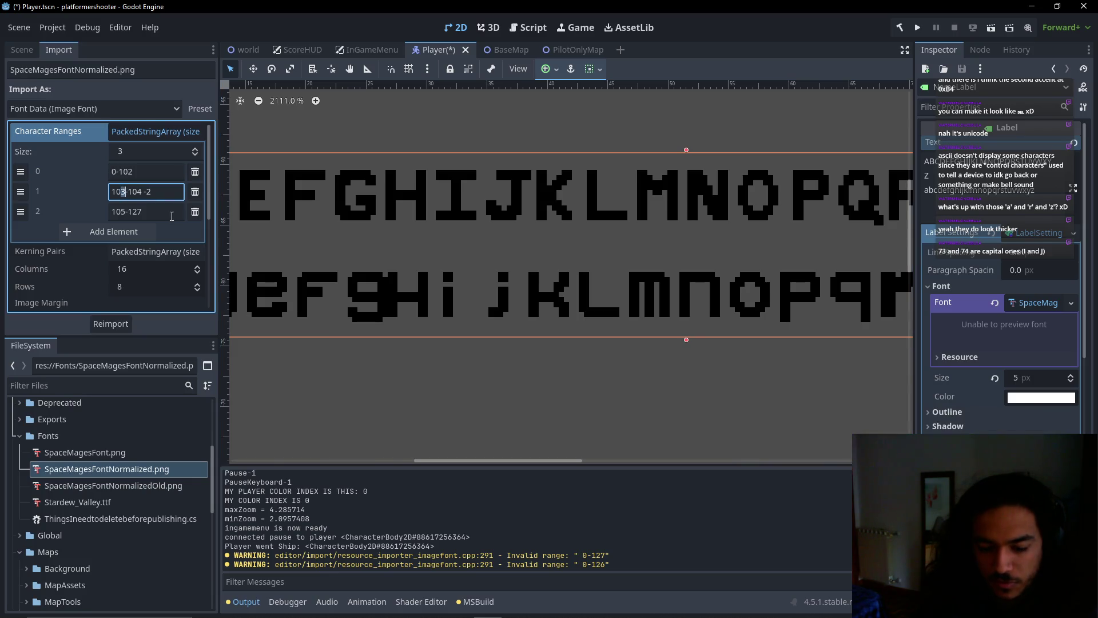
key(BackSpace)
text(5)
Start the third range at 106, remove the empty row, and reimport
click(123, 212)
key(BackSpace)
text(6)
click(140, 232)
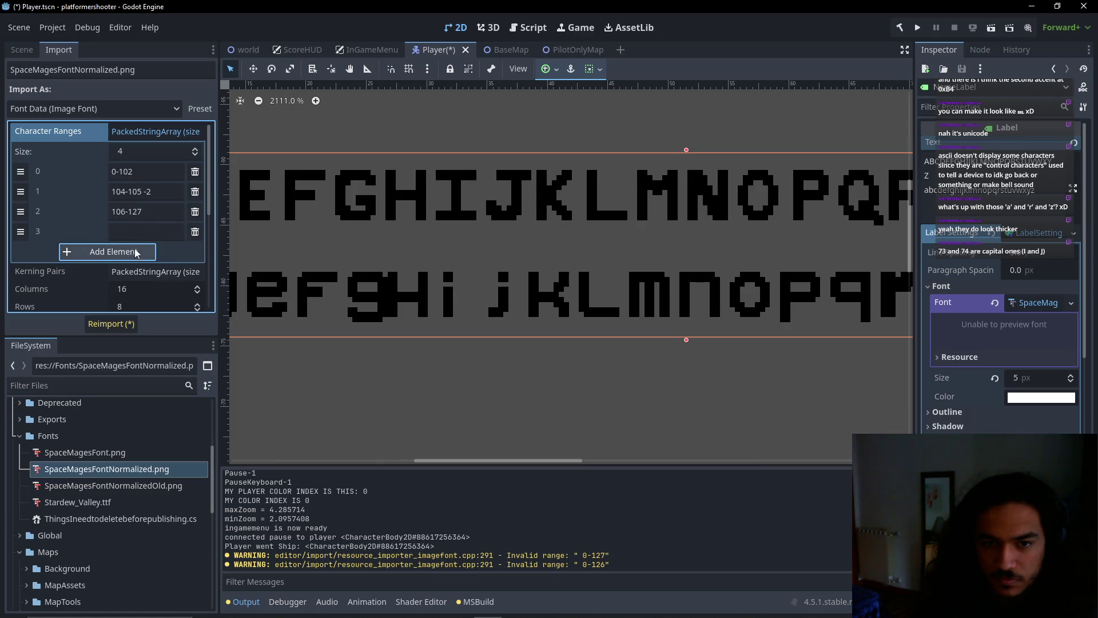
click(194, 232)
click(127, 325)
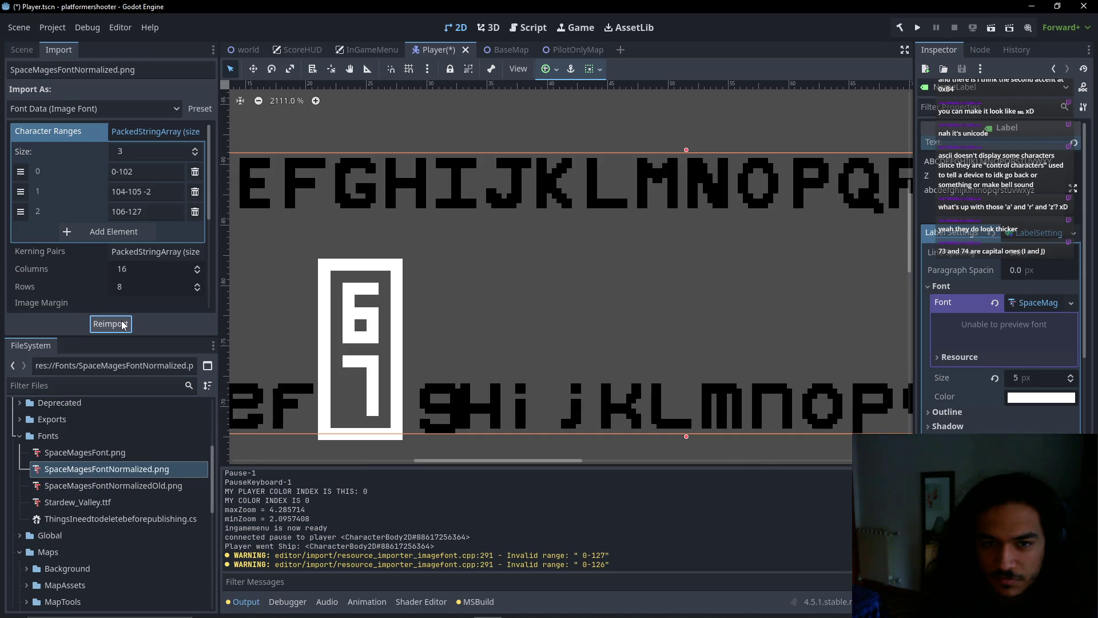
End the first range at 103 (0-103) and reimport the font
click(136, 171)
key(BackSpace)
text(3)
click(111, 324)
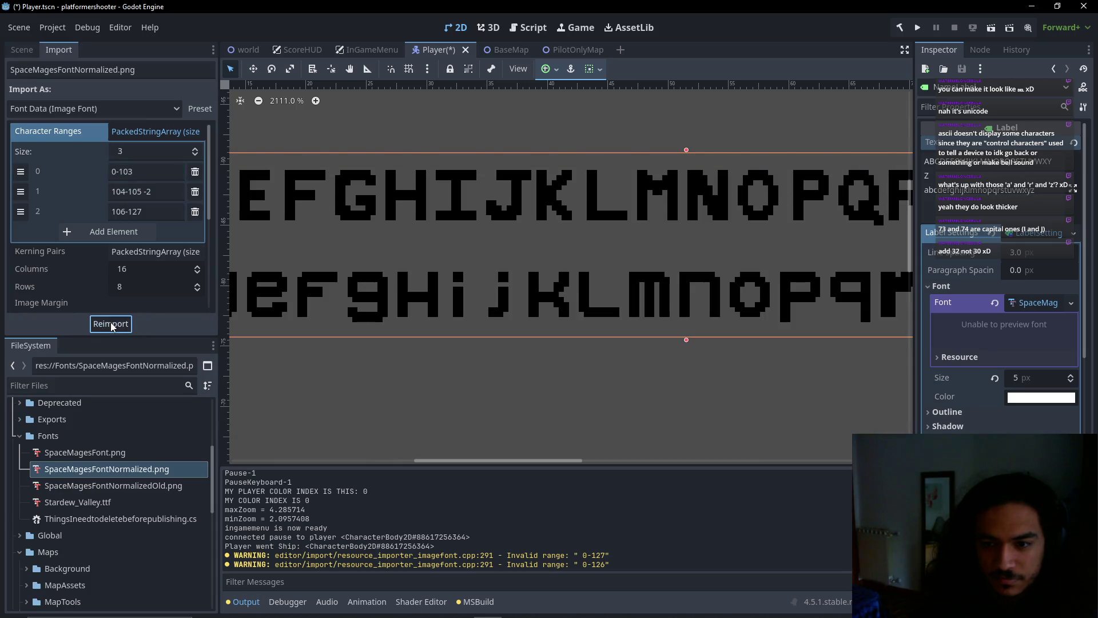
Edit the 104-105 range's advance value, working toward -10
scroll(372, 312, left, 3)
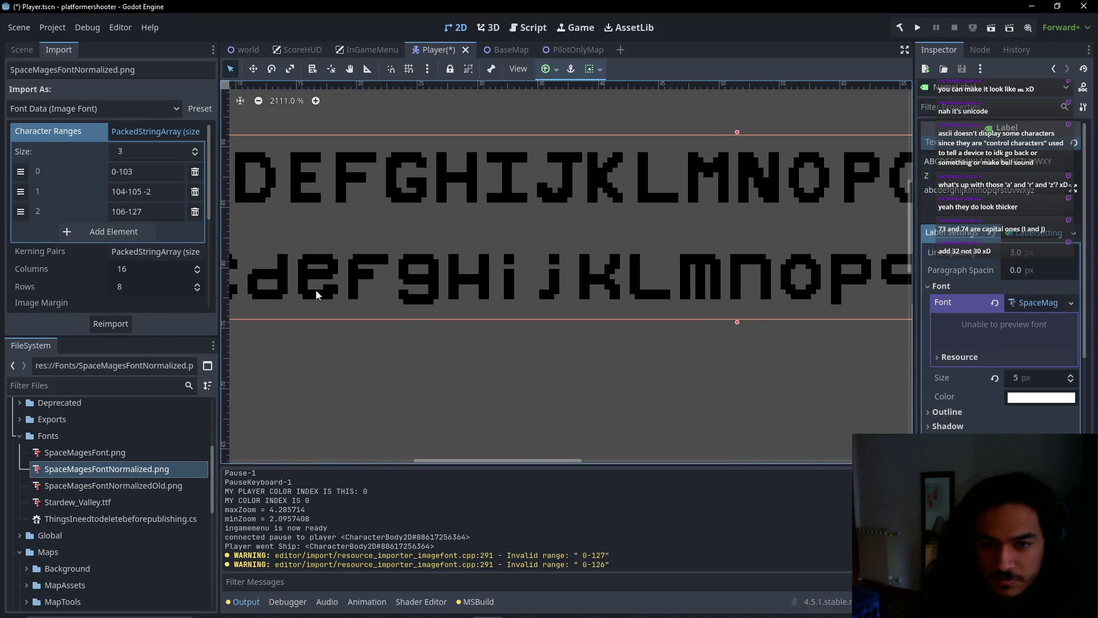
click(153, 191)
key(BackSpace)
text(3)
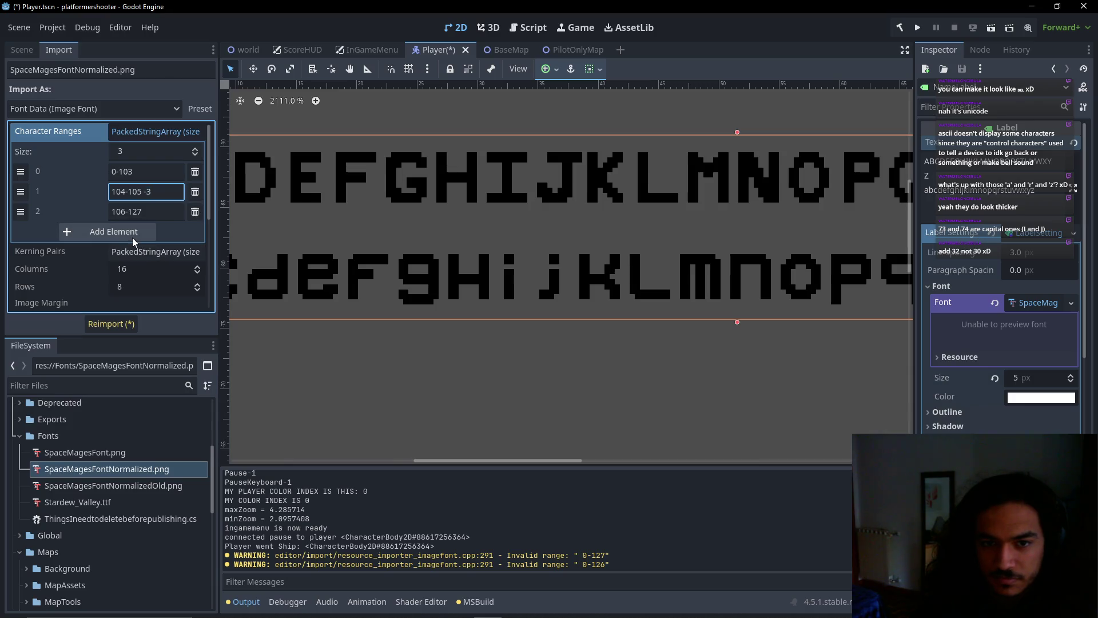
key(BackSpace)
Reimport the font, then change the second character range to 105-106
text(10)
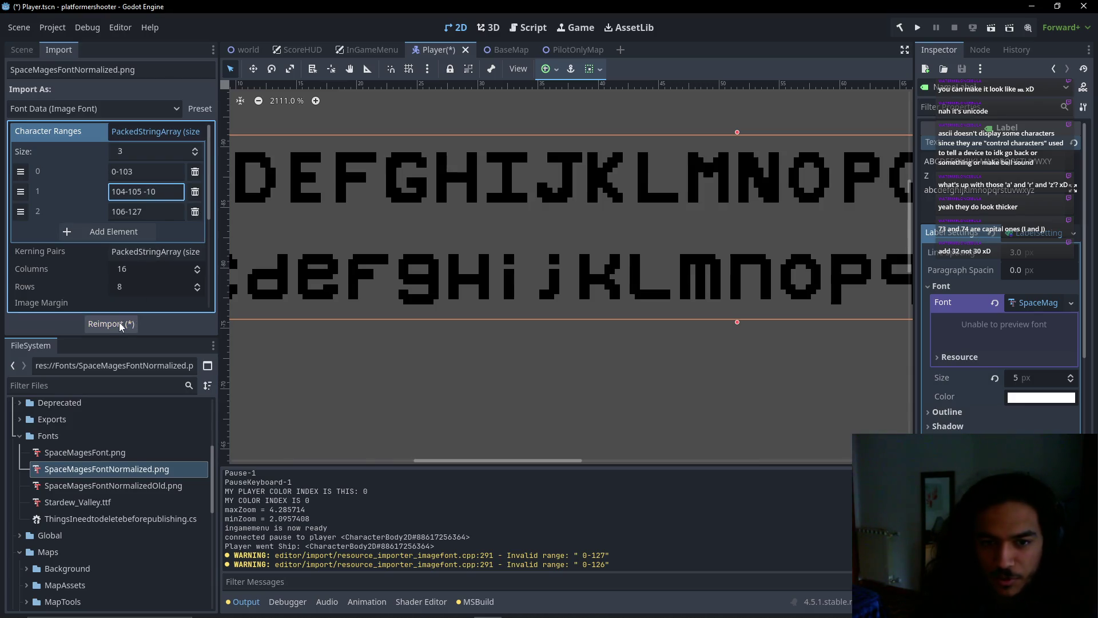
click(120, 324)
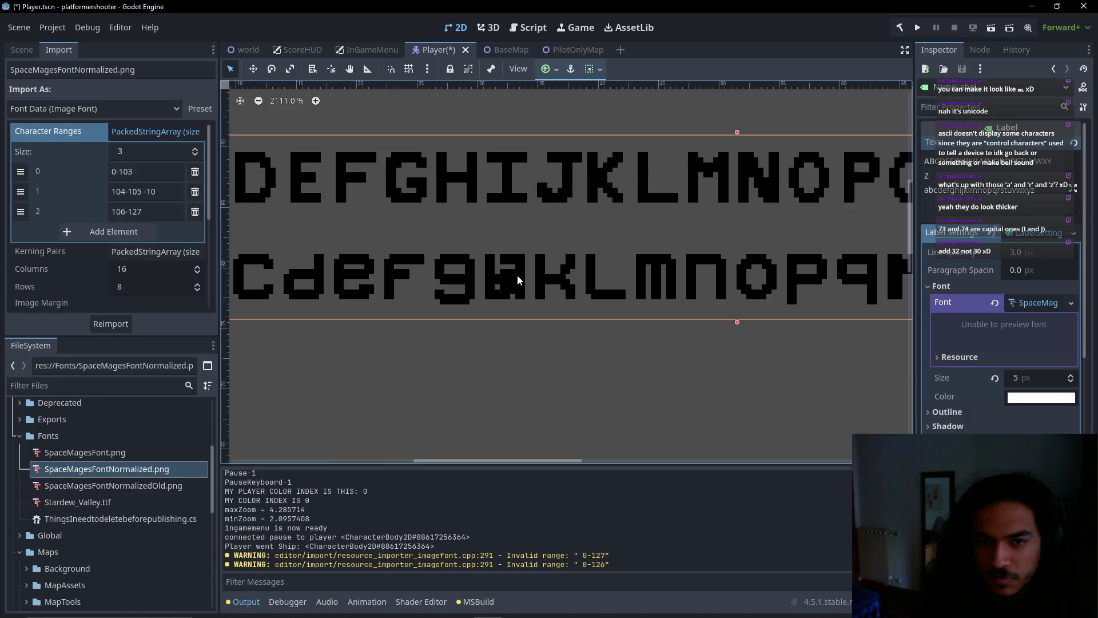
click(139, 191)
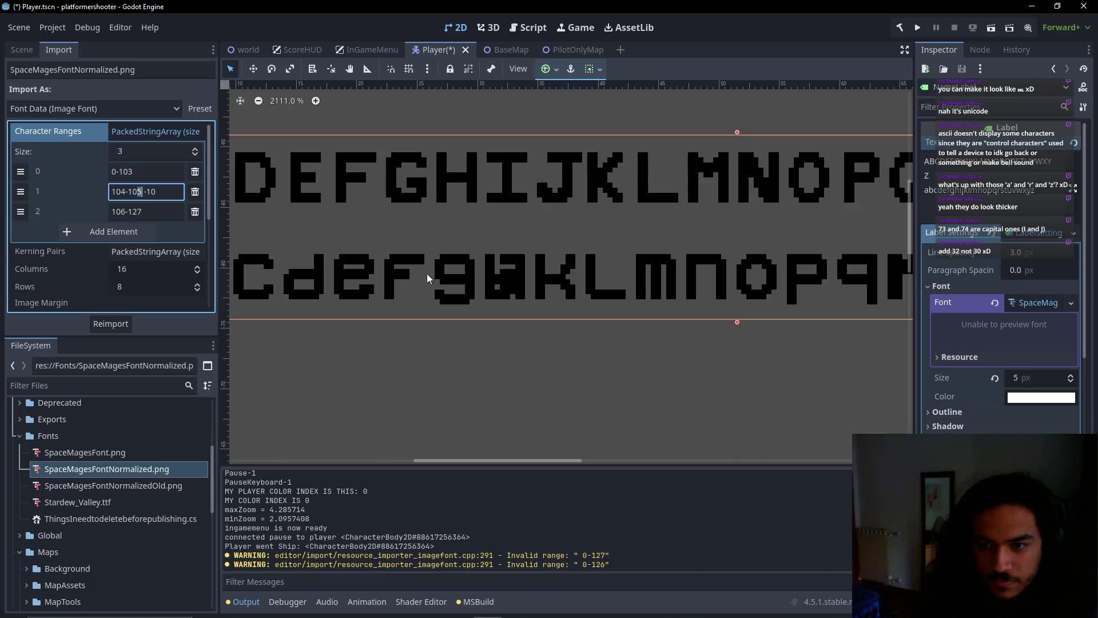
key(Left)
key(Left)
key(Left)
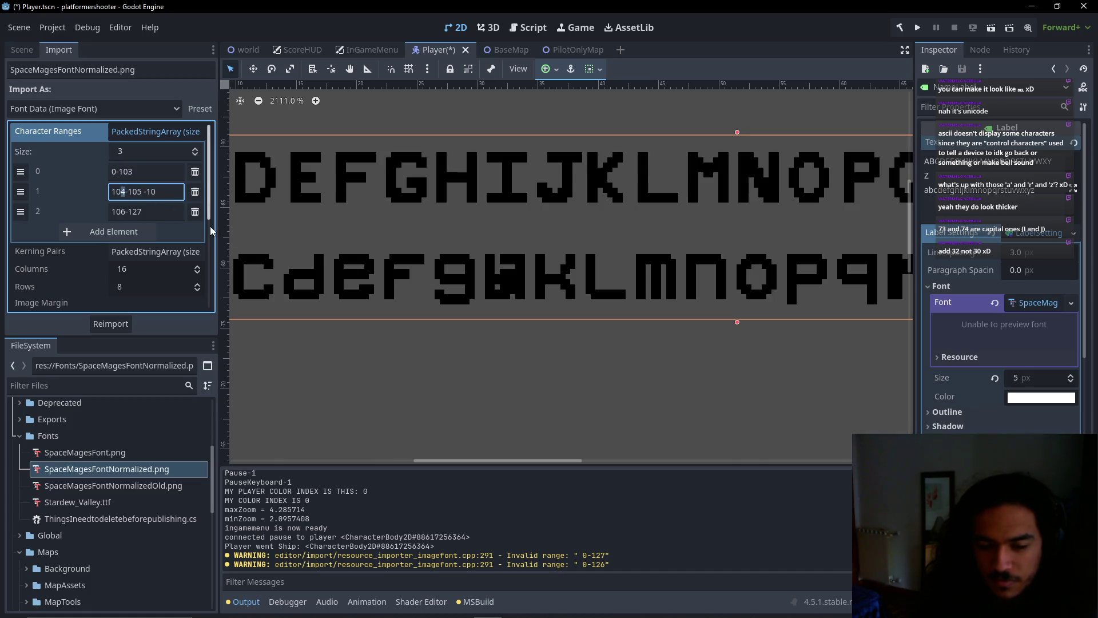
key(Delete)
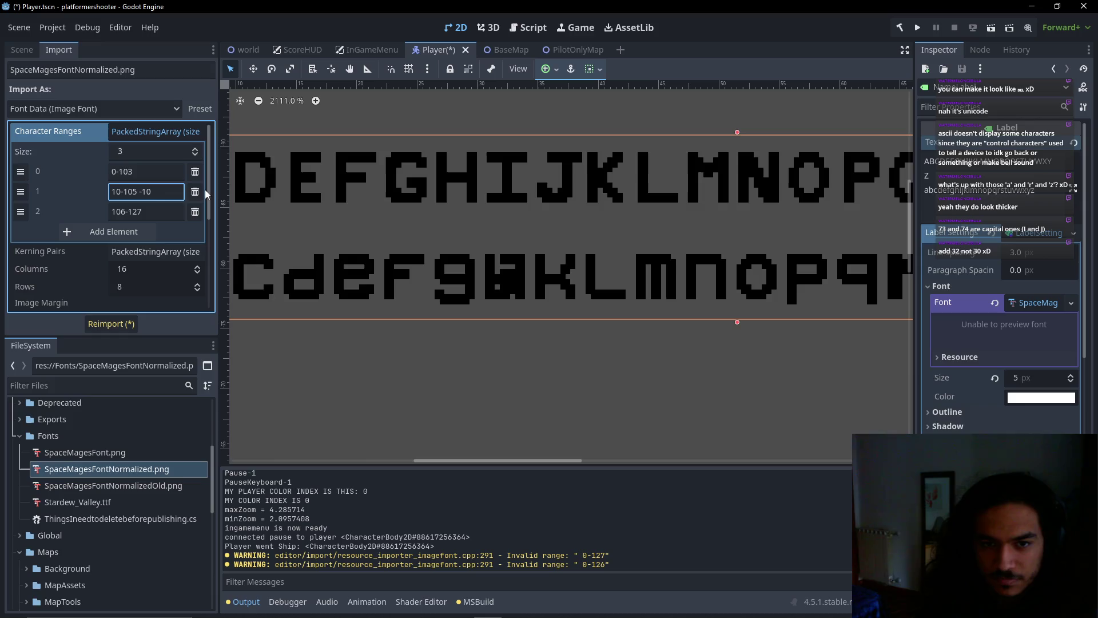
text(6)
key(Left)
key(BackSpace)
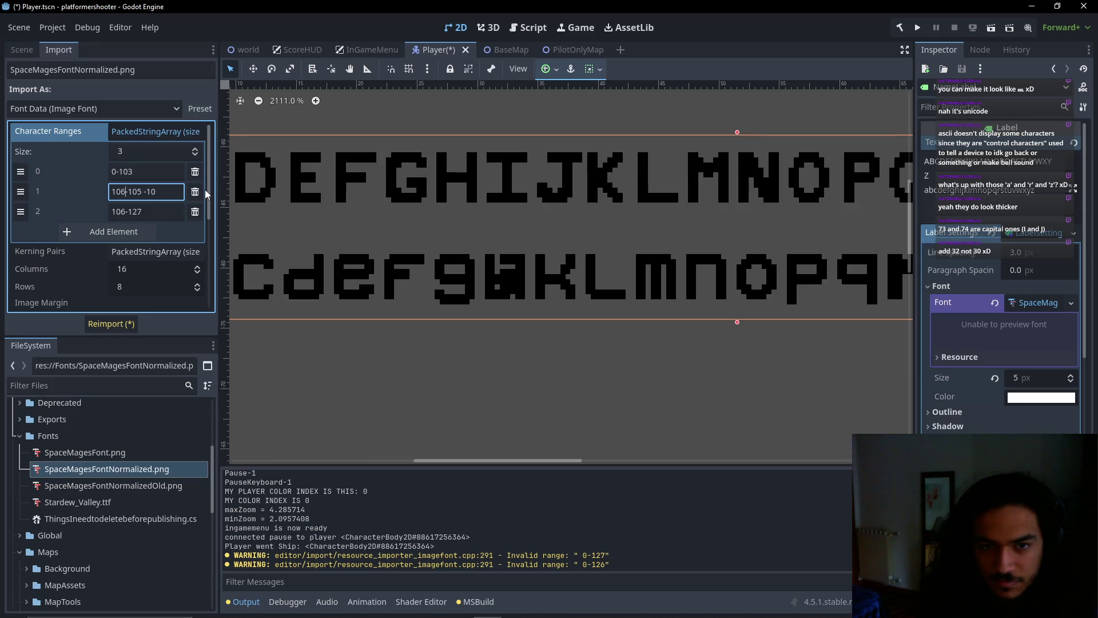
key(Delete)
text(5)
key(Right)
key(Right)
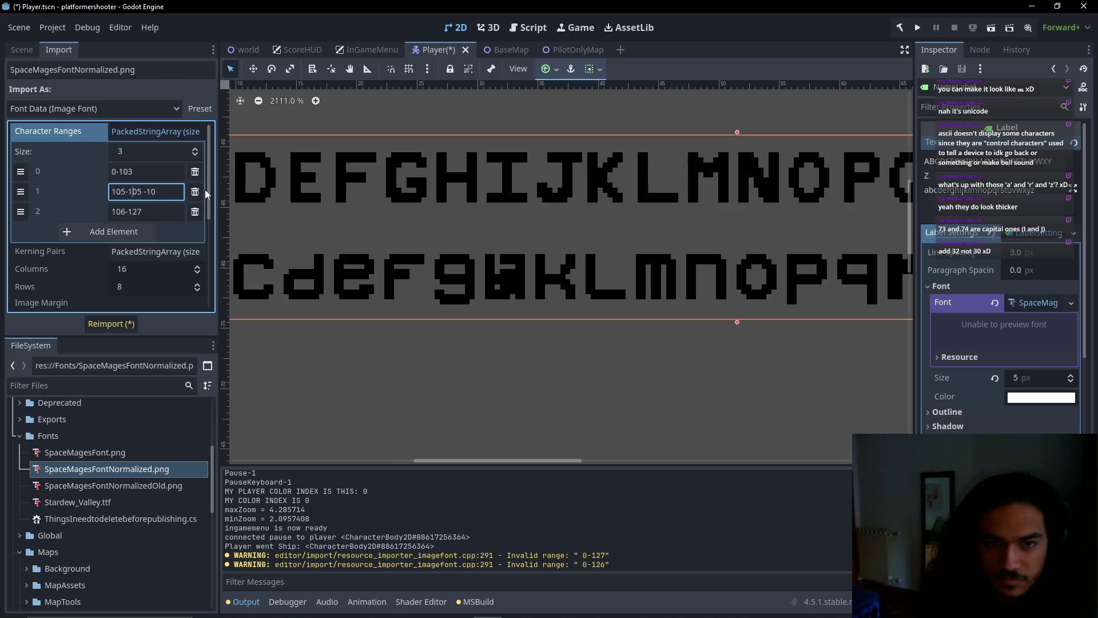
key(Delete)
text(6)
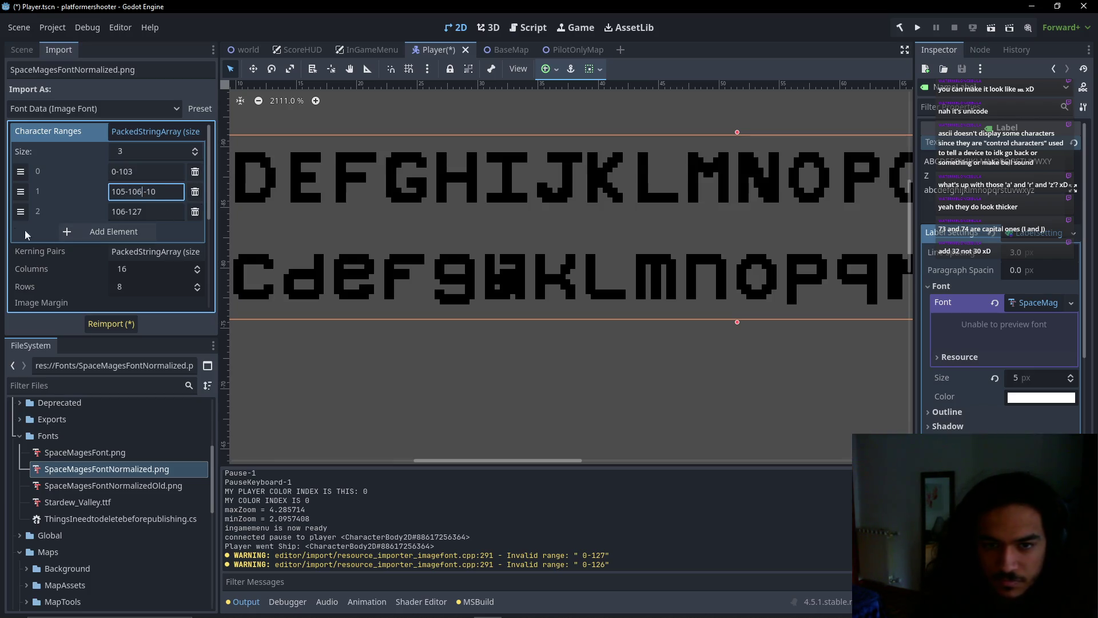
Set the third range to 107-127 and the first to 0-104, then reimport
click(120, 215)
key(Delete)
text(7)
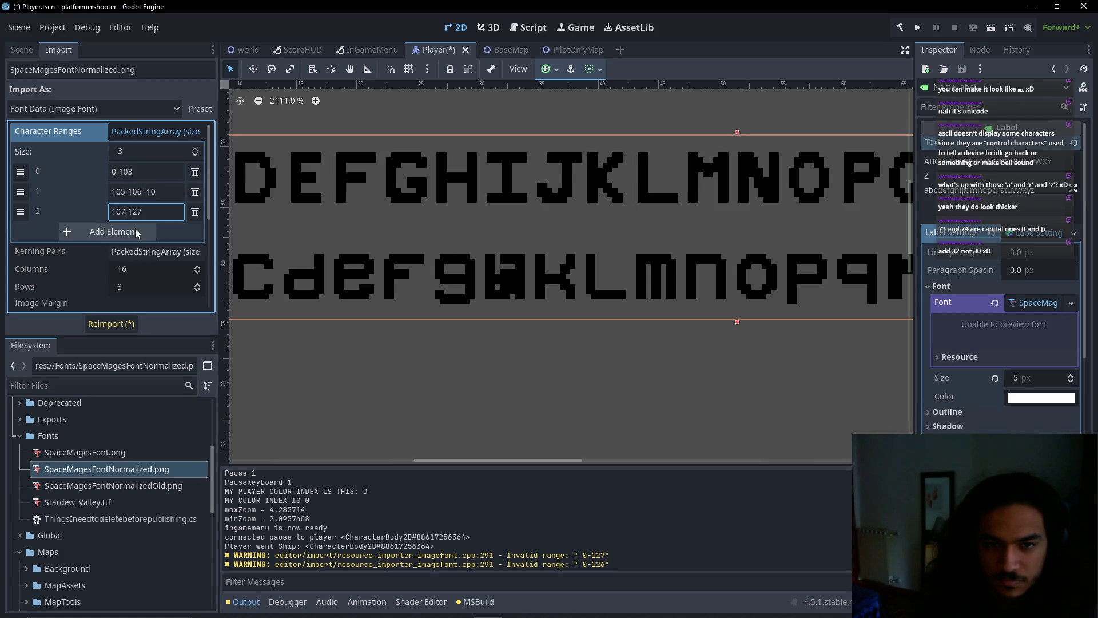
click(128, 172)
key(Delete)
text(4)
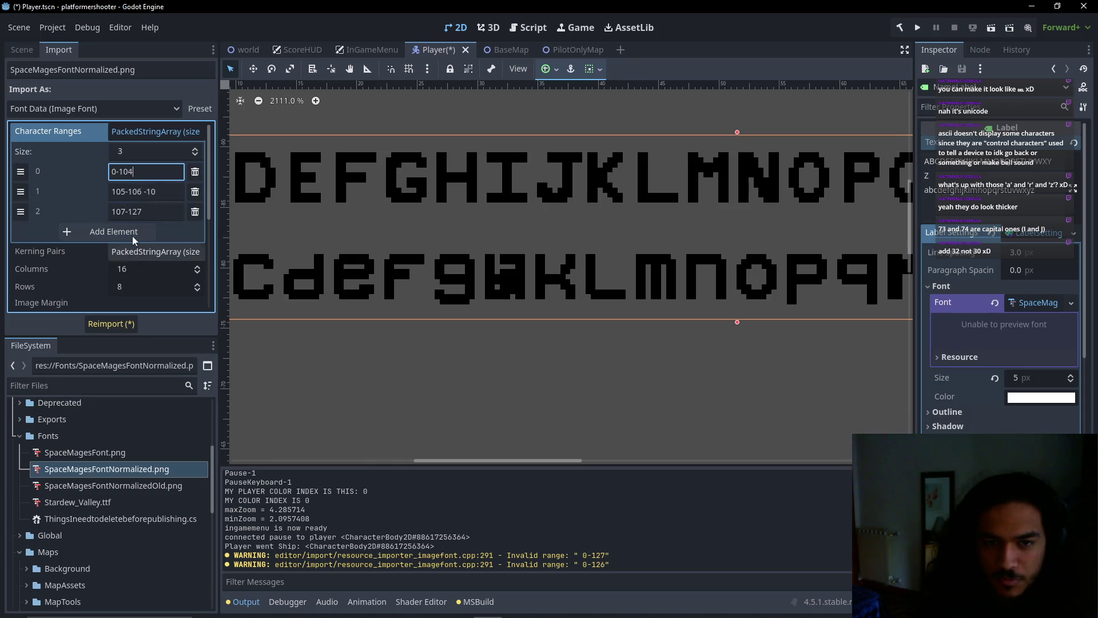
click(133, 233)
click(194, 231)
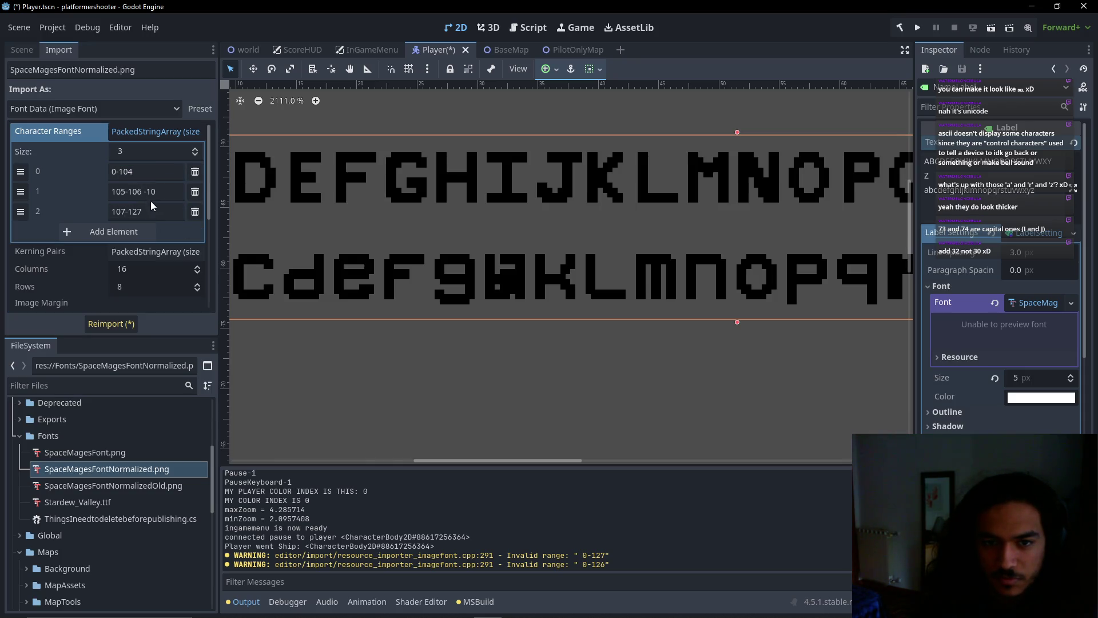
click(148, 194)
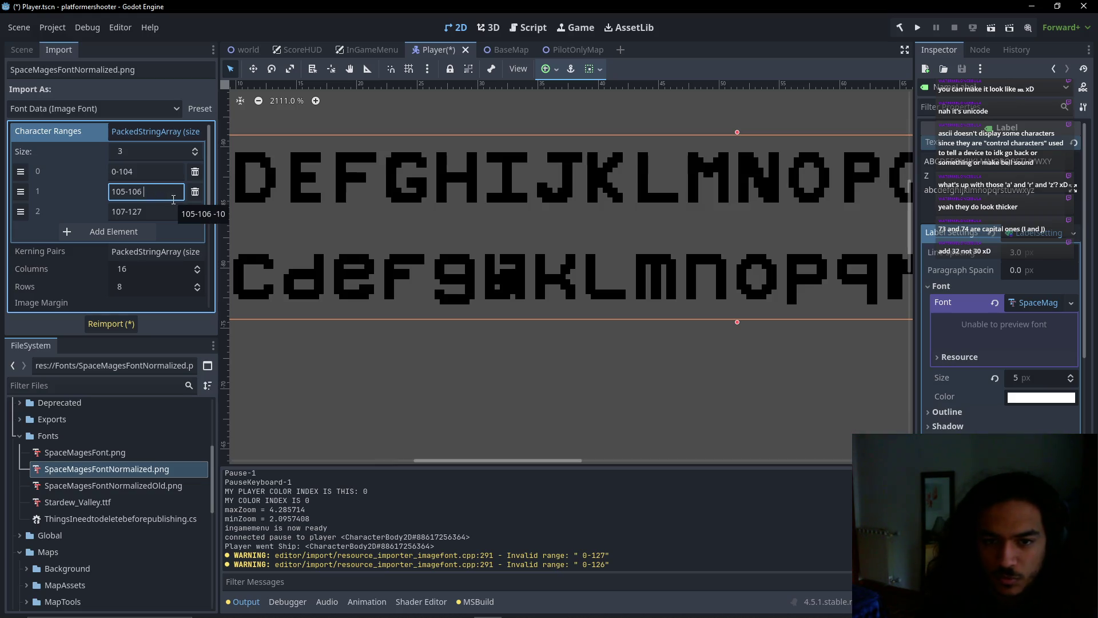
text(0 1)
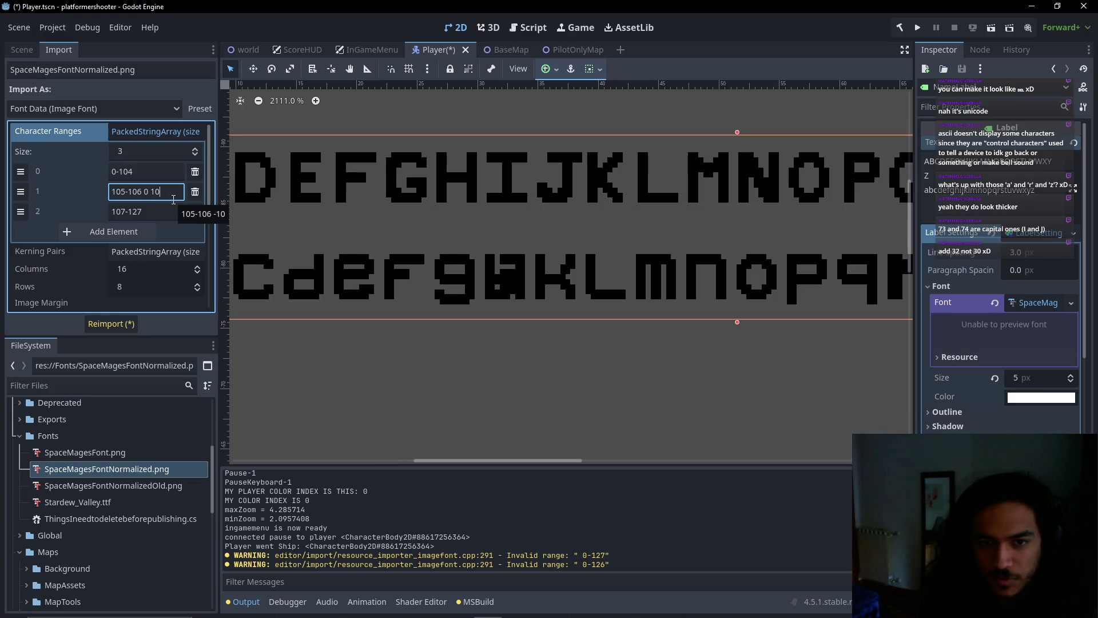
text( 0 10)
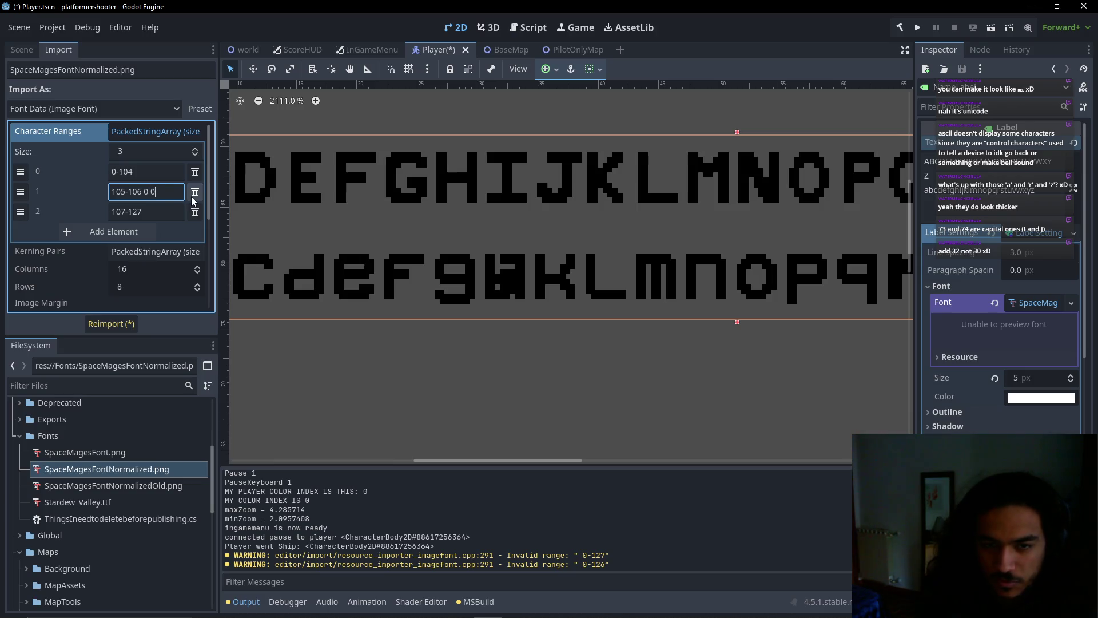
click(111, 323)
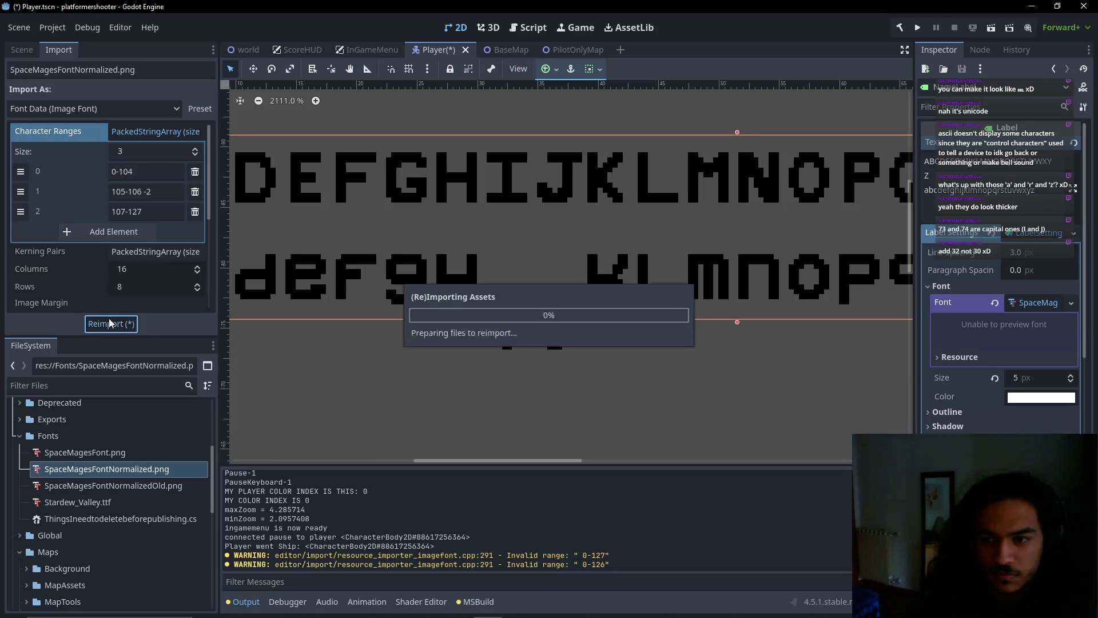
Test a -4 advance on the 105-106 range, then settle on -3 and reimport
click(150, 192)
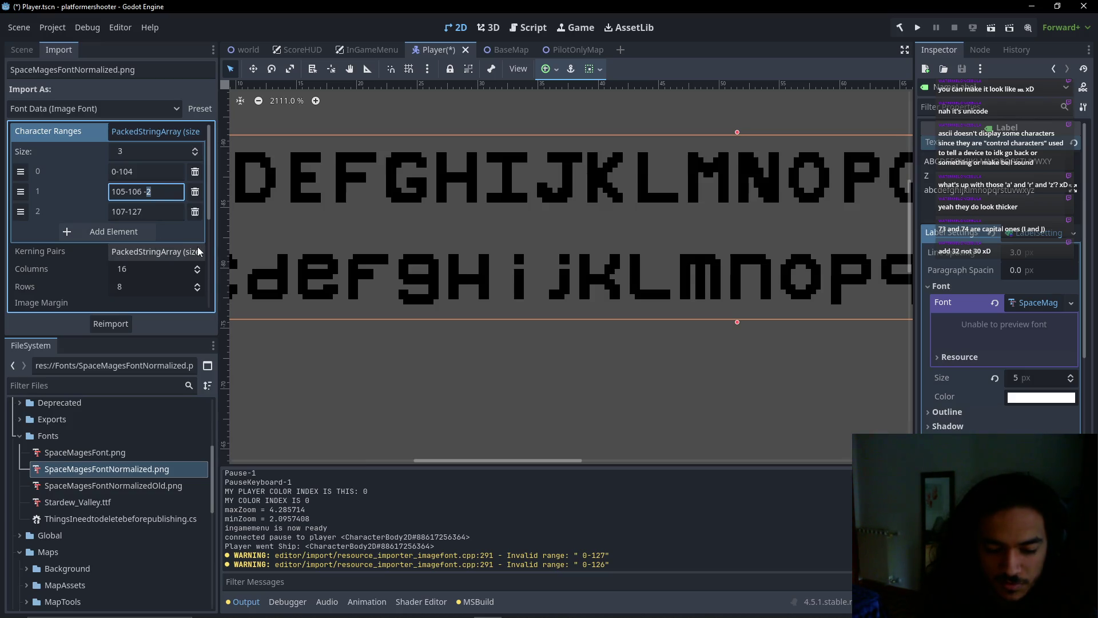
text(4)
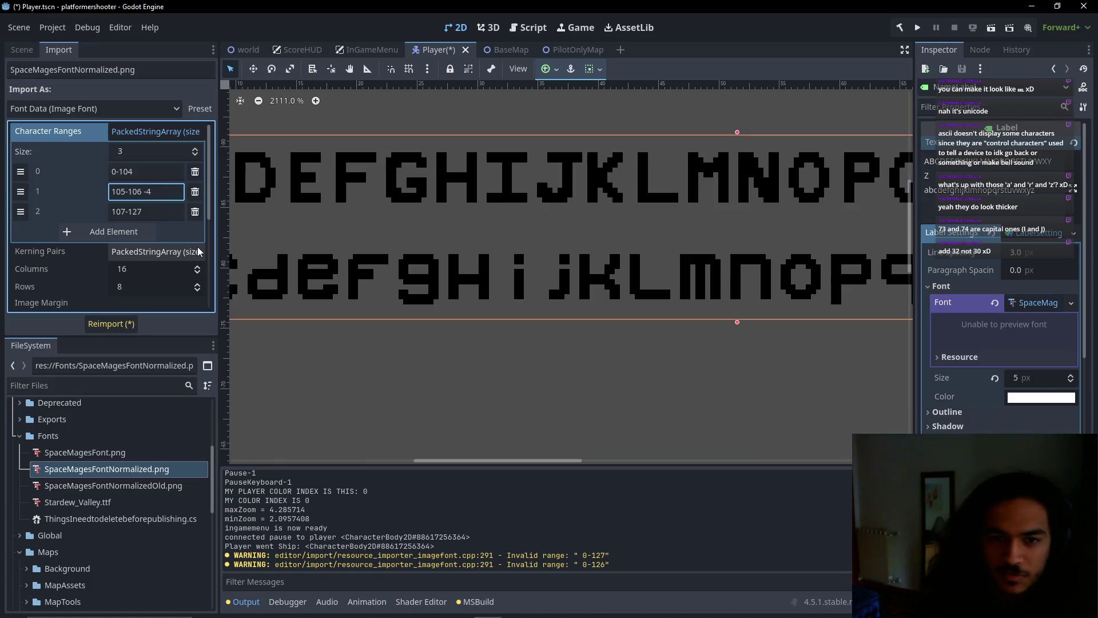
click(132, 326)
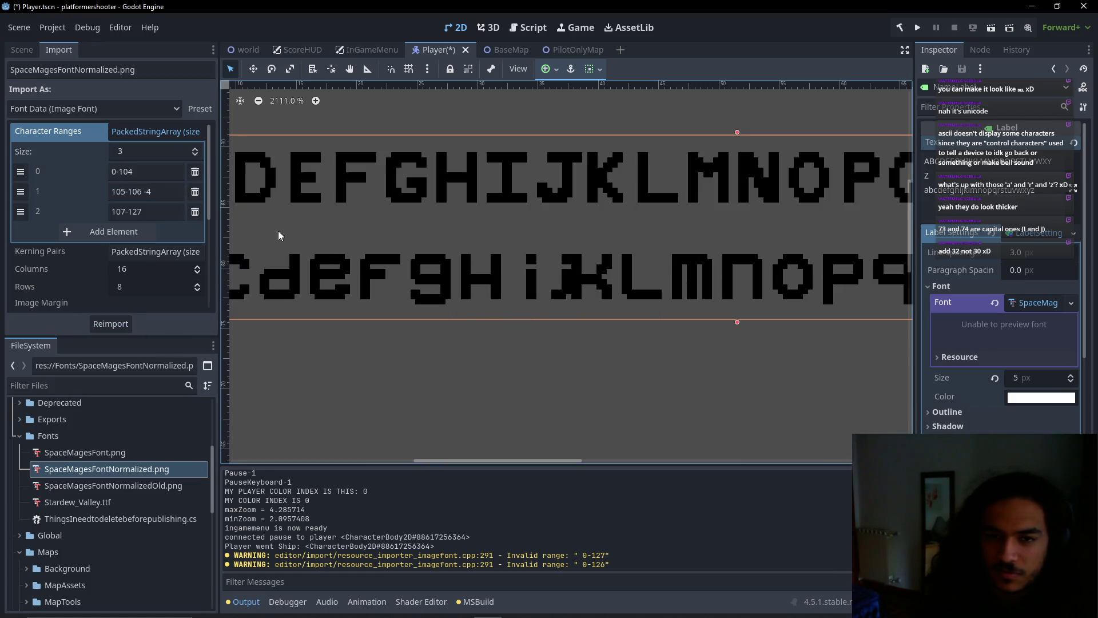
key(BackSpace)
text(3)
key(Return)
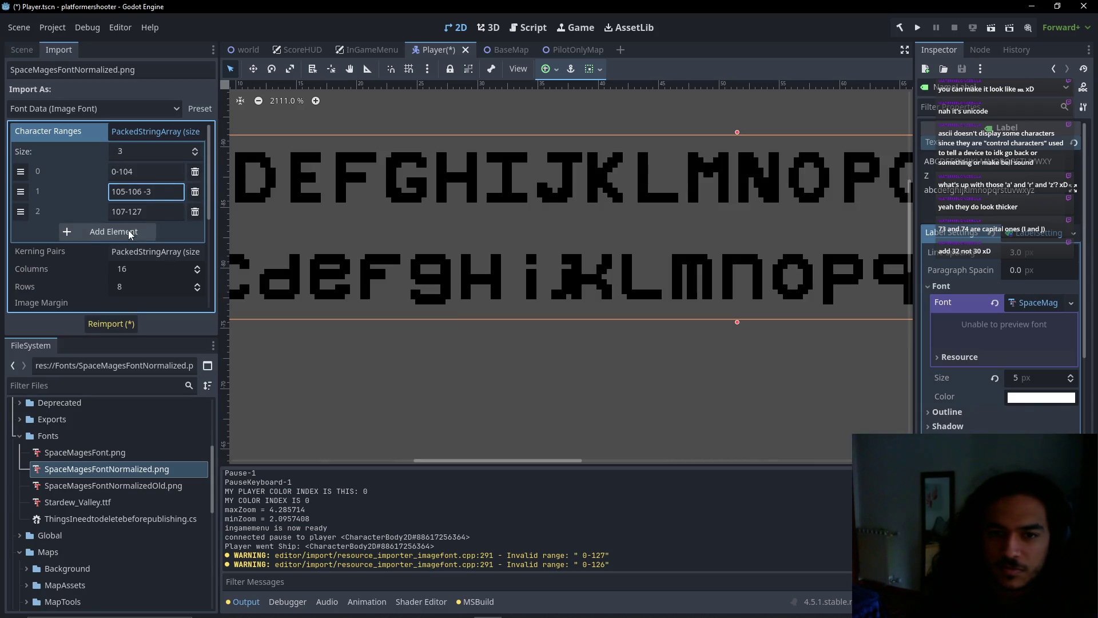
click(130, 231)
click(194, 231)
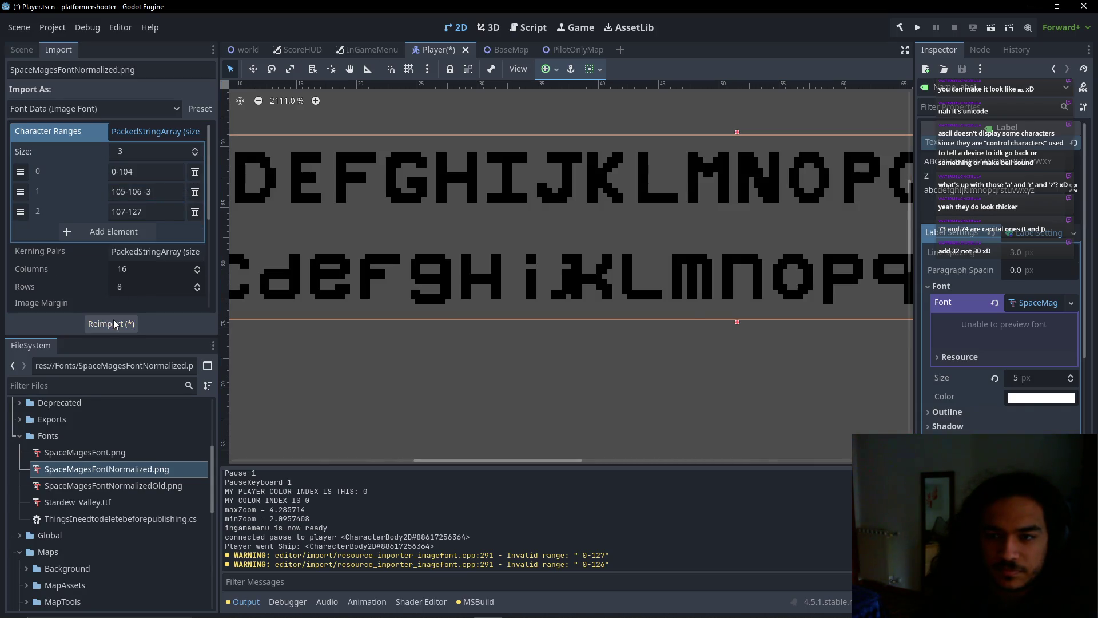
click(109, 324)
Check the second range's value, then switch to the Godot font documentation
scroll(420, 273, up, 3)
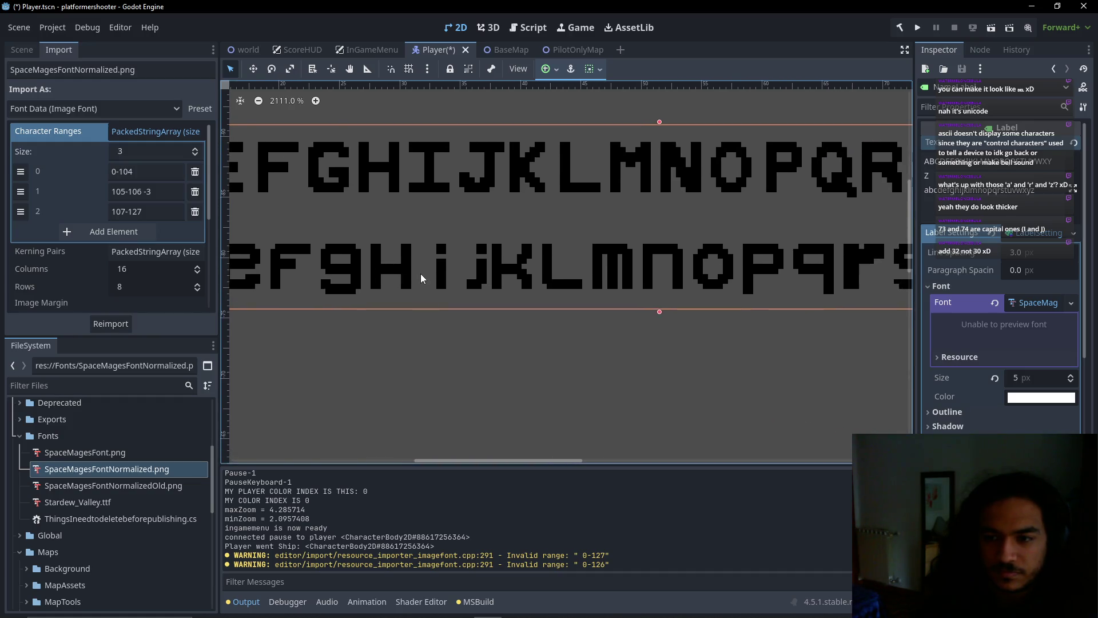
scroll(461, 275, up, 4)
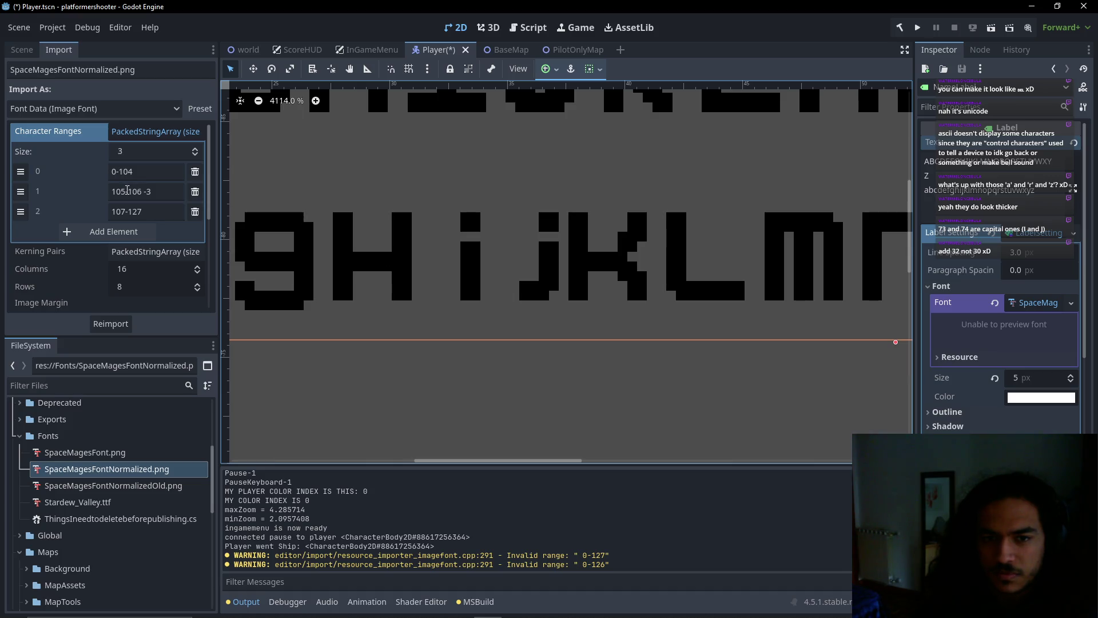
click(124, 191)
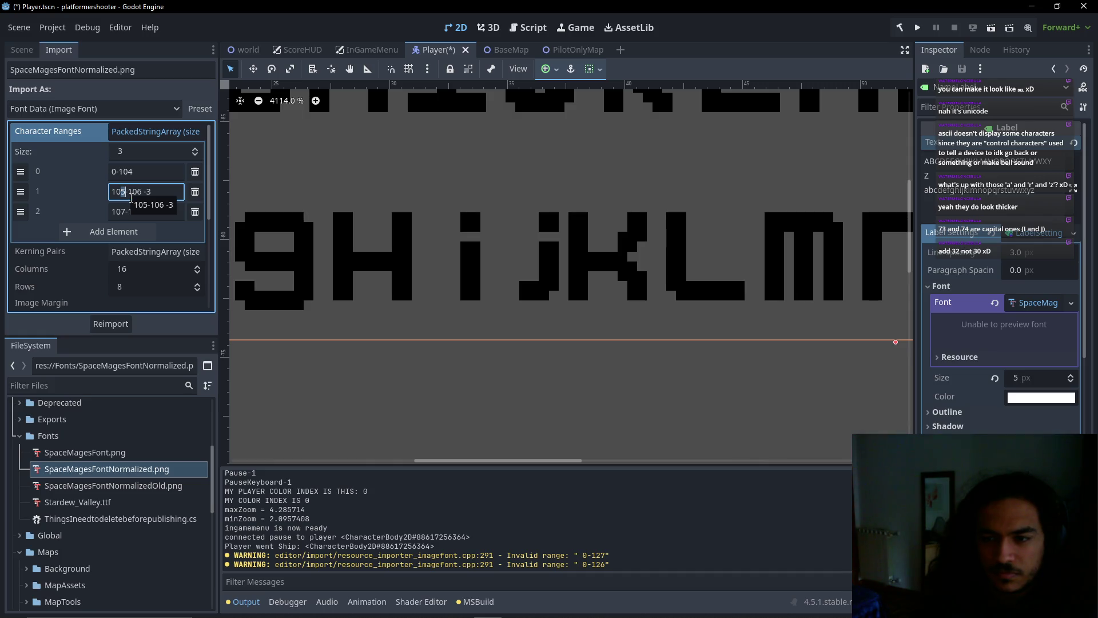
click(533, 269)
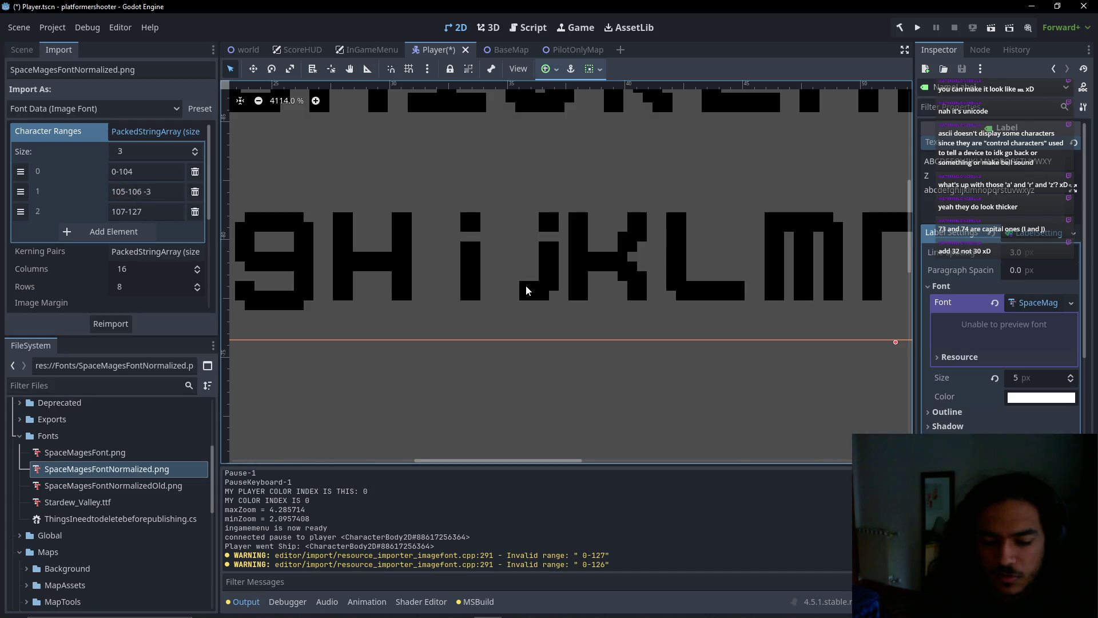
key(alt+Tab)
key(alt+Tab)
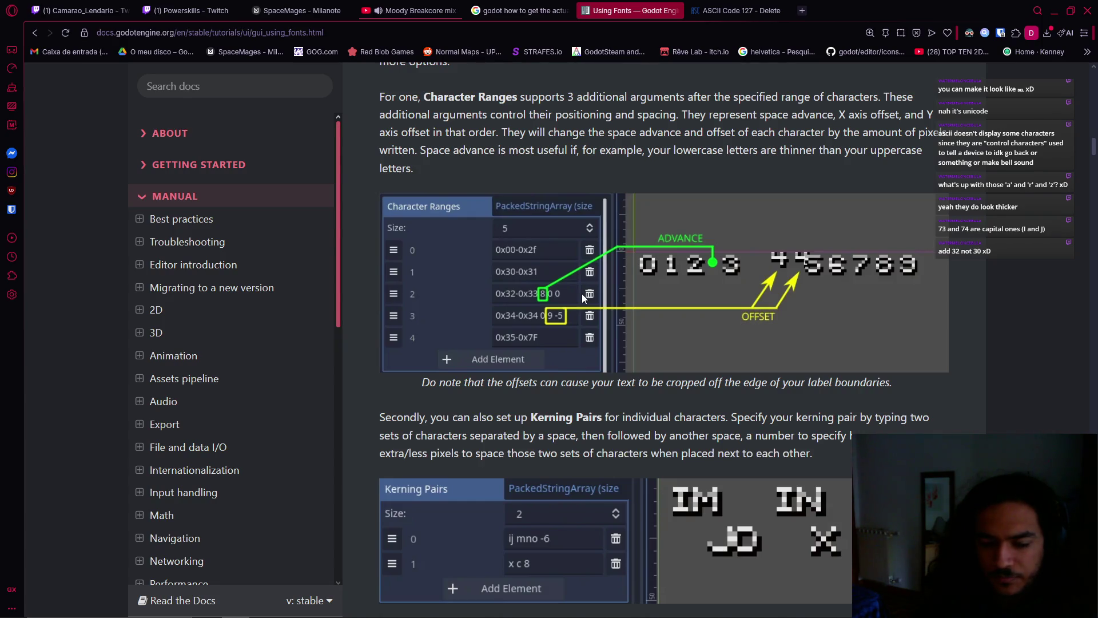
Back in Godot, shift the first two range boundaries down by one and reimport
key(alt+Tab)
scroll(388, 264, down, 4)
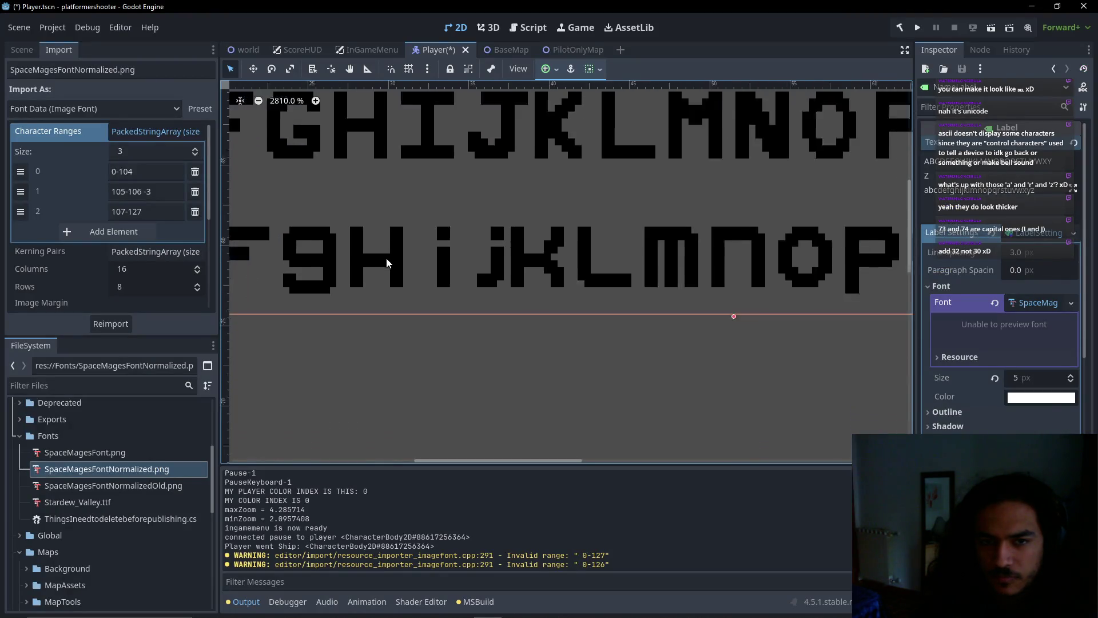
click(130, 172)
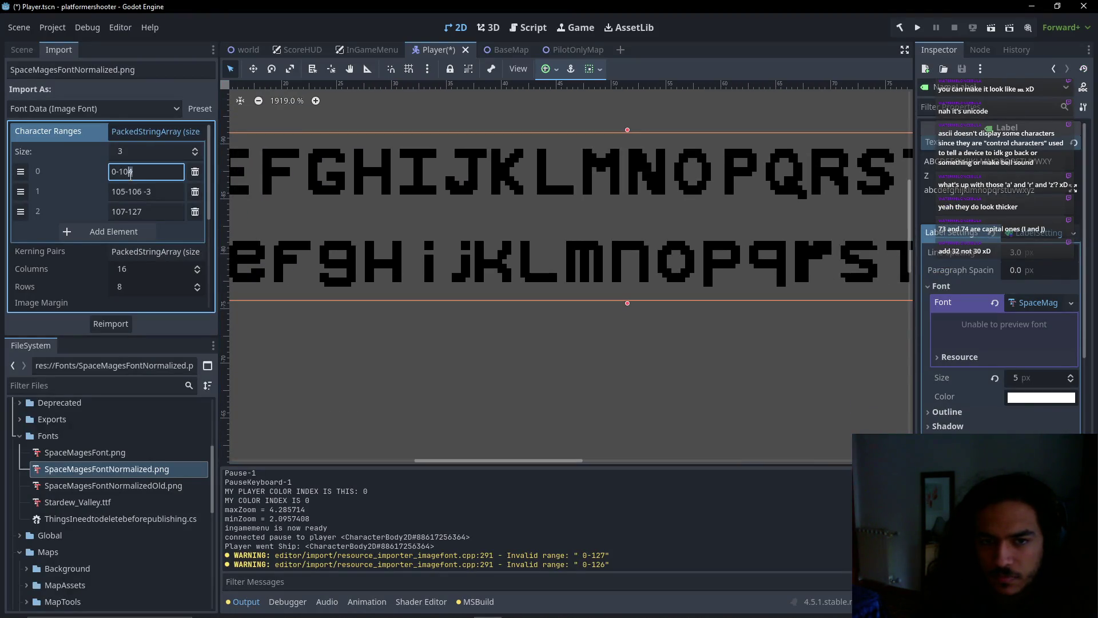
key(BackSpace)
text(3)
click(126, 191)
key(BackSpace)
text(4)
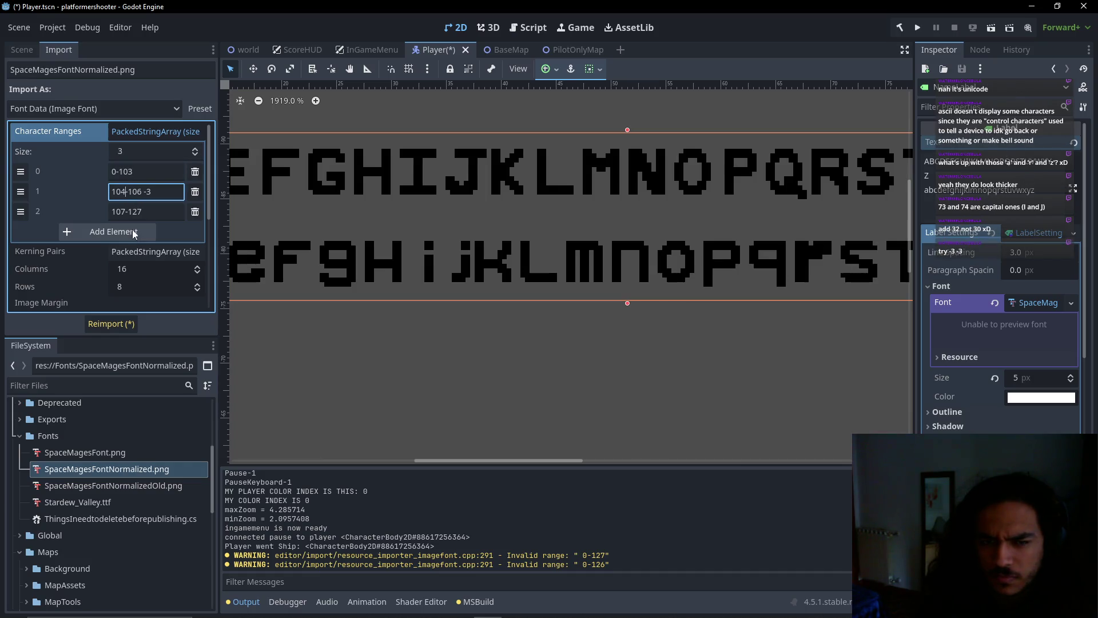
click(116, 324)
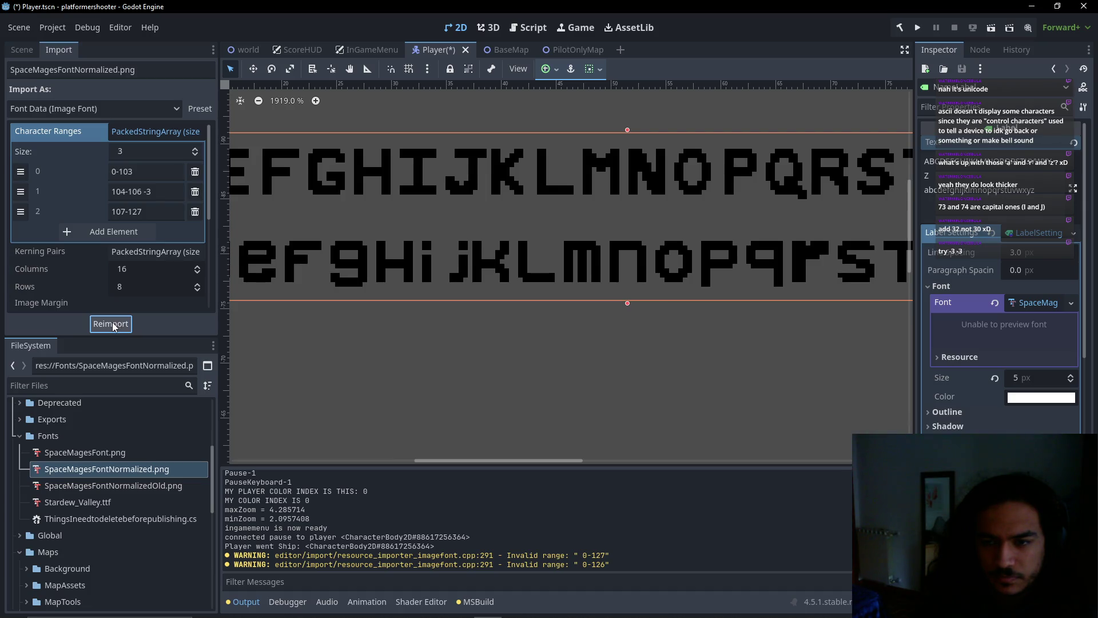
Try -3 -3 spacing on the second range, then restore ranges 0-104 and 105-106 and reimport
click(146, 192)
text(-3)
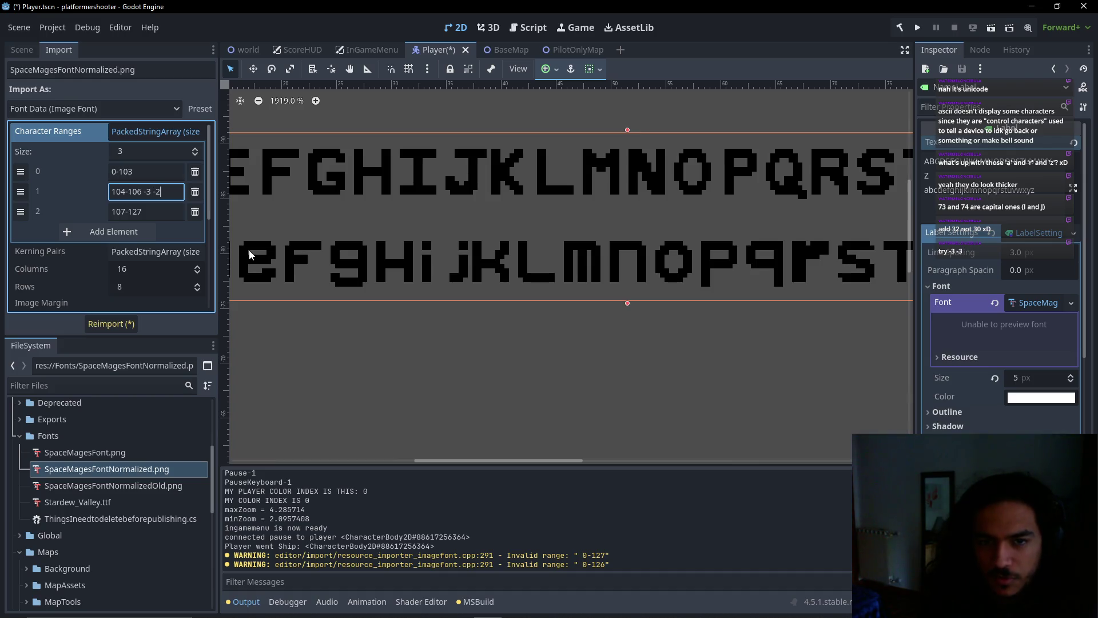
text(3)
click(108, 324)
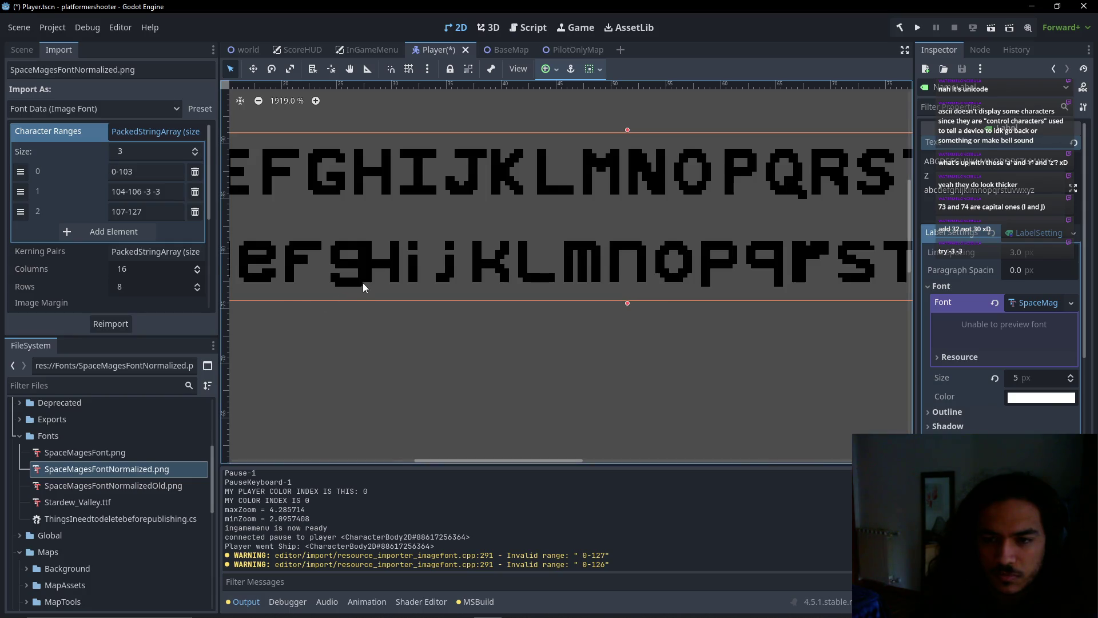
click(122, 192)
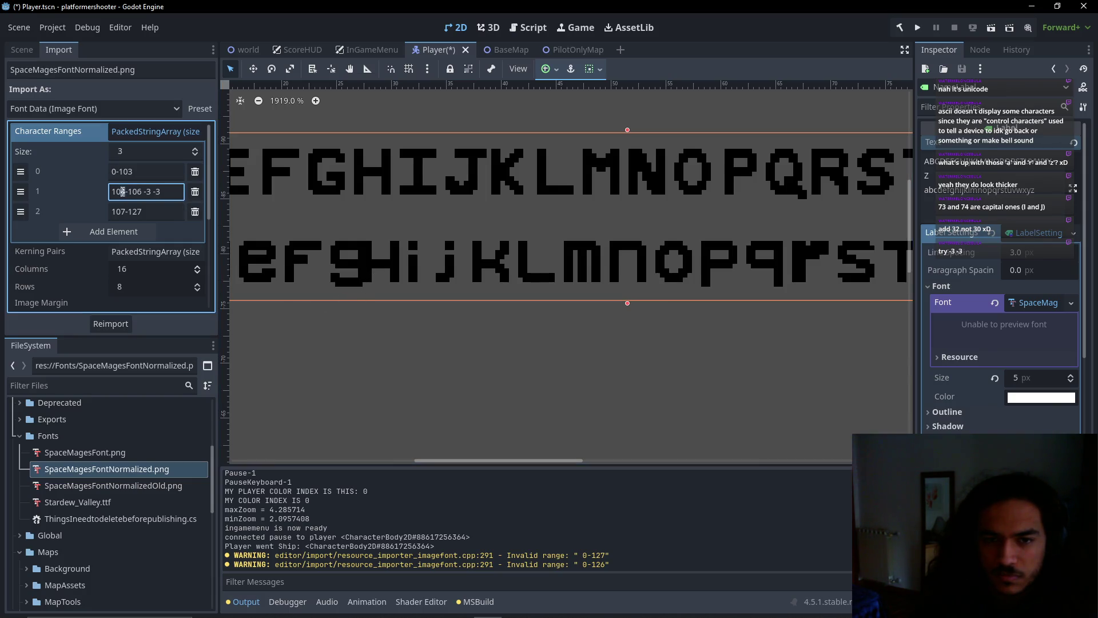
key(BackSpace)
text(5)
click(138, 173)
key(BackSpace)
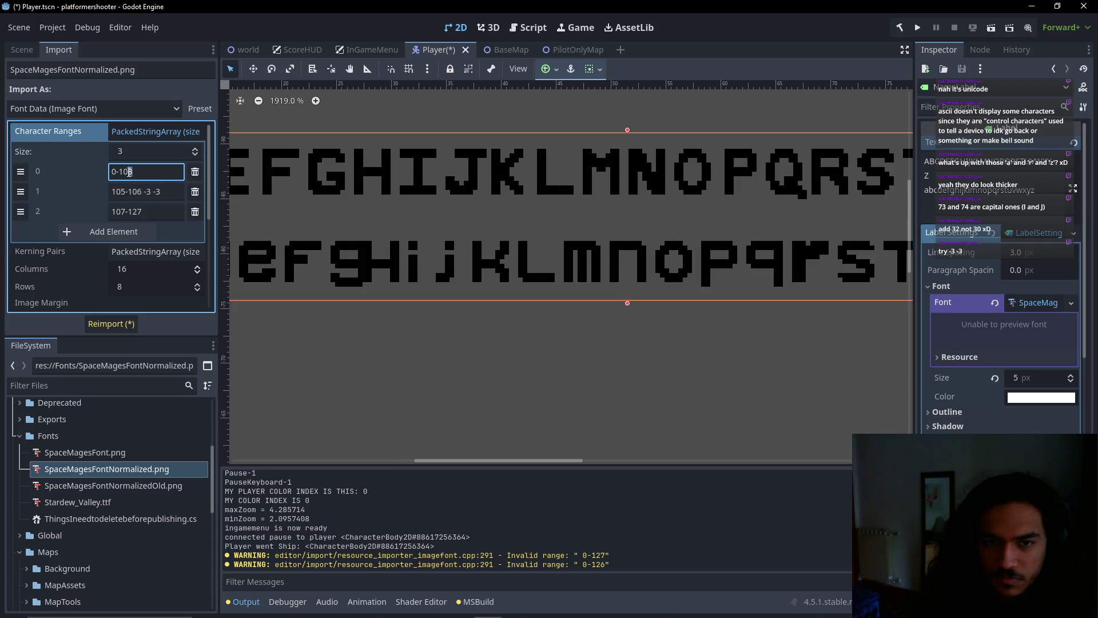
text(2)
key(BackSpace)
text(4)
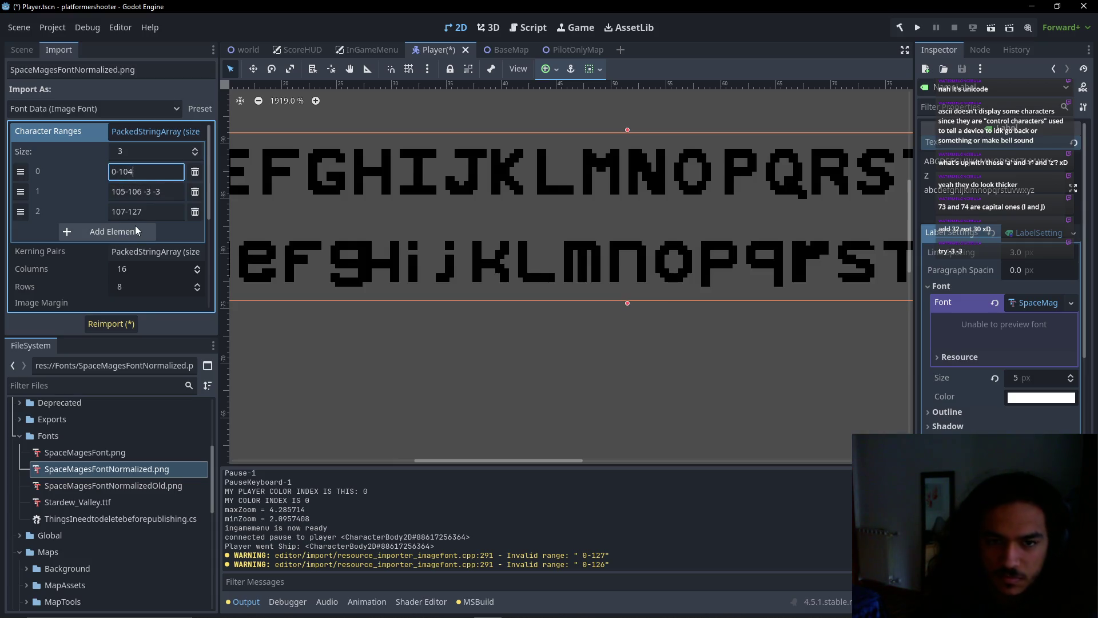
click(111, 323)
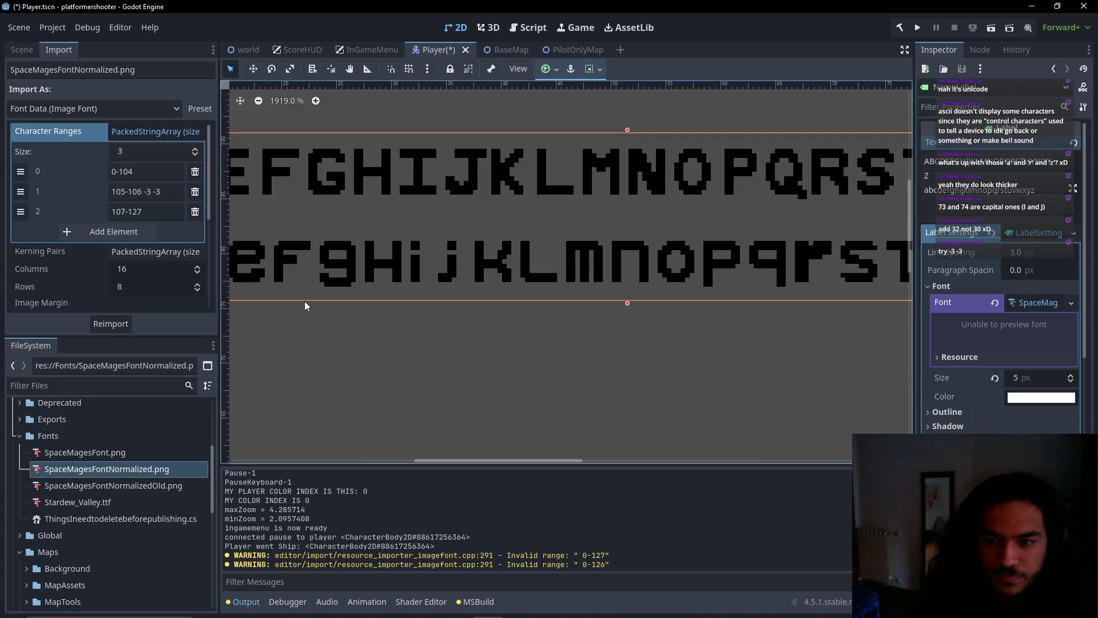
Give the 105-106 range a -4 advance and -4 offset, then reimport
click(160, 195)
key(BackSpace)
text(4)
key(BackSpace)
text(4)
click(111, 323)
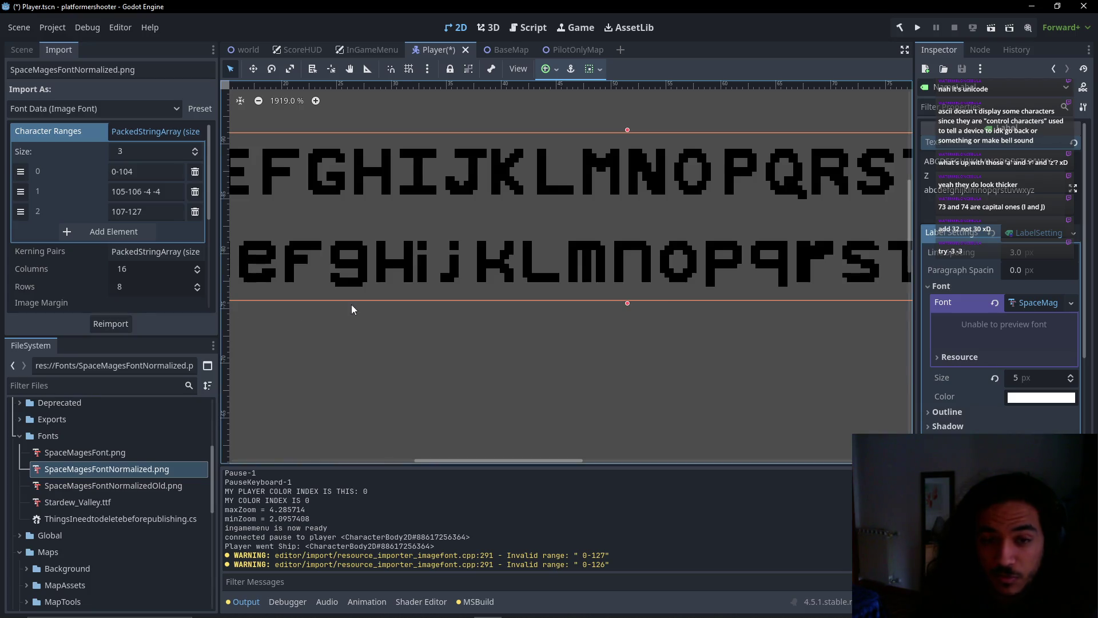
Extend the i/j range to 105-107 and the third range to 108-127, then reimport
scroll(433, 305, up, 3)
scroll(478, 314, up, 2)
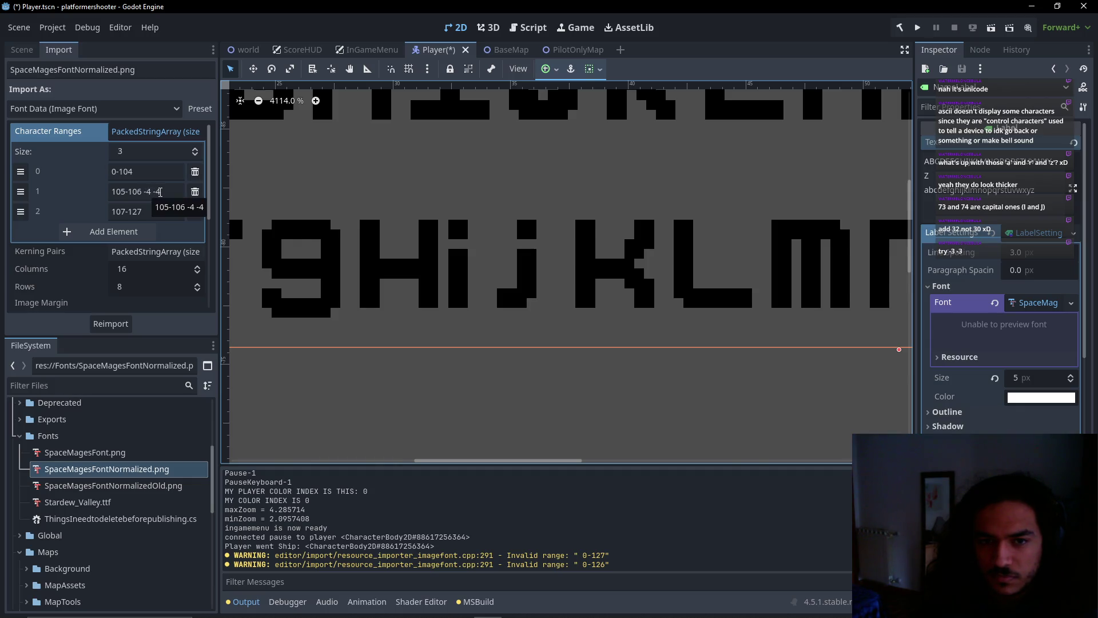
click(160, 191)
key(BackSpace)
text(7)
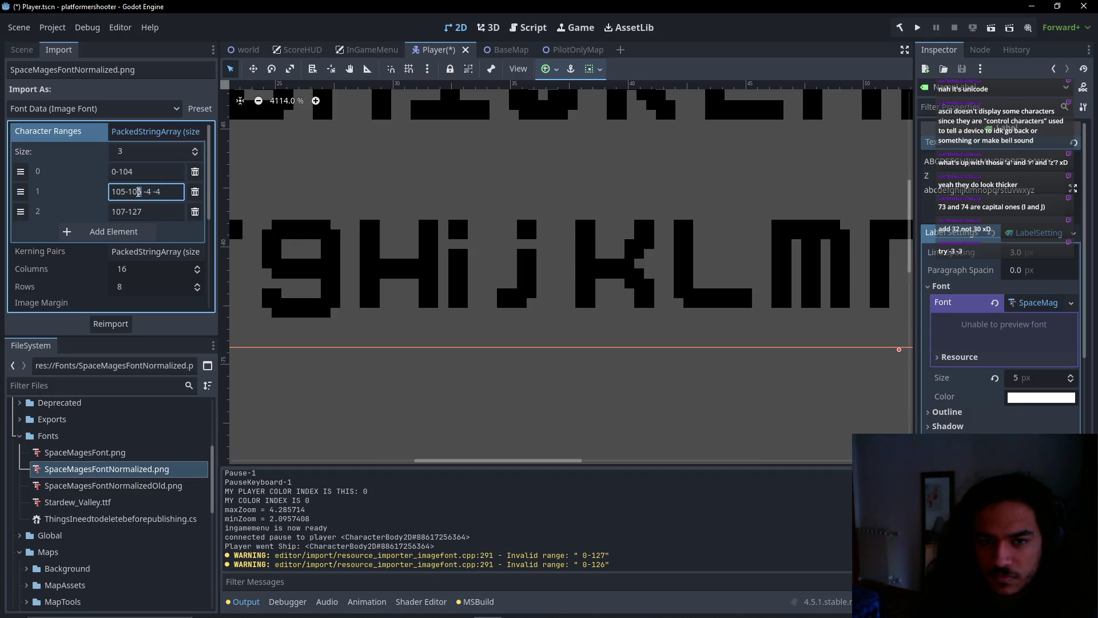
click(125, 211)
key(BackSpace)
text(8)
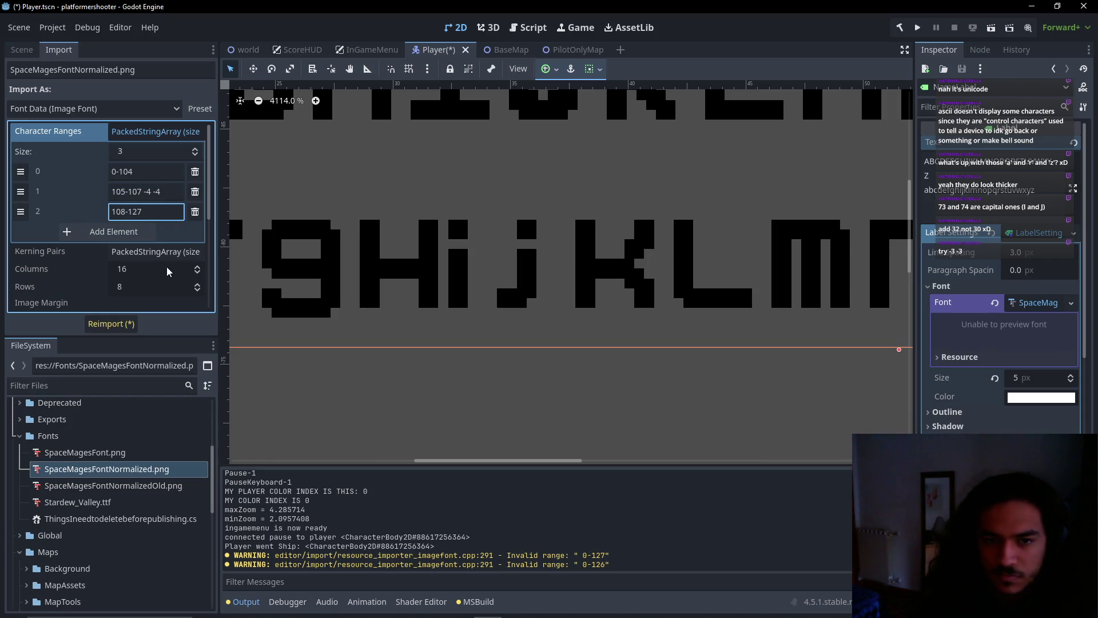
click(110, 324)
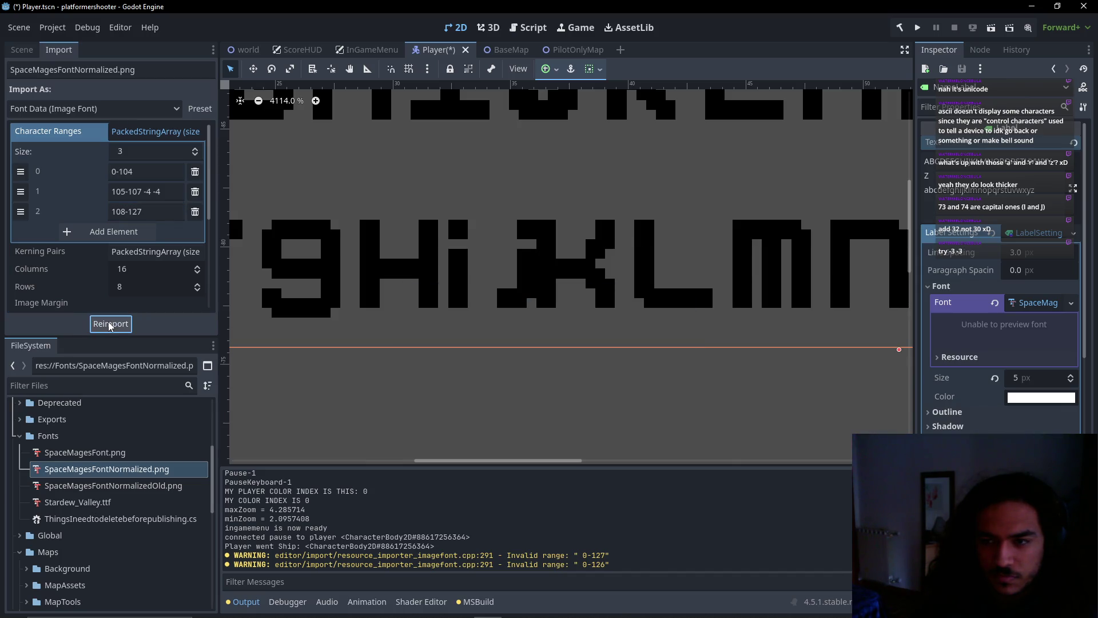
Revert to 107-127, drop the offset so the range reads 105-106 -4, reimport, and go to the docs
key(ctrl+z)
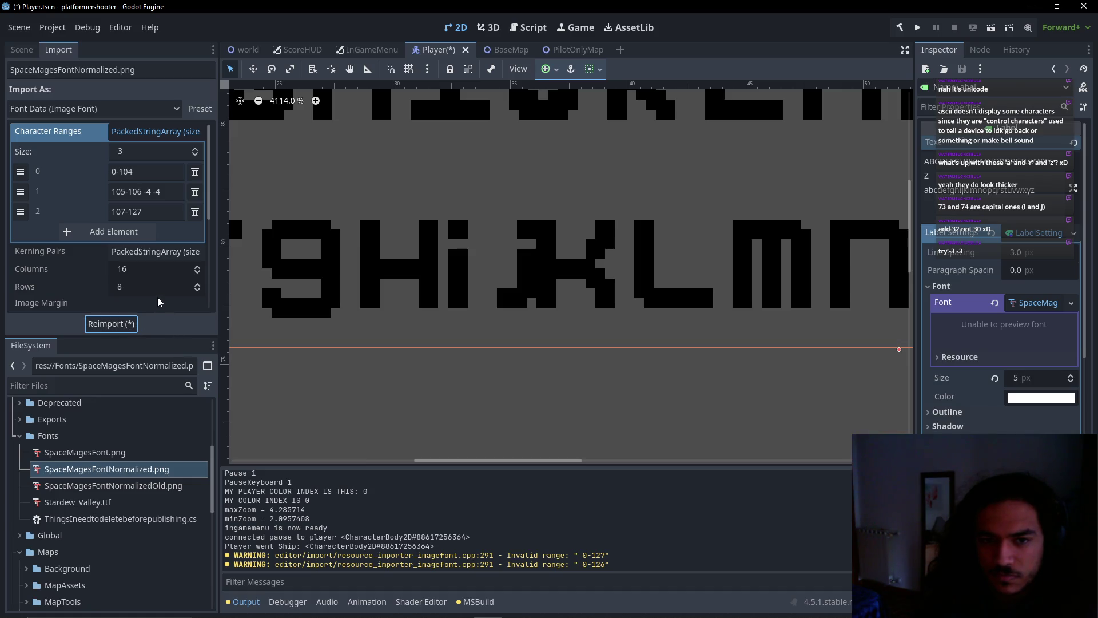
double_click(154, 192)
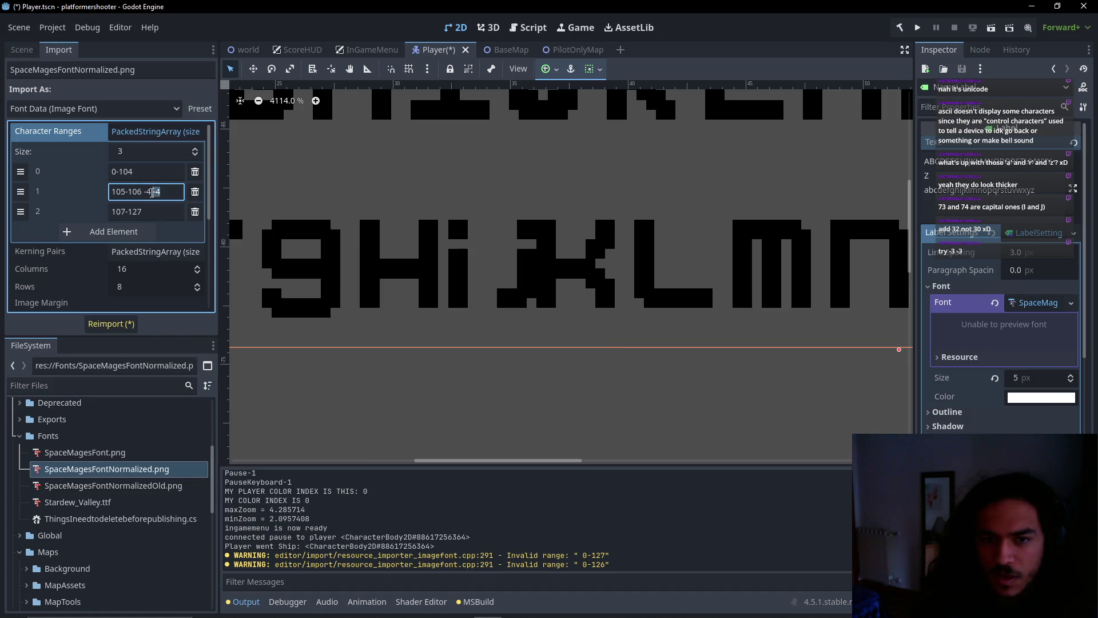
click(127, 324)
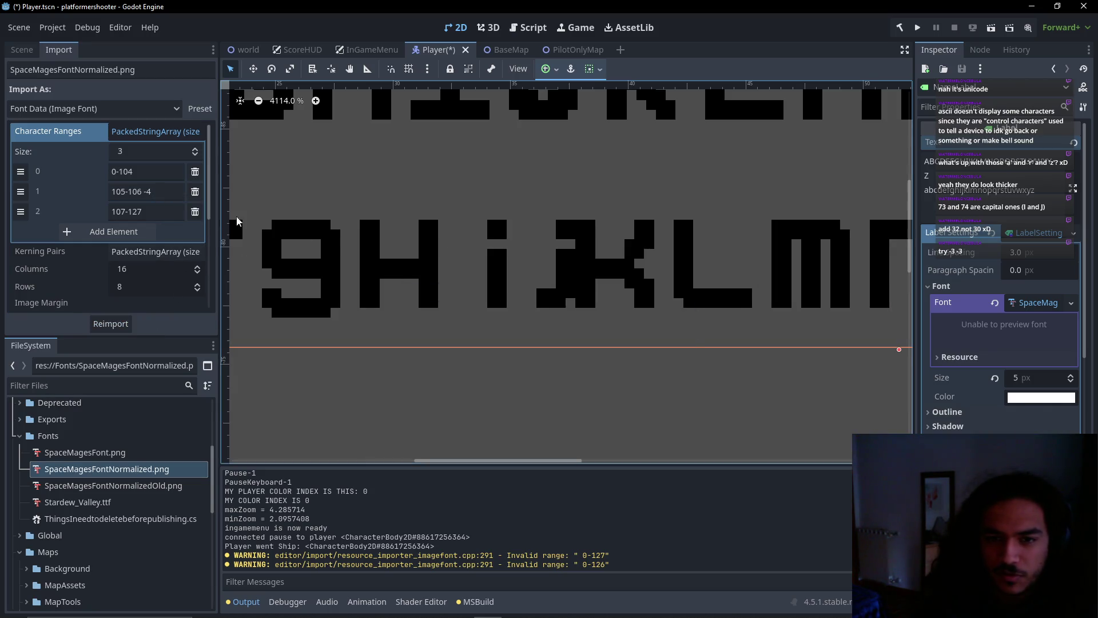
click(139, 193)
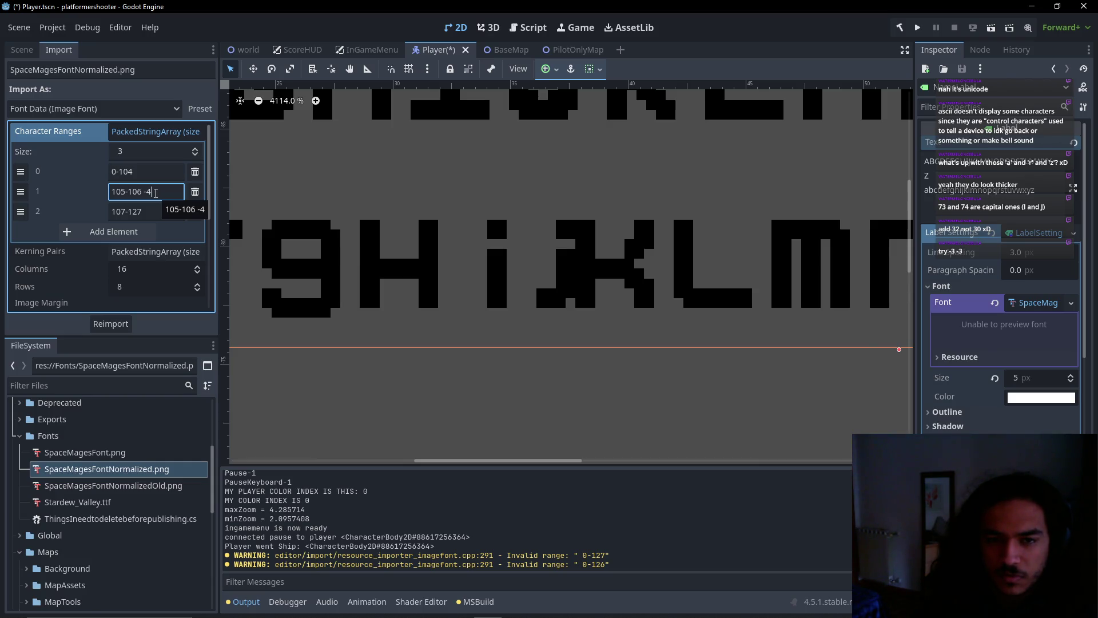
key(alt+Tab)
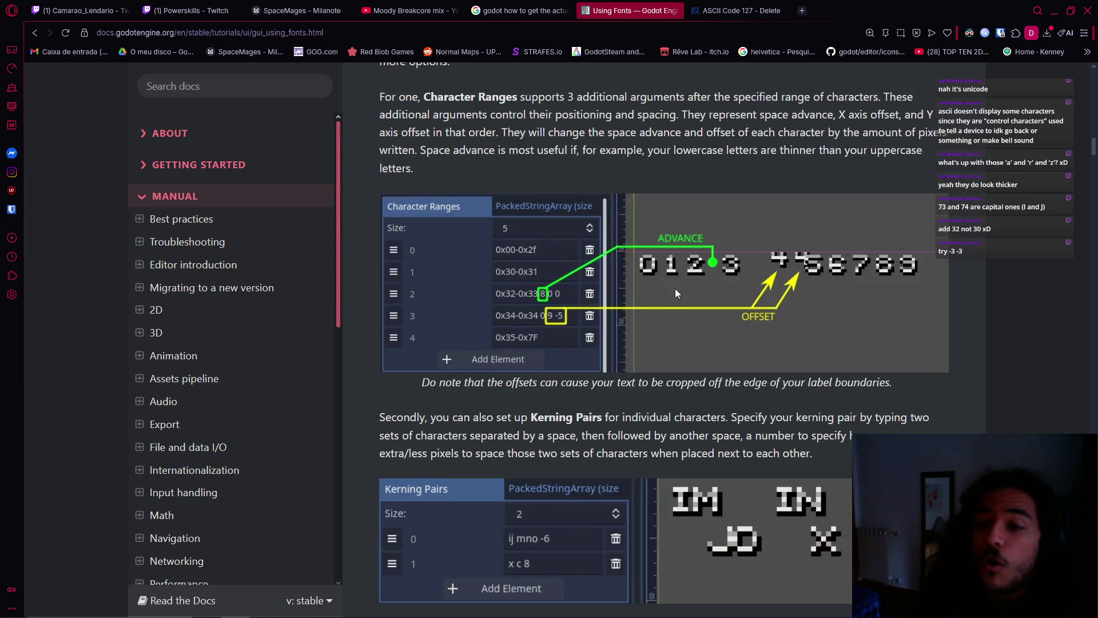
Return to Godot and edit the i/j range's last value toward 105-106 -4 -2
key(alt+Tab)
key(BackSpace)
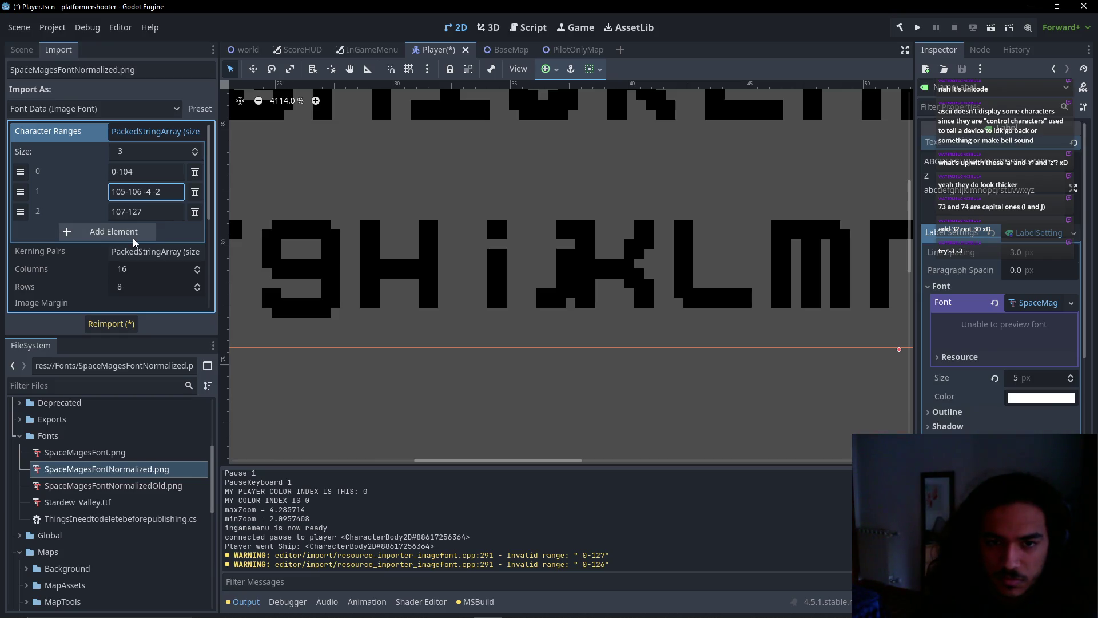
Reimport with -4 -2, then set the i/j range to -6 -3 and reimport again
click(127, 325)
click(150, 191)
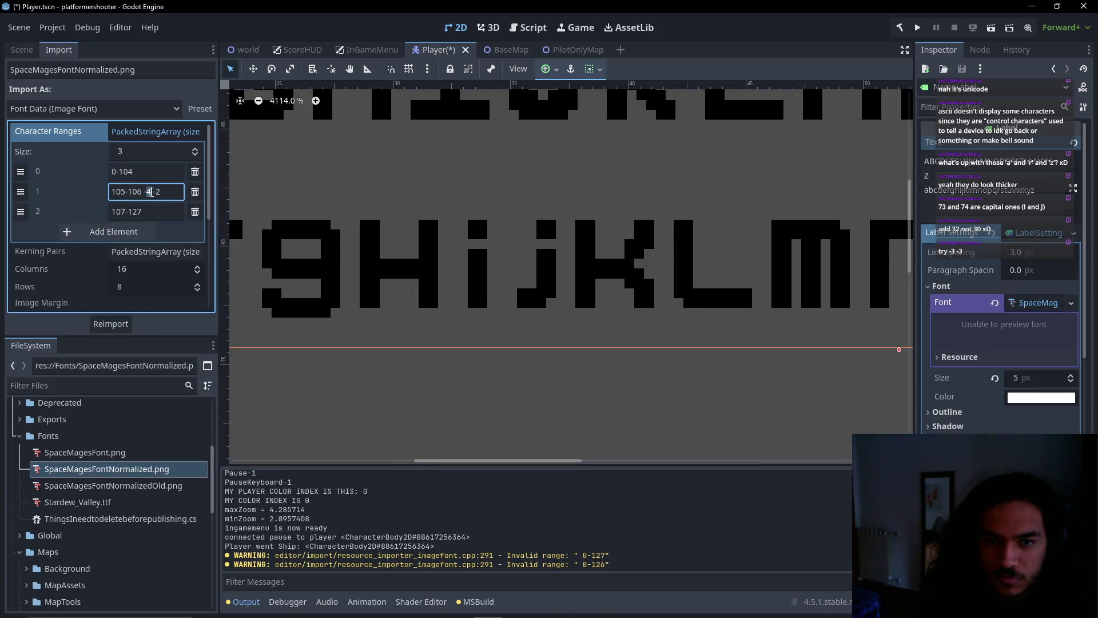
text(6 -3)
click(108, 325)
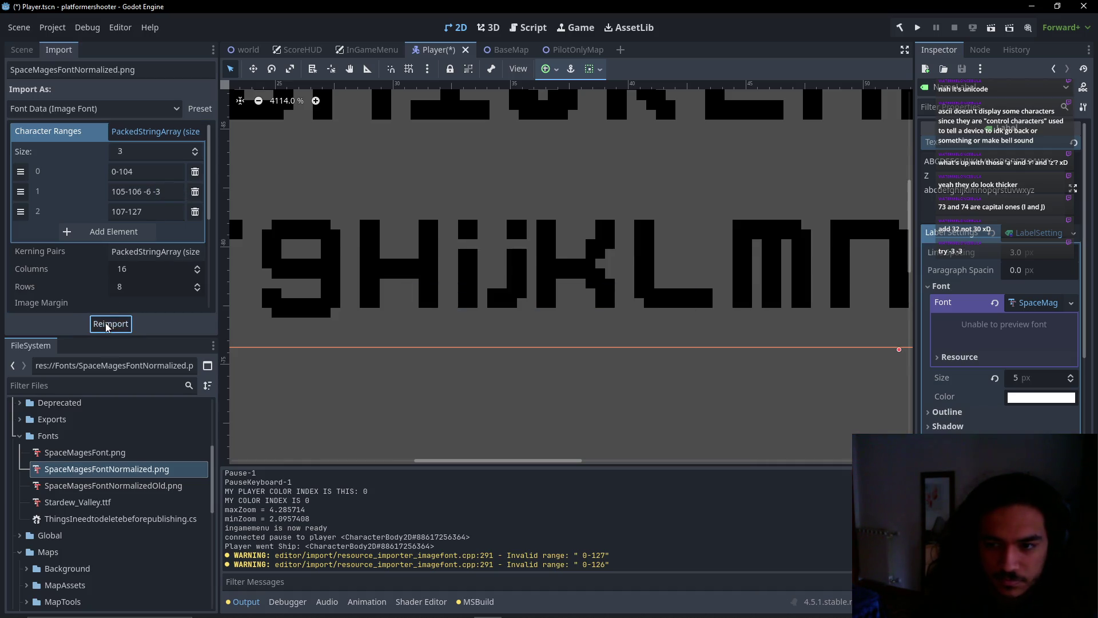
Pan and zoom the preview to inspect the i and j glyphs, then switch to the Aseprite font sheet
drag(401, 326, 415, 315)
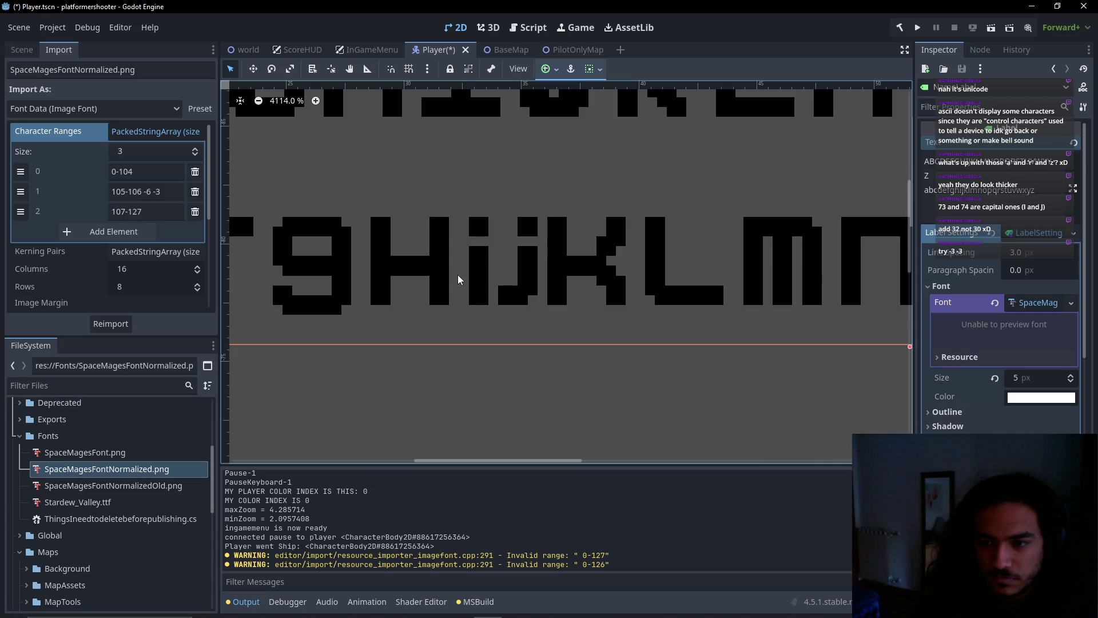
scroll(458, 279, up, 3)
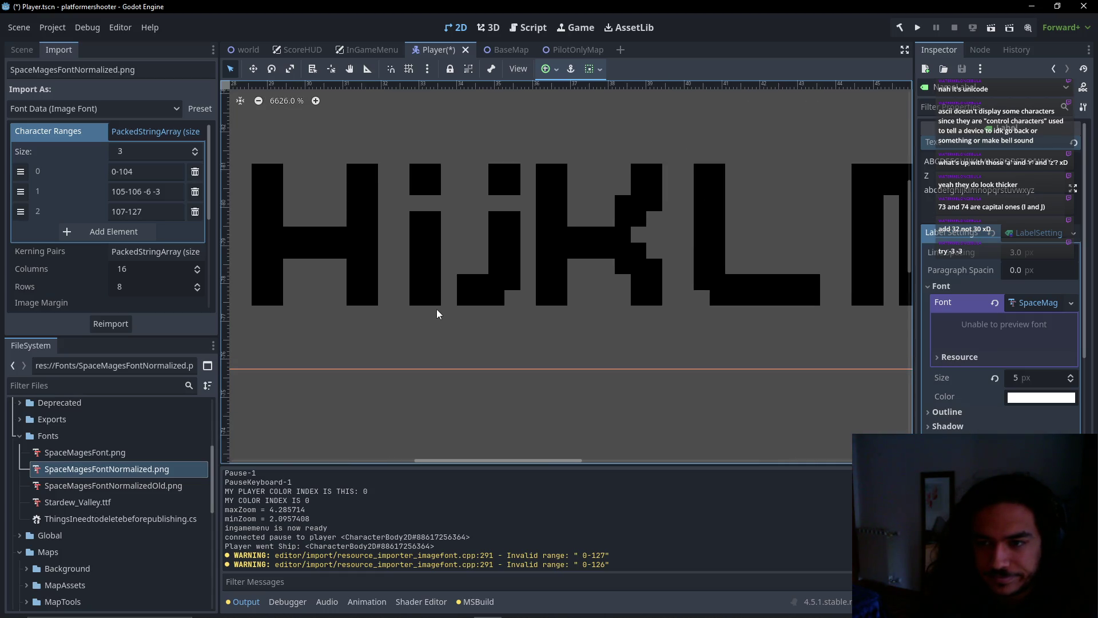
scroll(386, 301, down, 5)
scroll(409, 313, up, 3)
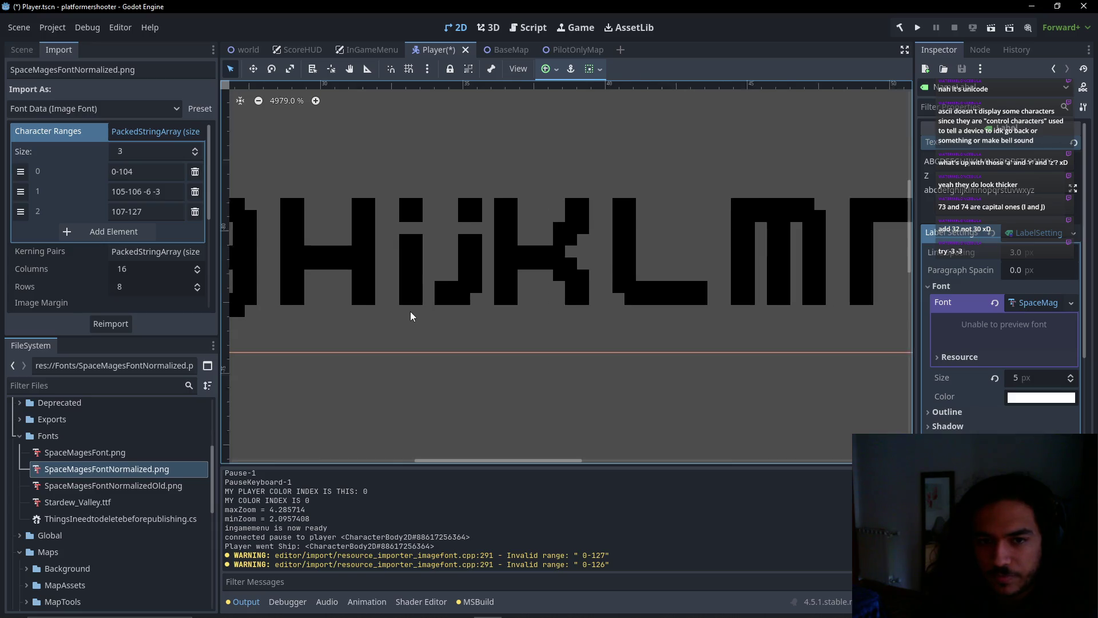
scroll(410, 312, down, 1)
scroll(409, 303, up, 2)
scroll(434, 297, up, 2)
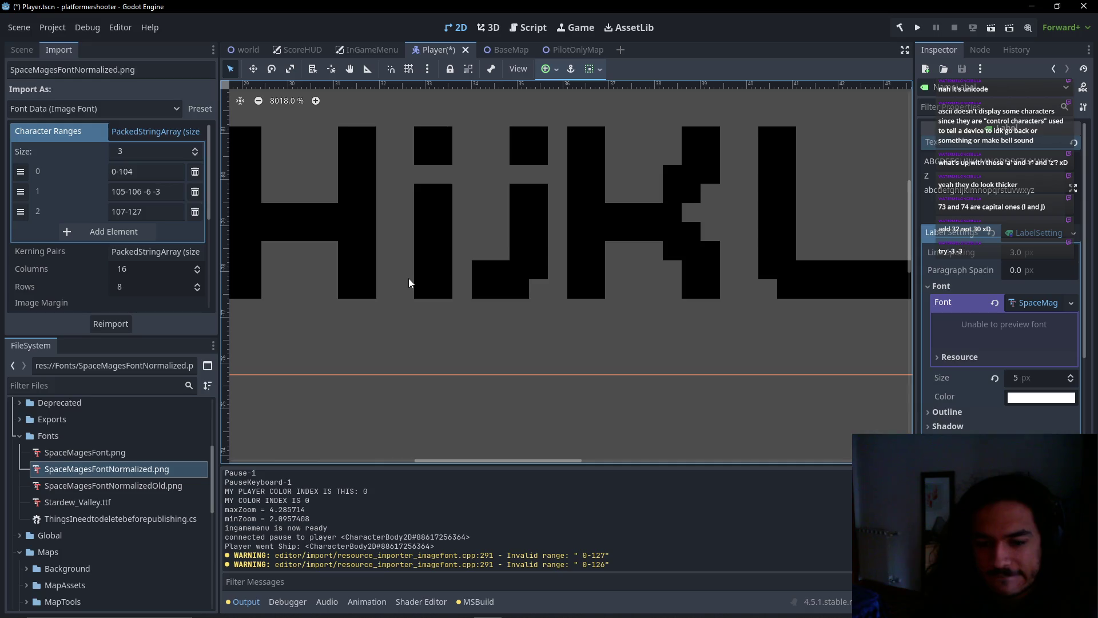
scroll(407, 278, down, 3)
key(alt+Tab)
scroll(534, 275, up, 2)
mouse_move(534, 274)
mouse_down()
mouse_move(522, 177)
mouse_move(400, 103)
mouse_up()
scroll(562, 250, up, 3)
scroll(562, 250, right, 1)
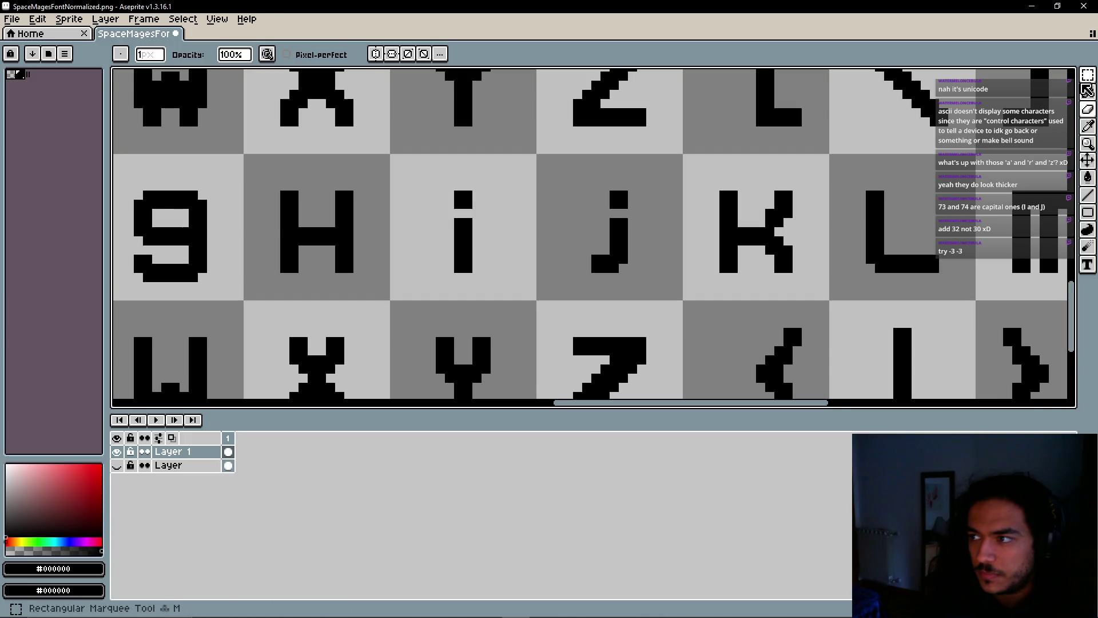
scroll(663, 215, up, 3)
scroll(652, 205, down, 3)
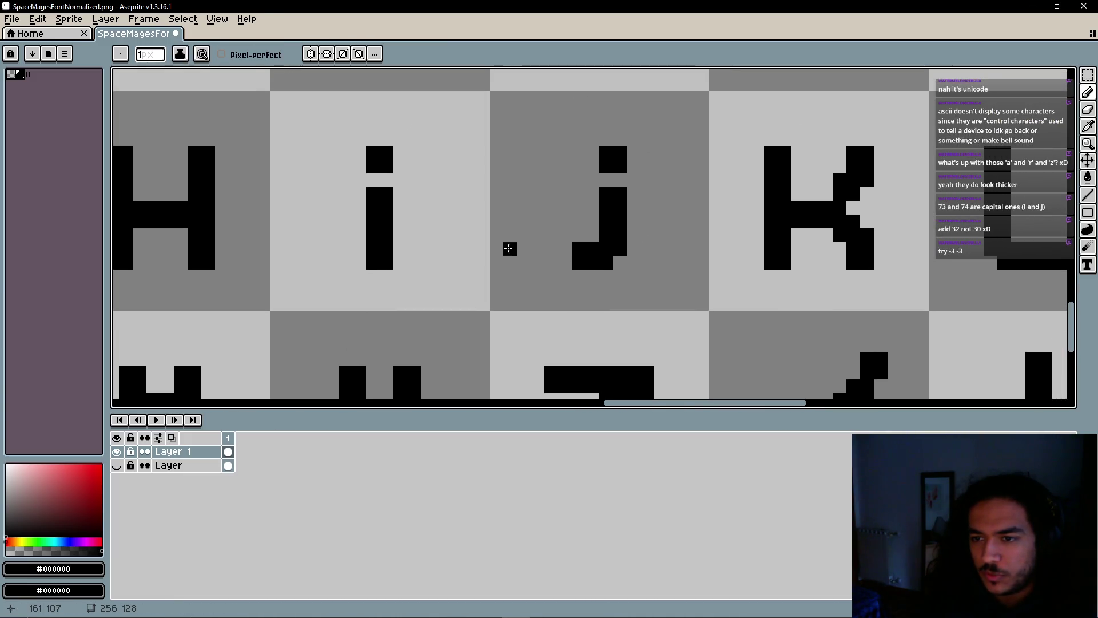
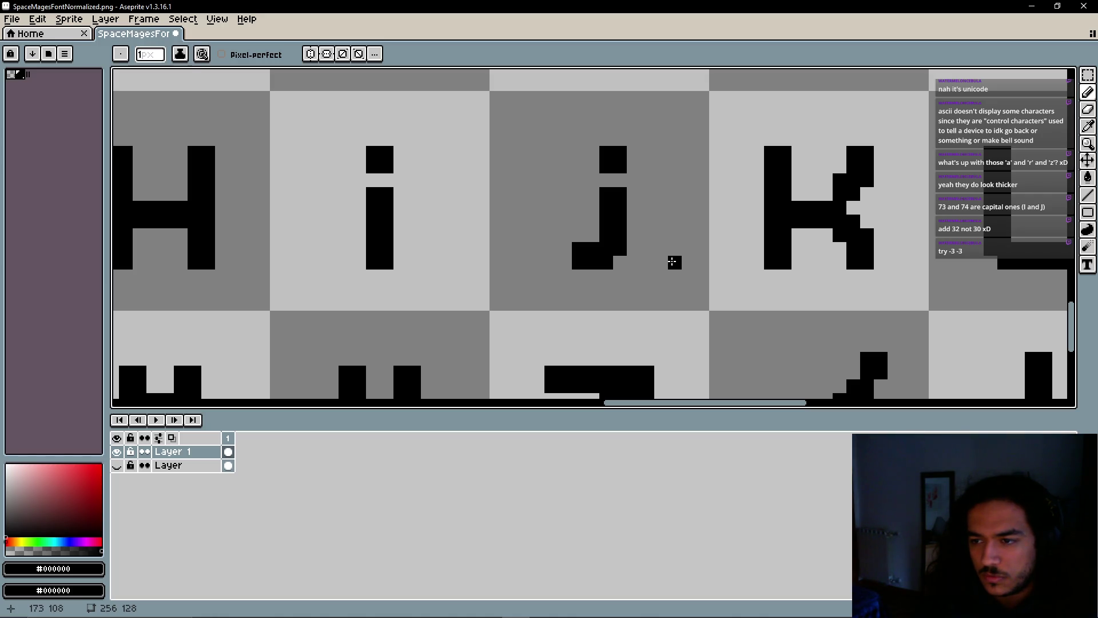
Look over the redrawn H, i, j and k glyphs, then switch to the Godot editor
drag(441, 245, 508, 272)
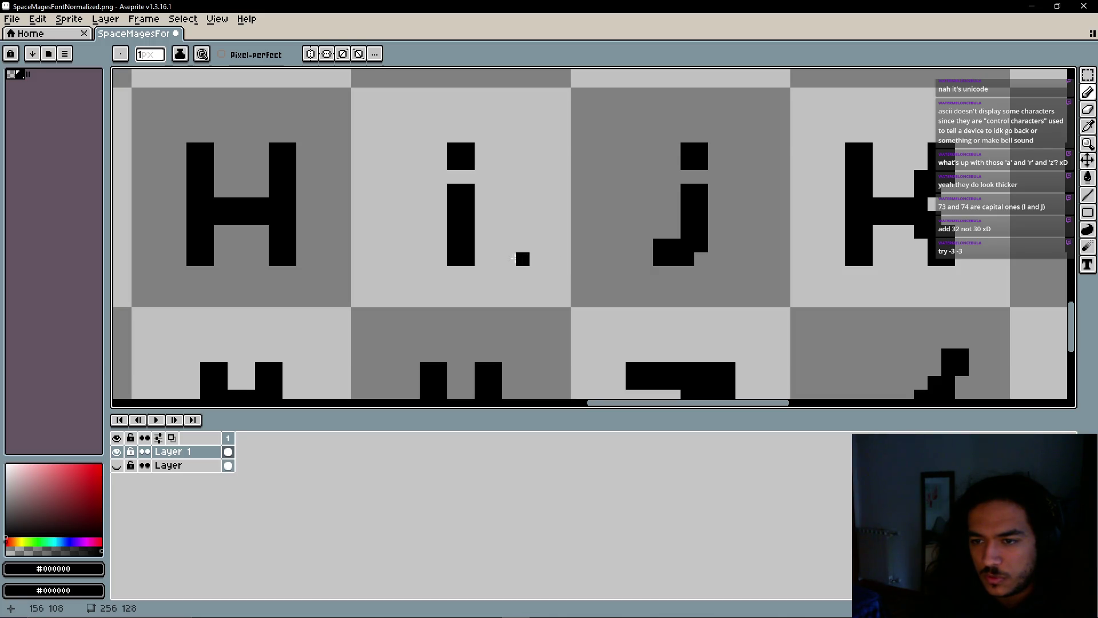
scroll(429, 257, up, 2)
key(alt+Tab)
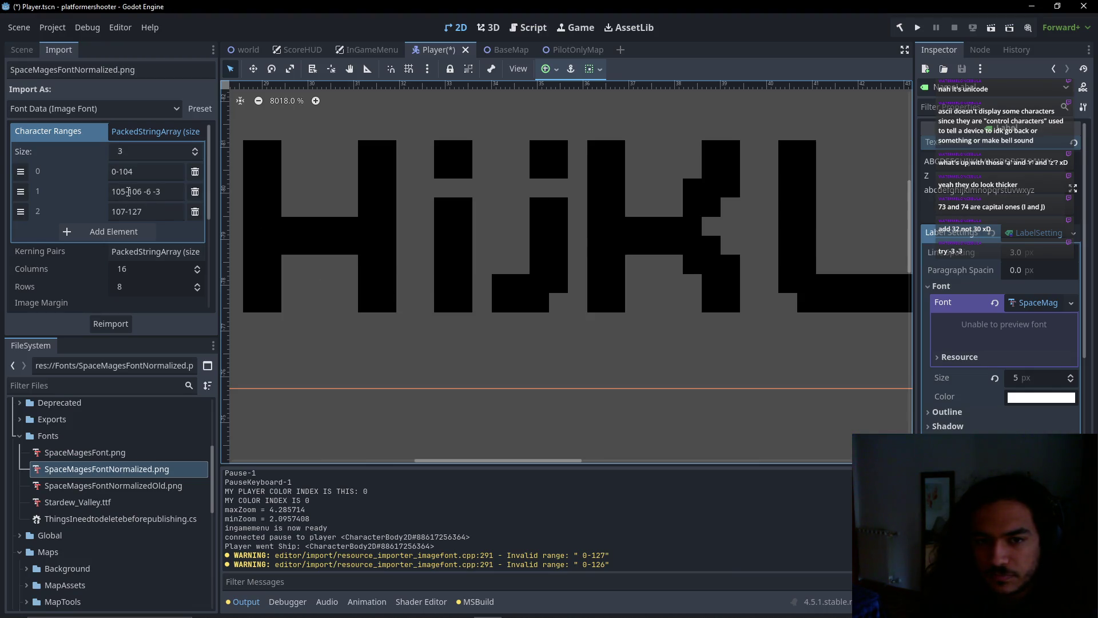
Add a fourth character range holding a copy of 105-106 -6 -3, started at 106, above 107-127
drag(128, 191, 111, 194)
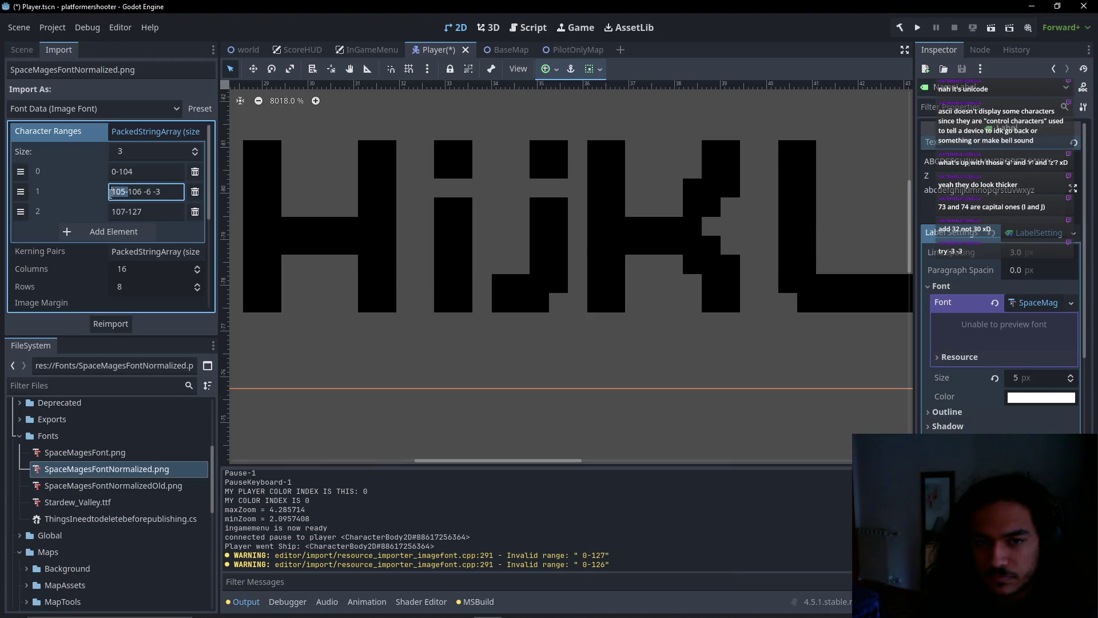
click(131, 232)
drag(24, 220, 23, 235)
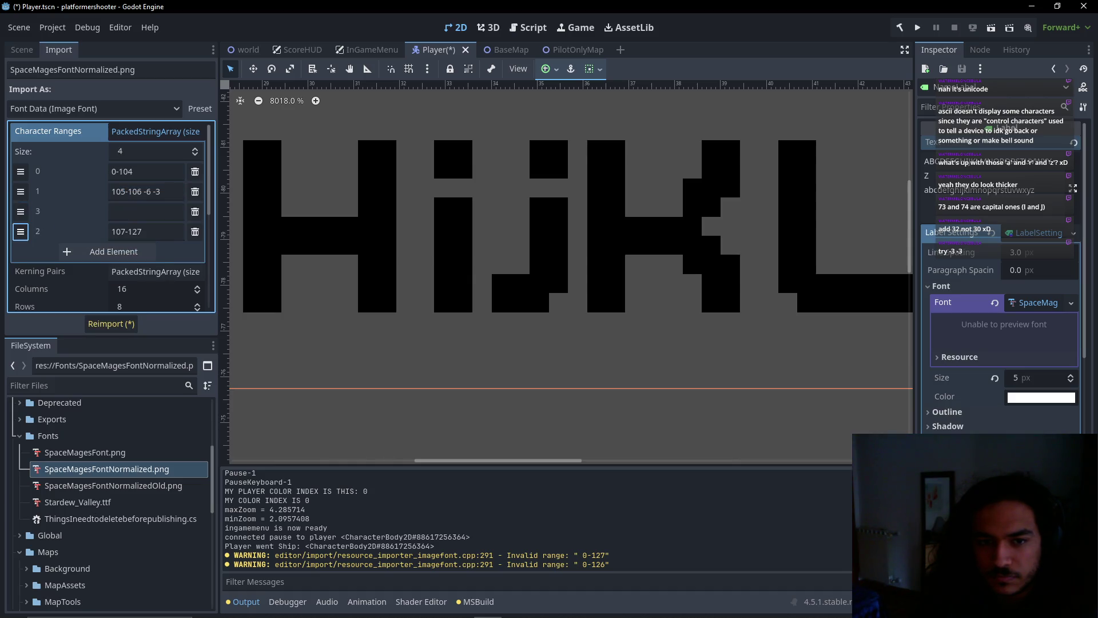
click(132, 215)
drag(113, 192, 171, 190)
key(ctrl+c)
click(137, 213)
key(ctrl+v)
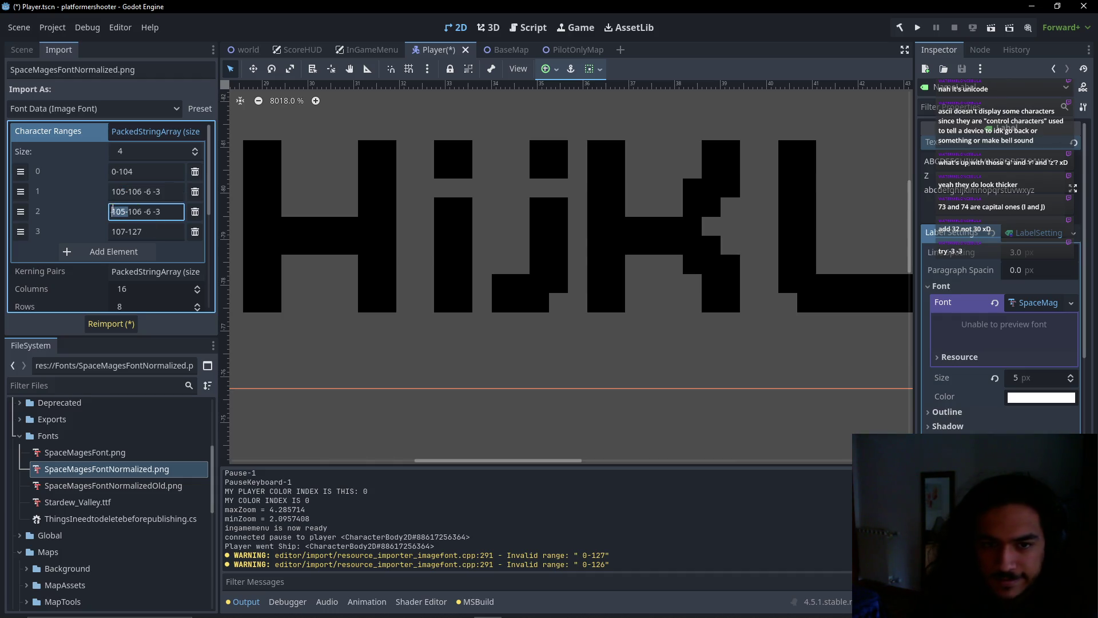
click(124, 213)
key(BackSpace)
text(6)
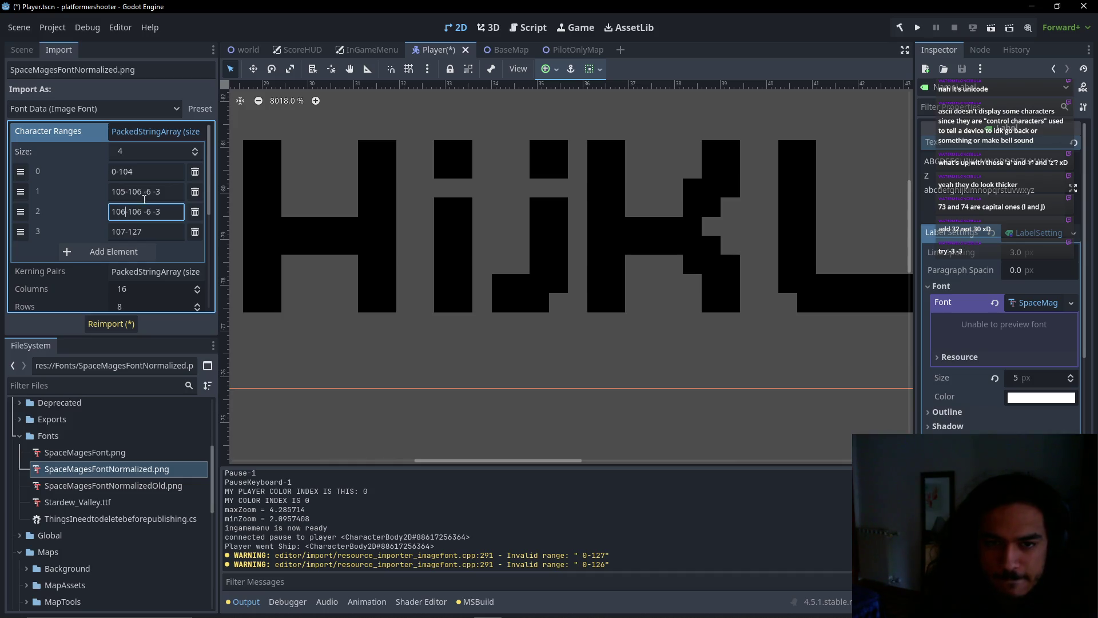
Change the first range to 105-105 with offset -8 -4 and reimport
click(143, 193)
text(4)
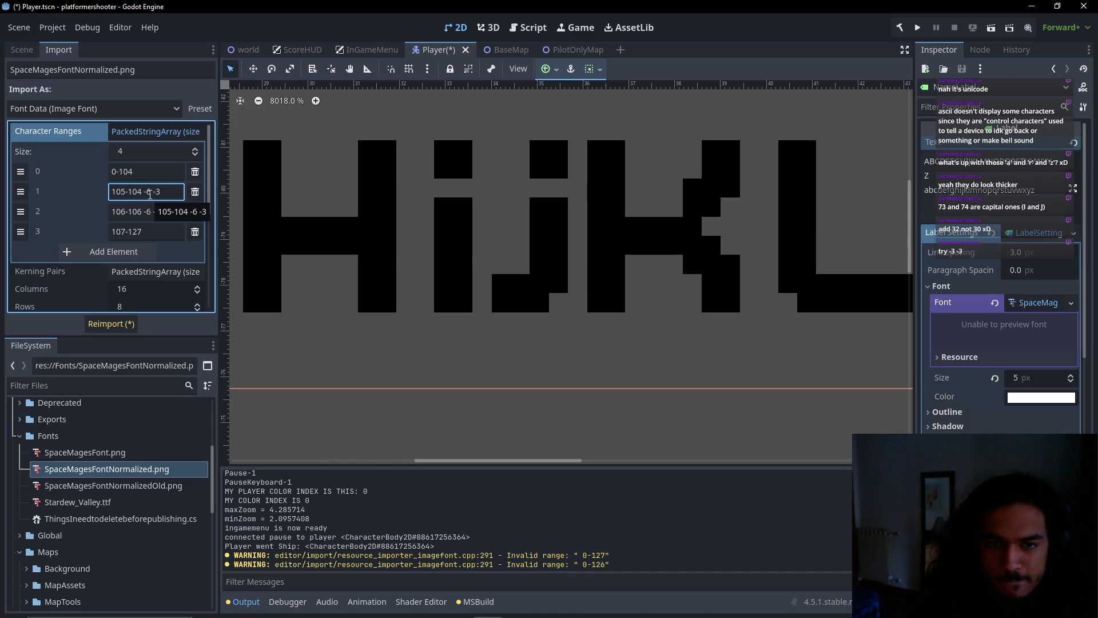
key(BackSpace)
text(5)
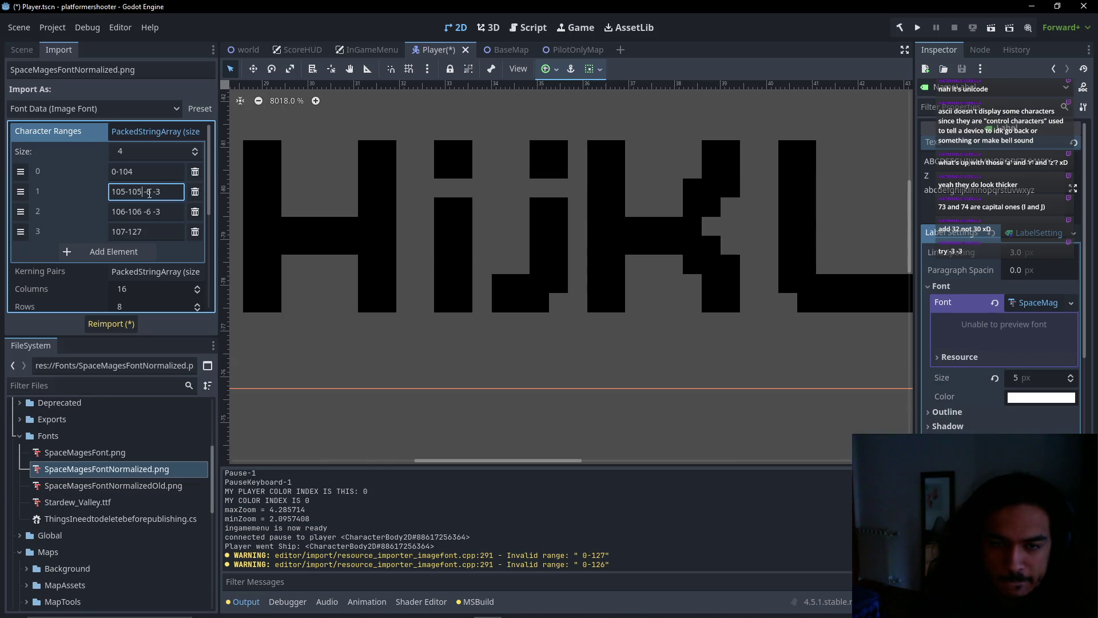
double_click(150, 192)
text(8 -4)
click(111, 323)
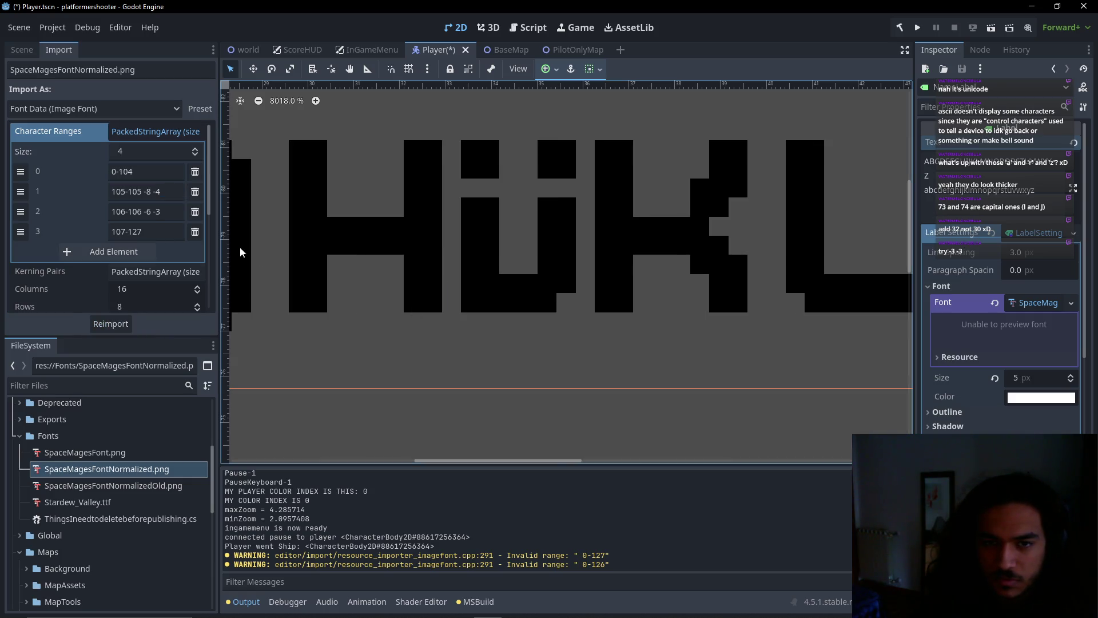
Tune the i range offset to -7 -4, reimporting after each adjustment
click(159, 192)
text(3)
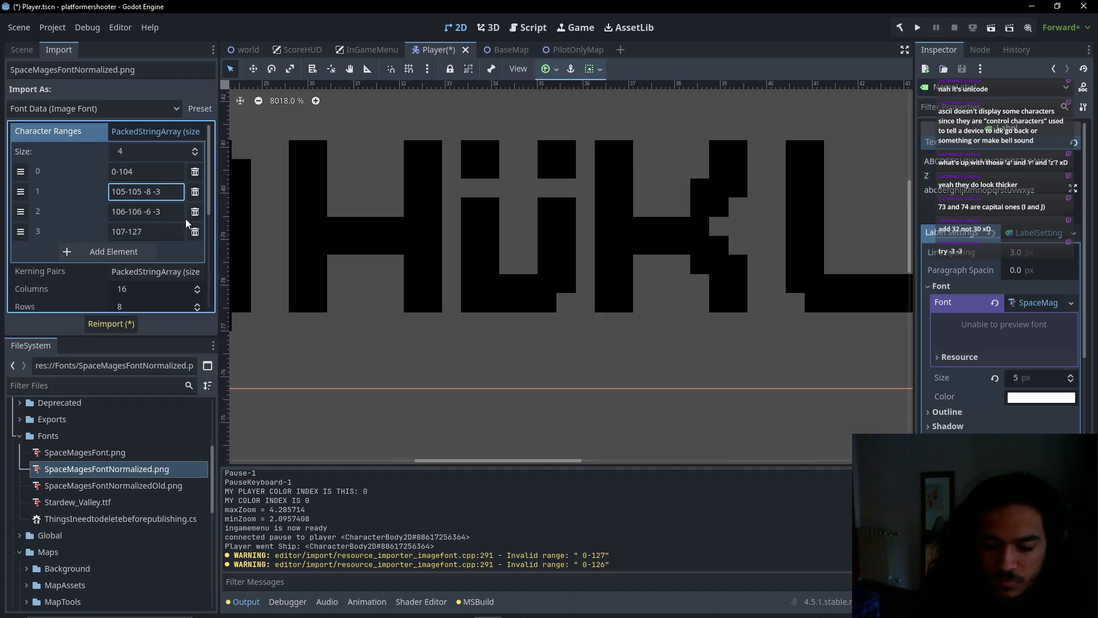
text(5)
click(106, 323)
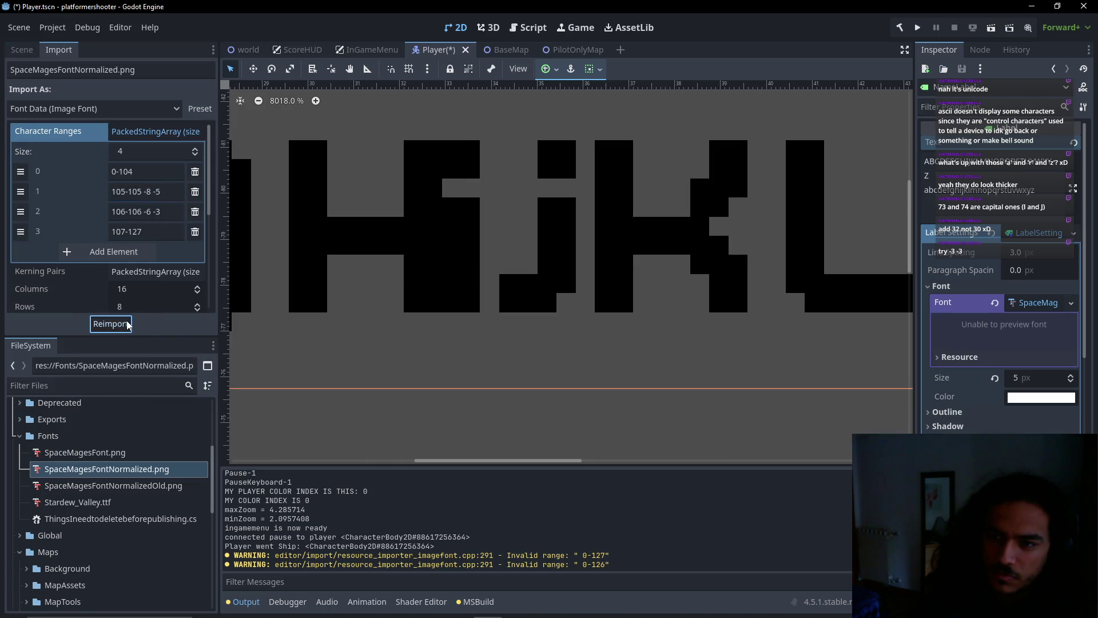
click(158, 191)
key(BackSpace)
text(4)
click(116, 324)
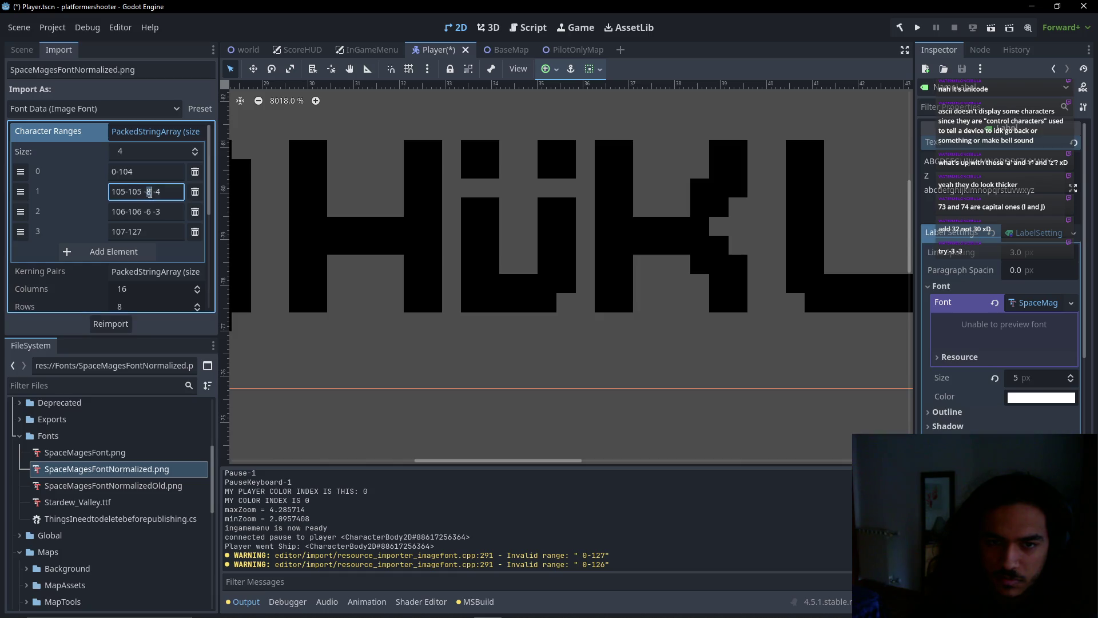
double_click(148, 192)
text(7)
click(122, 323)
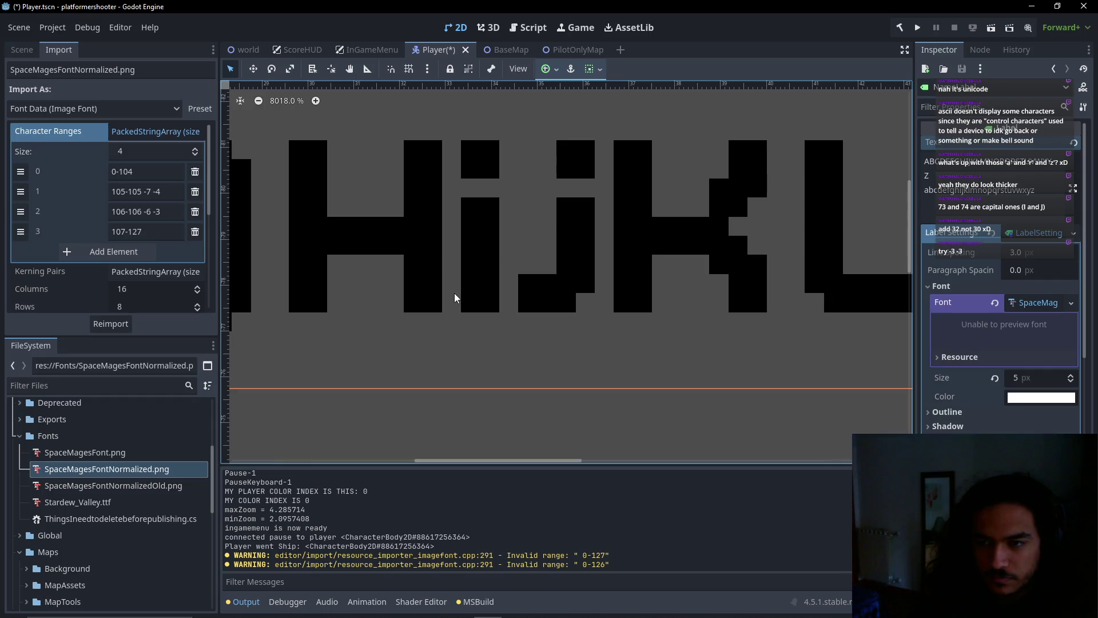
scroll(478, 287, right, 1)
scroll(479, 287, down, 6)
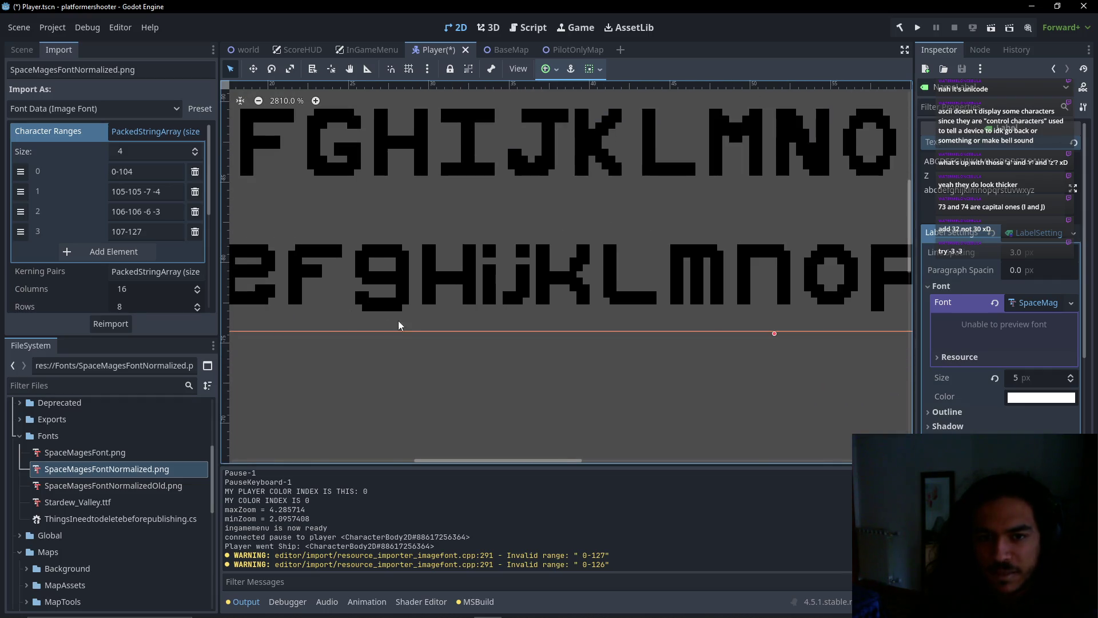
click(148, 136)
scroll(503, 258, right, 3)
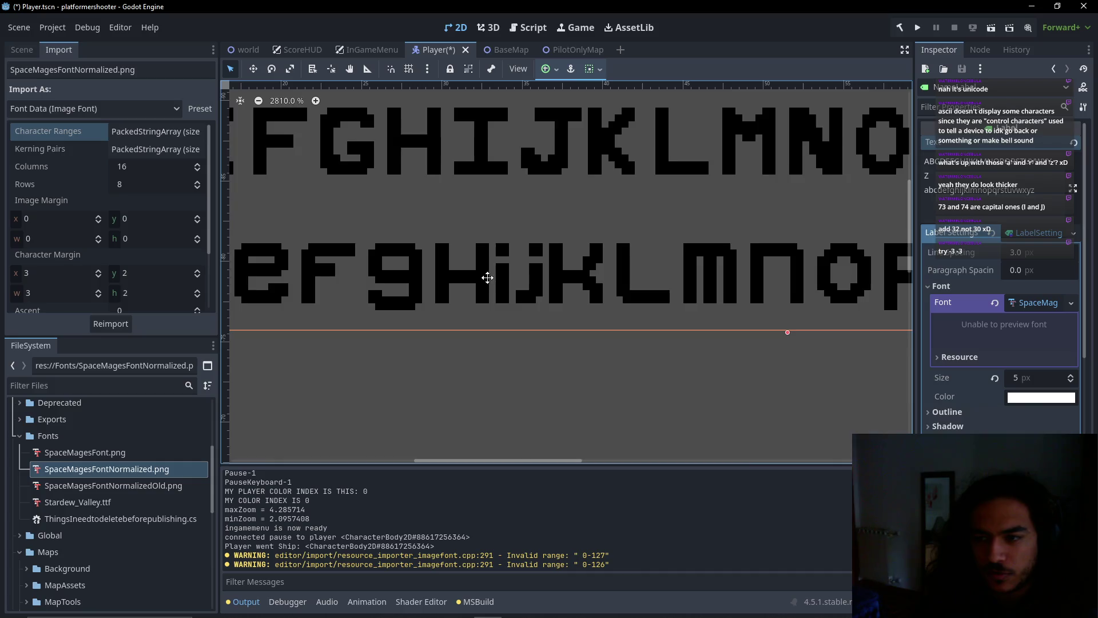
scroll(537, 296, up, 5)
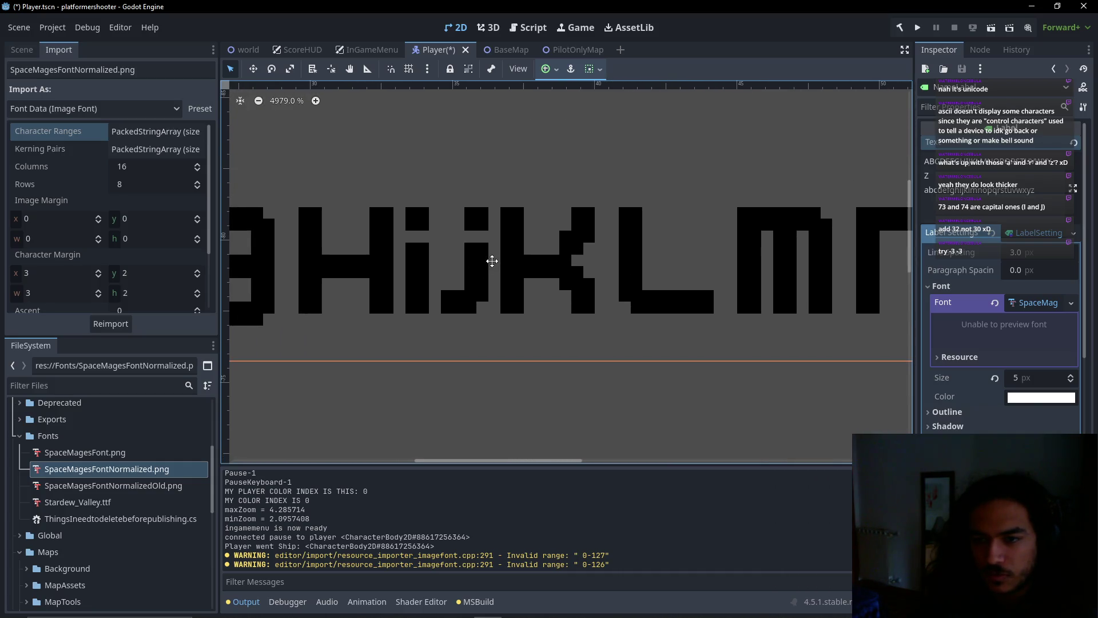
scroll(492, 261, down, 10)
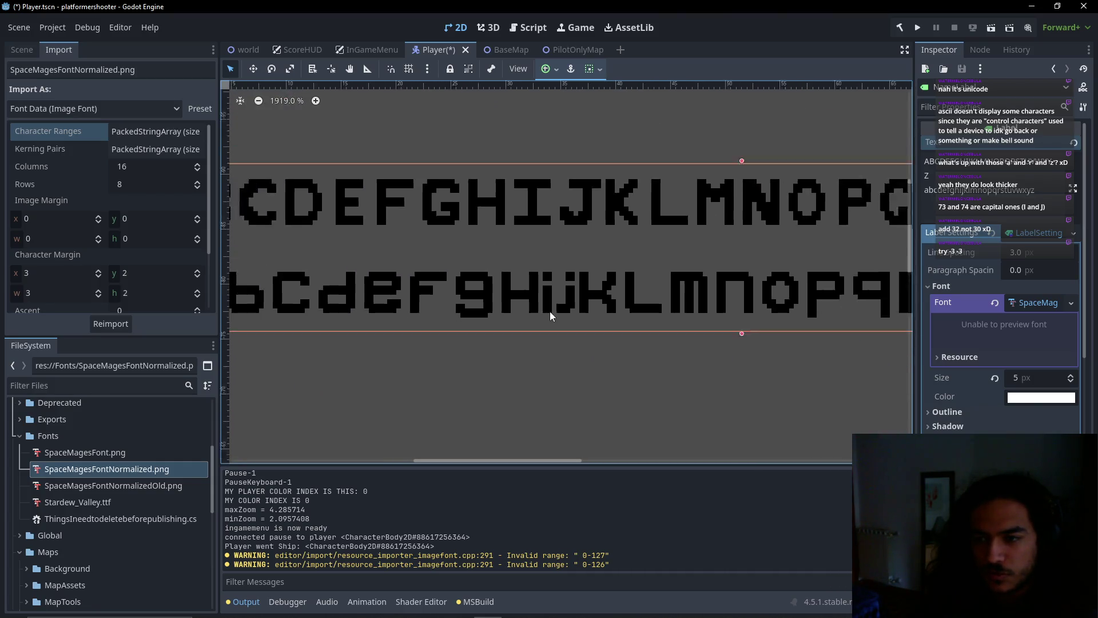
scroll(550, 313, up, 9)
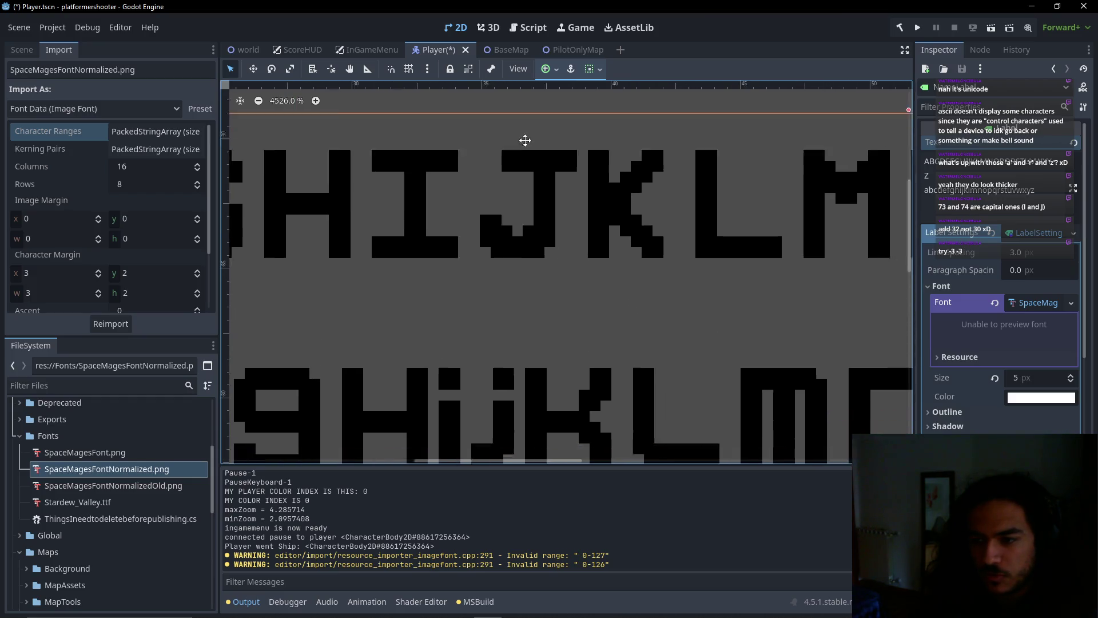
scroll(576, 293, up, 4)
scroll(559, 262, down, 3)
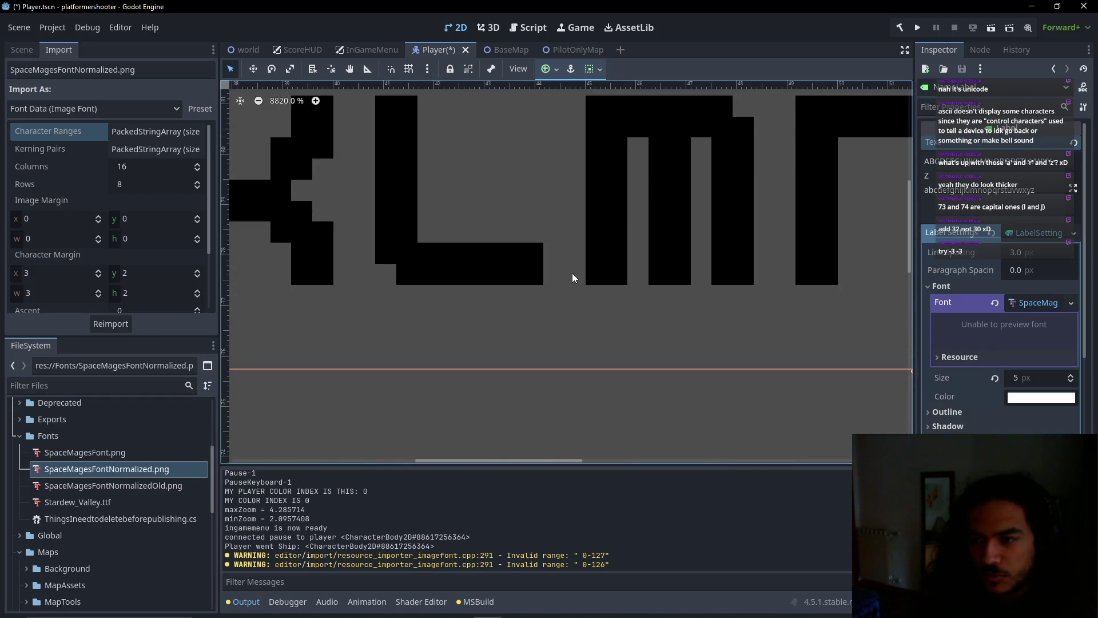
scroll(702, 291, right, 5)
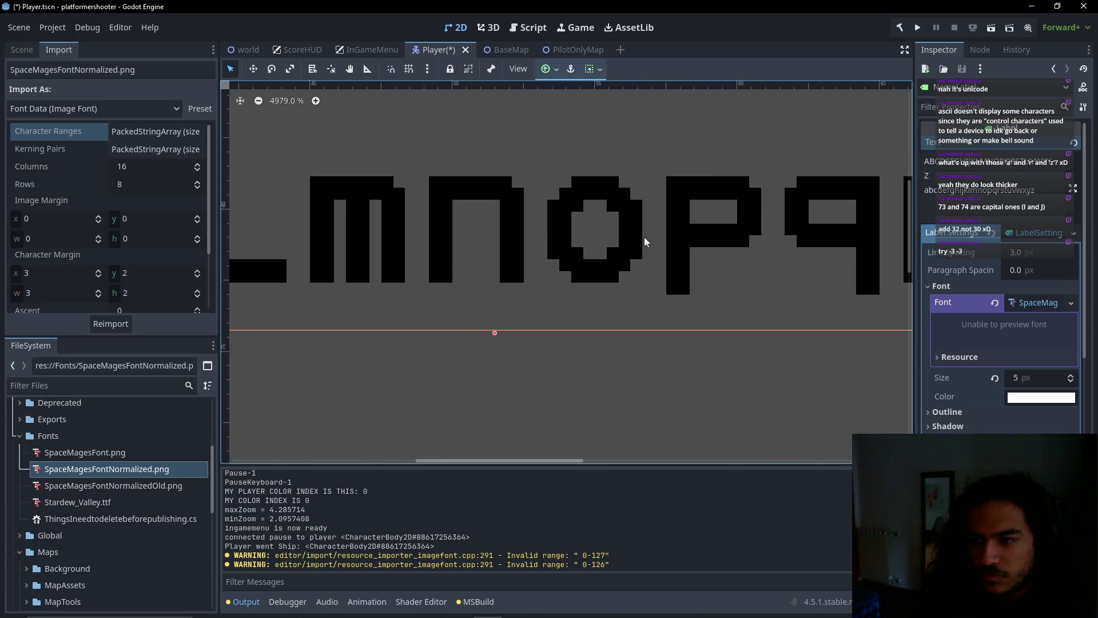
scroll(642, 243, right, 5)
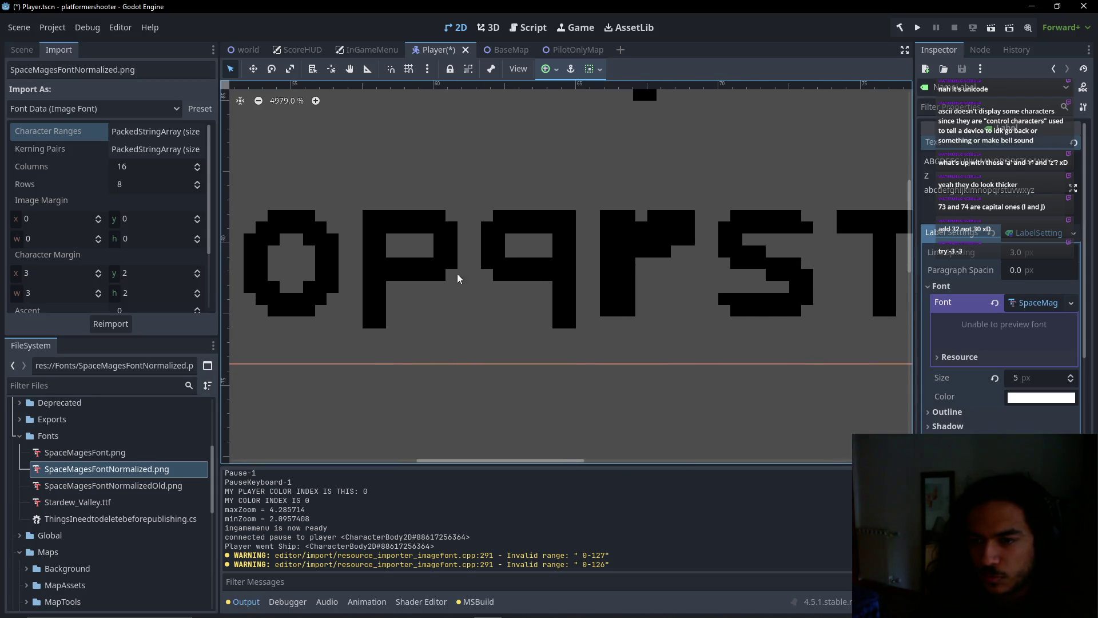
scroll(456, 277, left, 9)
scroll(441, 386, up, 2)
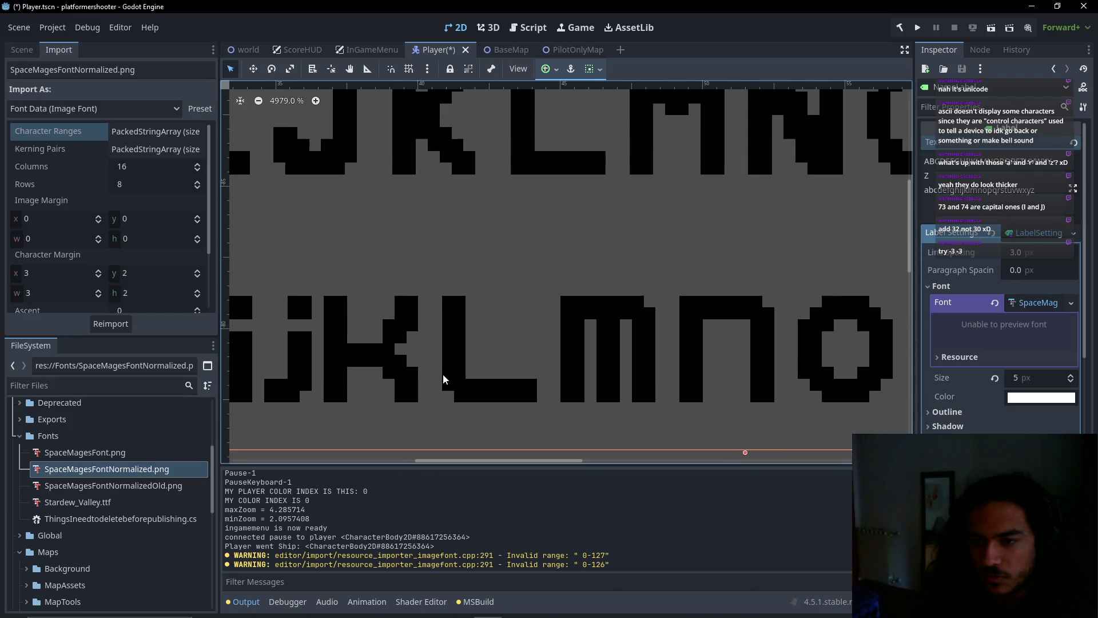
scroll(490, 379, up, 2)
scroll(506, 362, up, 3)
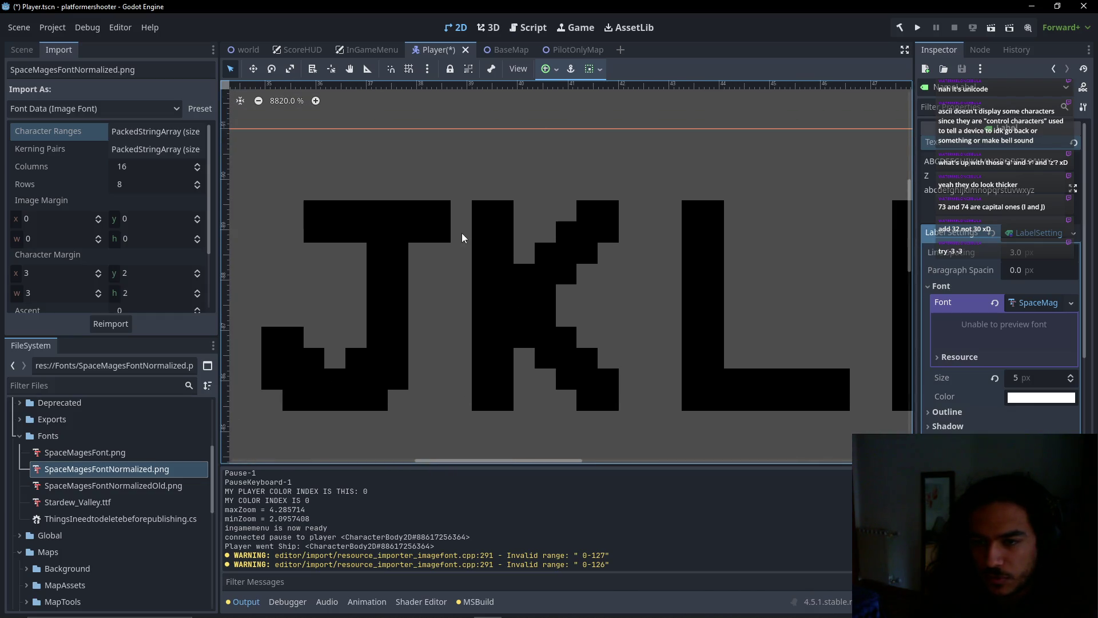
key(alt+Tab)
Draw a pixel beside the K glyph and bring the full glyph grid back into view
scroll(580, 279, down, 3)
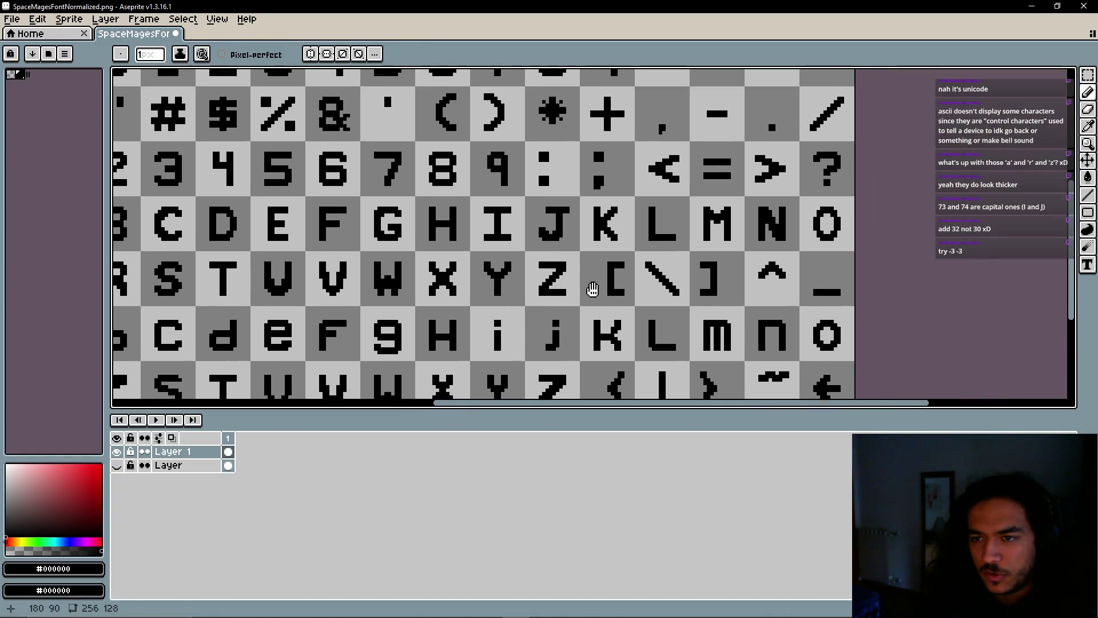
scroll(592, 286, up, 5)
click(665, 175)
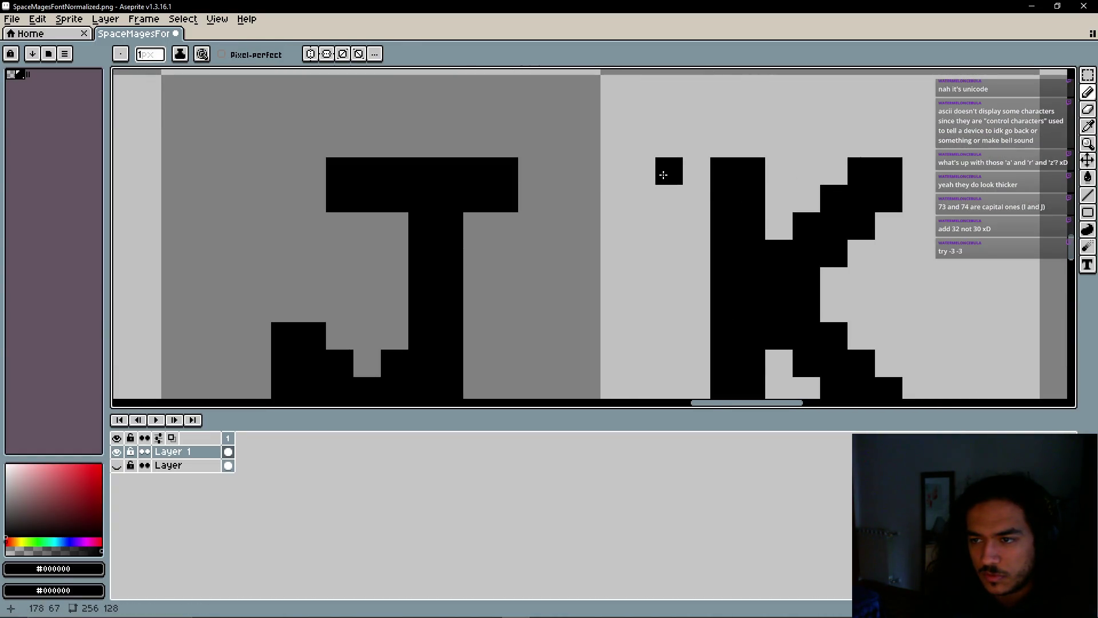
drag(907, 255, 625, 225)
scroll(667, 238, down, 4)
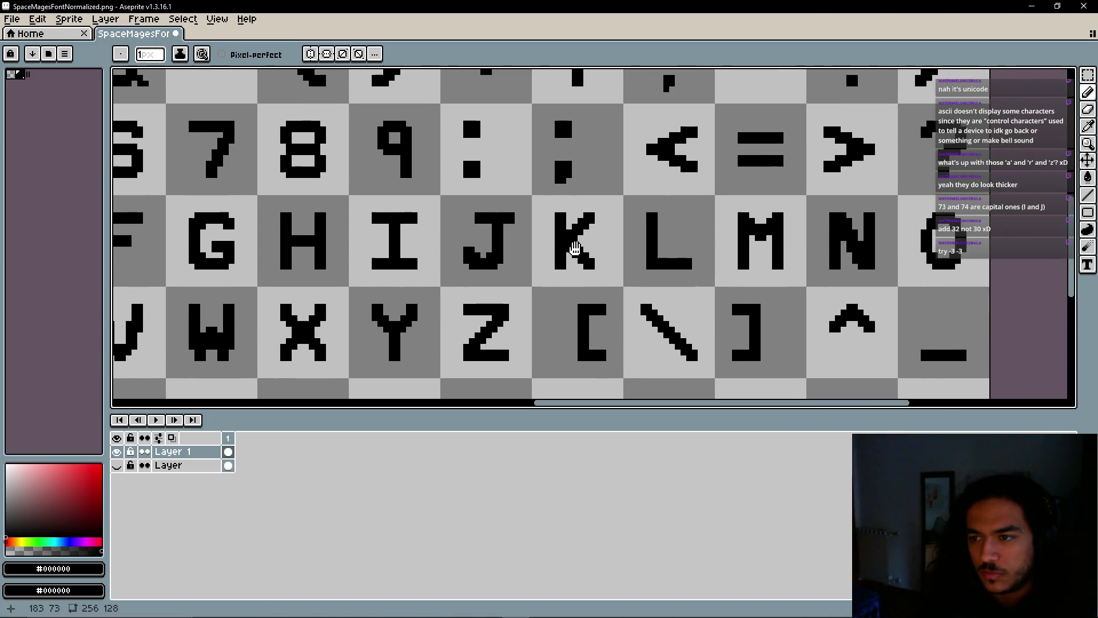
scroll(575, 247, up, 3)
scroll(568, 226, up, 2)
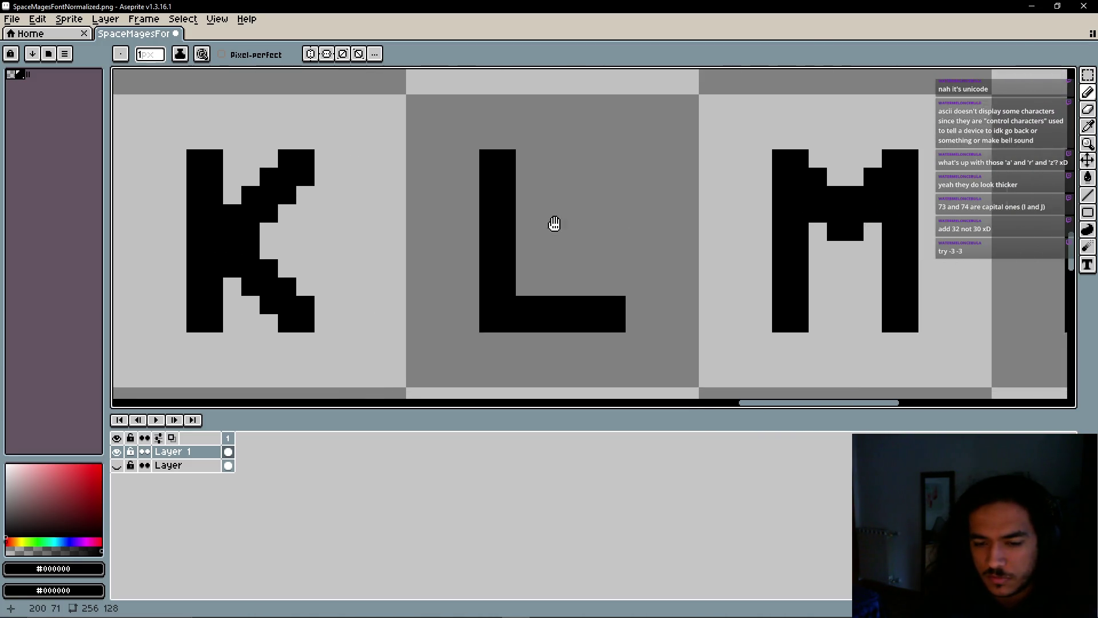
scroll(572, 314, right, 3)
scroll(508, 272, left, 6)
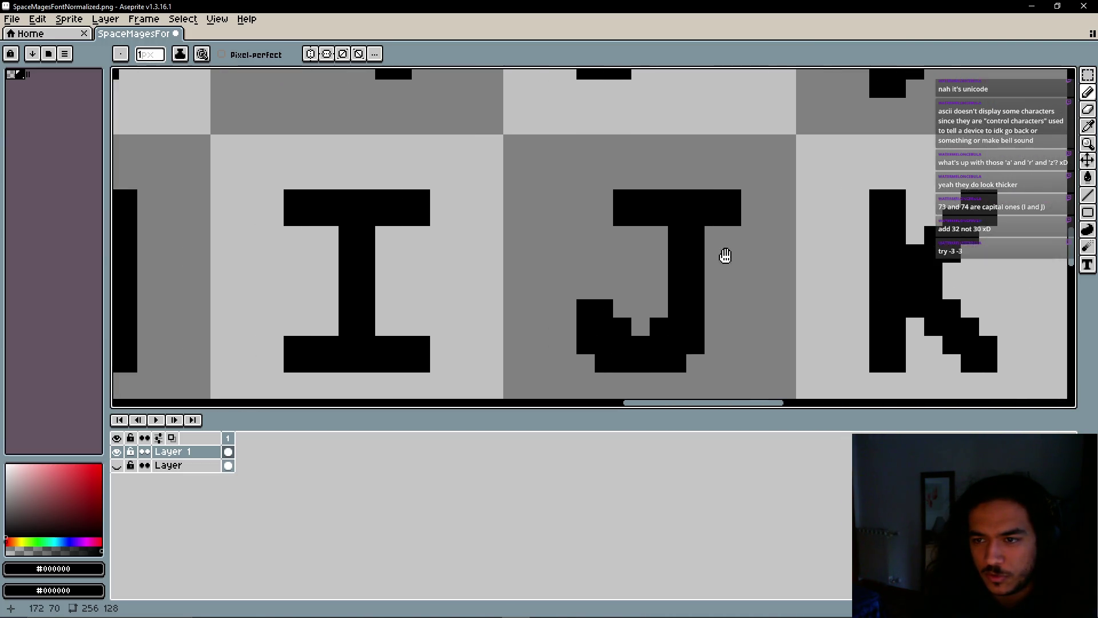
scroll(725, 252, up, 2)
Erase the rightmost column of the J glyph's top bar
key(e)
drag(599, 221, 599, 185)
scroll(657, 226, left, 2)
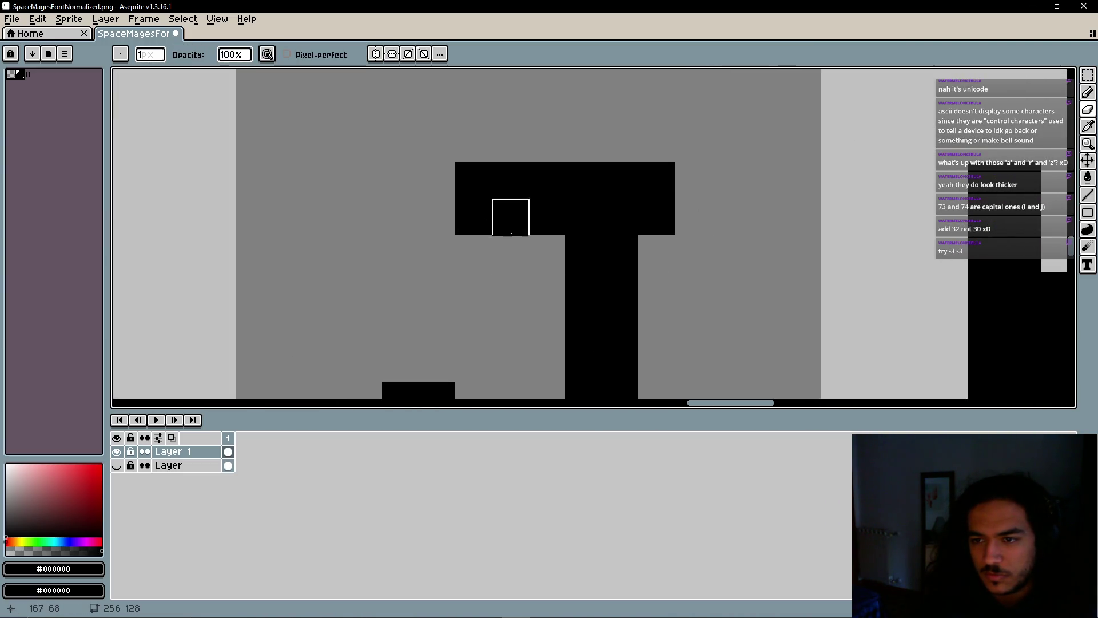
scroll(474, 218, down, 3)
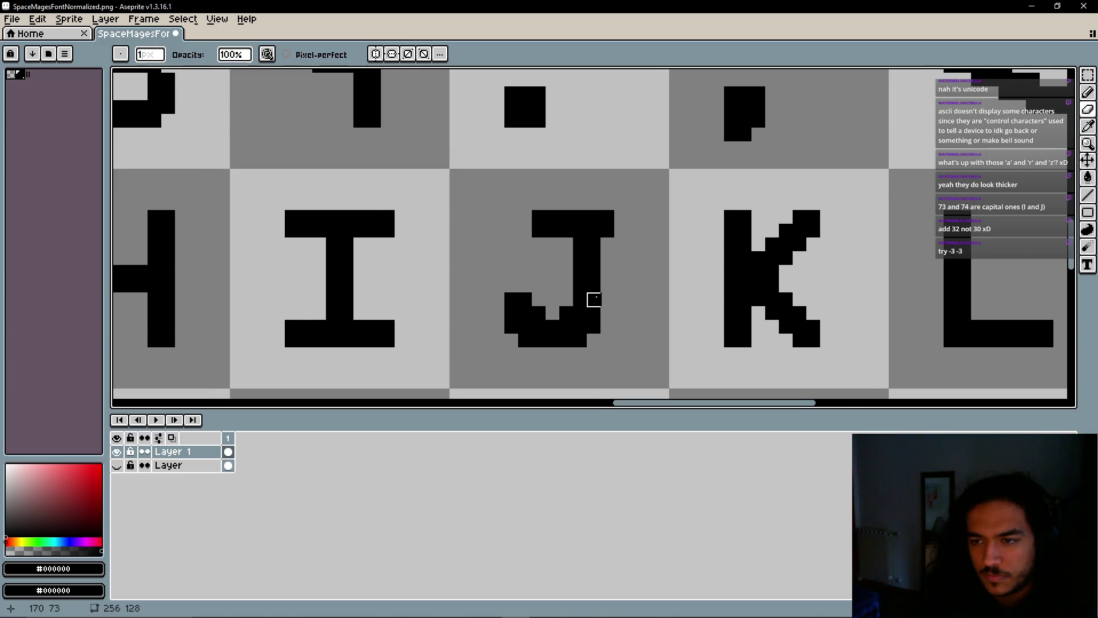
scroll(594, 299, right, 1)
scroll(577, 314, down, 4)
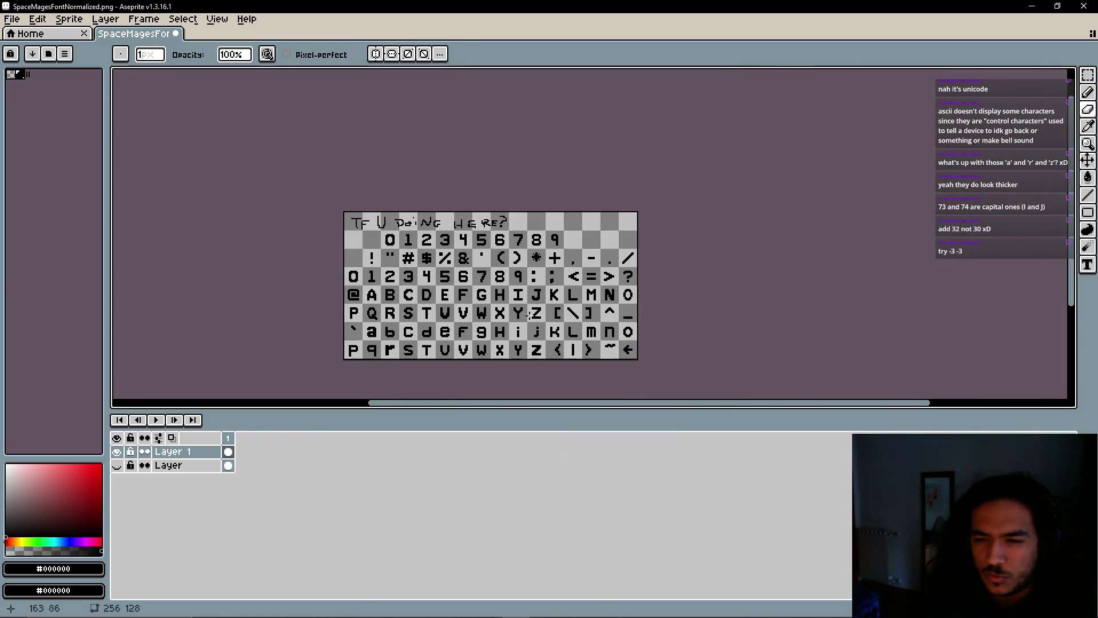
scroll(510, 322, up, 2)
Save the sheet to its PNG, accepting the no-layers warning
key(ctrl+s)
click(510, 378)
key(alt+Tab)
Check the re-saved font PNG in File Explorer, then close it
key(alt+Tab)
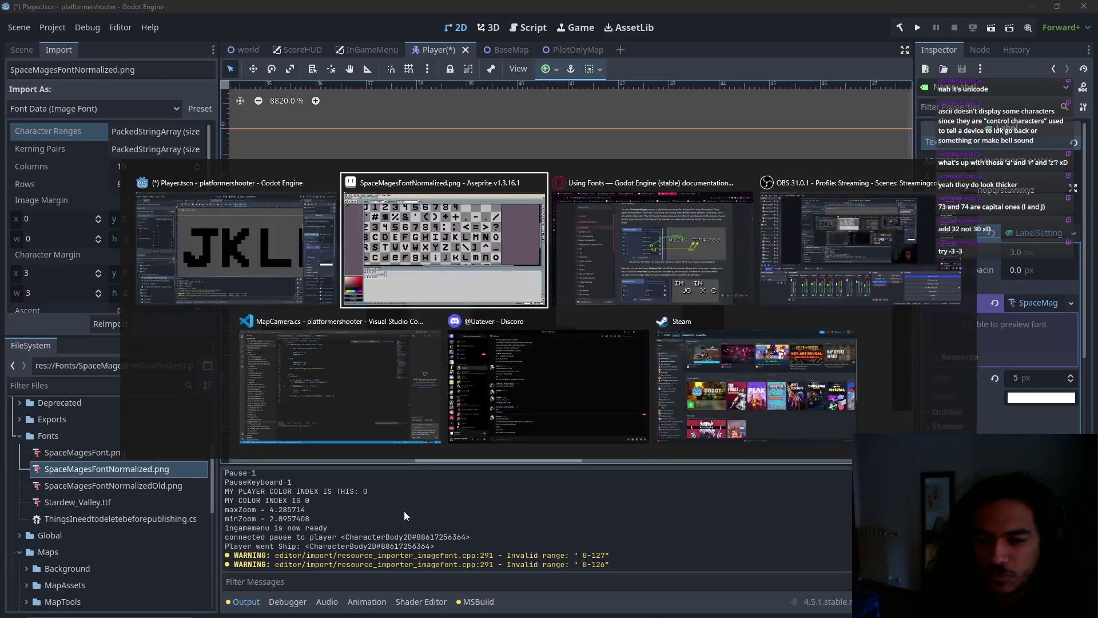
key(alt+Tab)
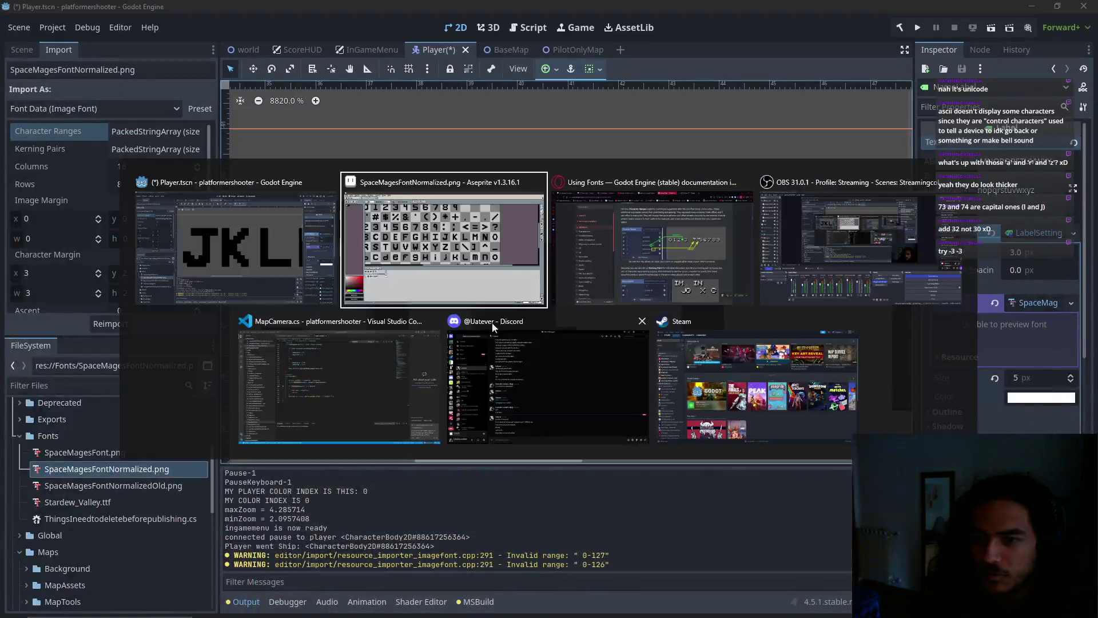
click(248, 245)
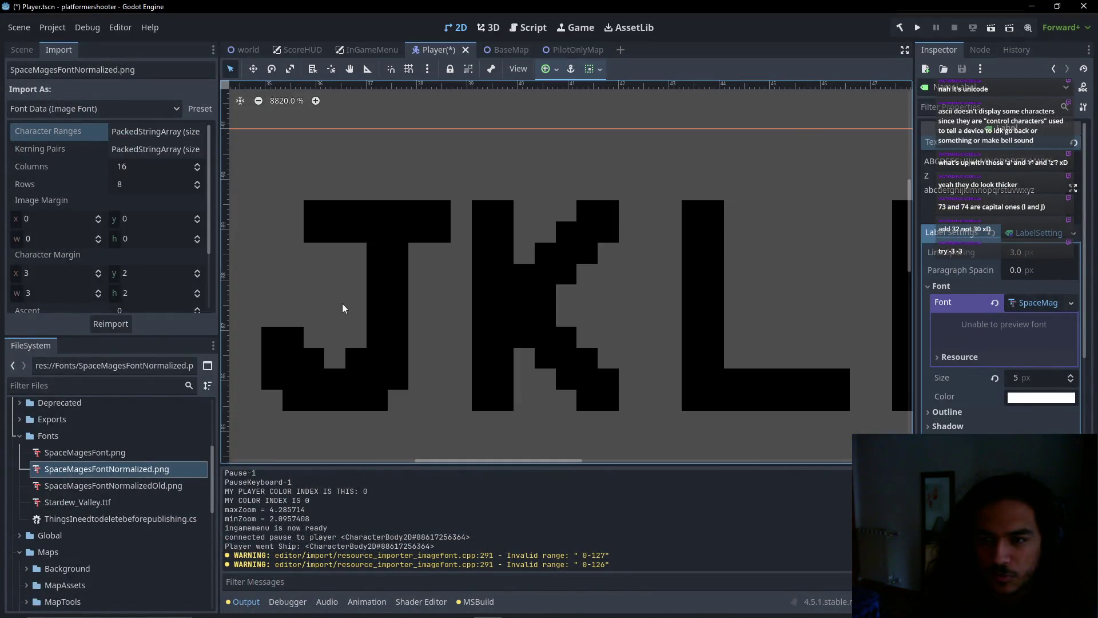
key(super)
click(312, 574)
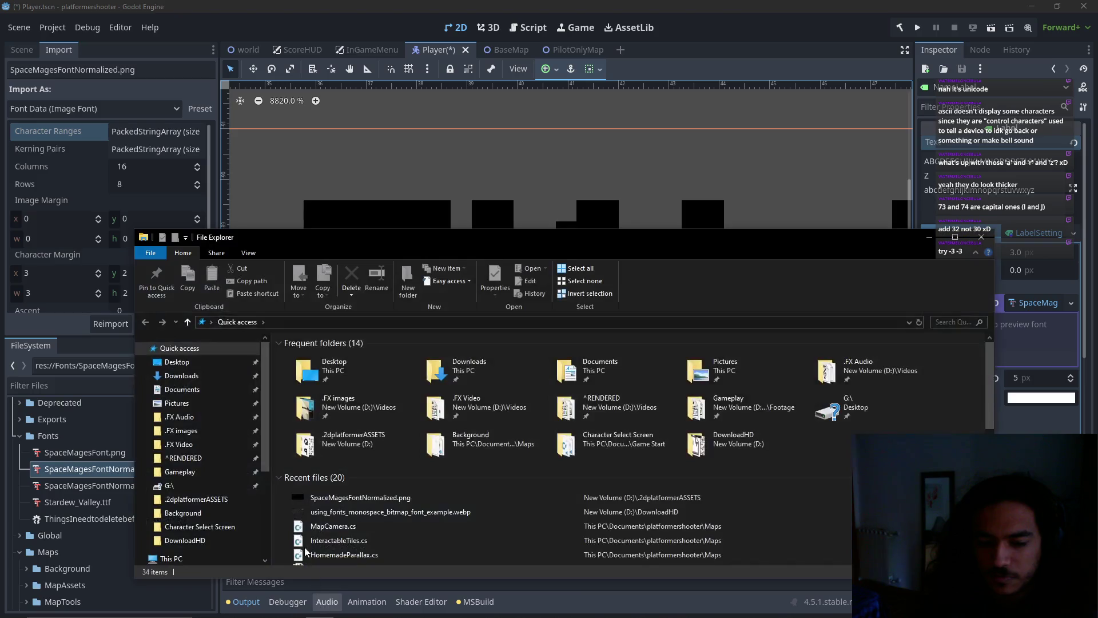
click(392, 225)
key(alt+Tab)
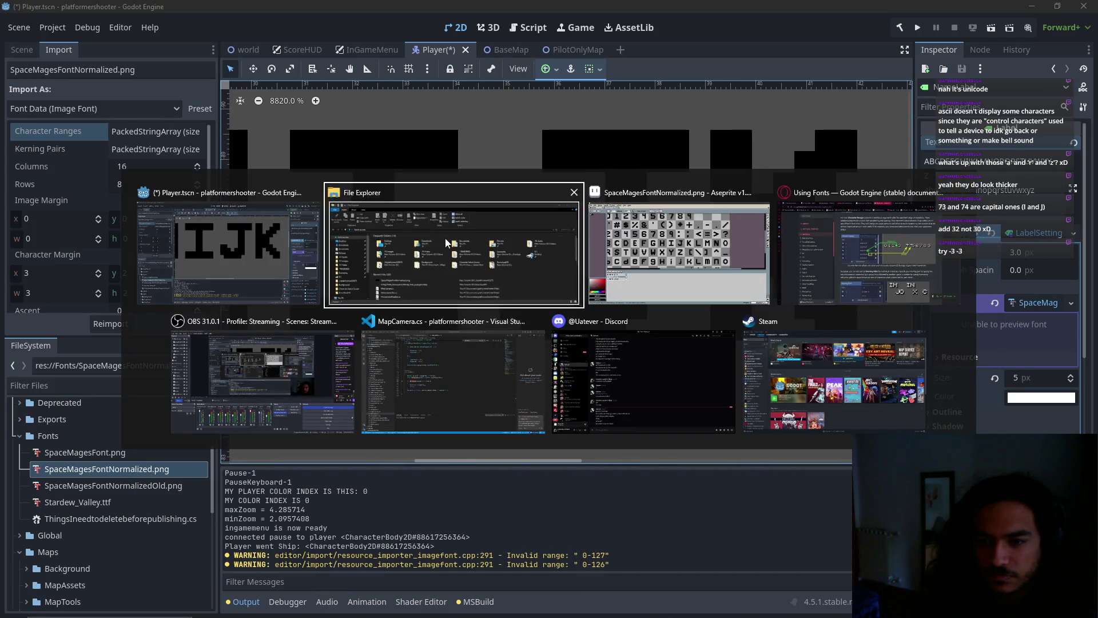
click(448, 240)
click(354, 502)
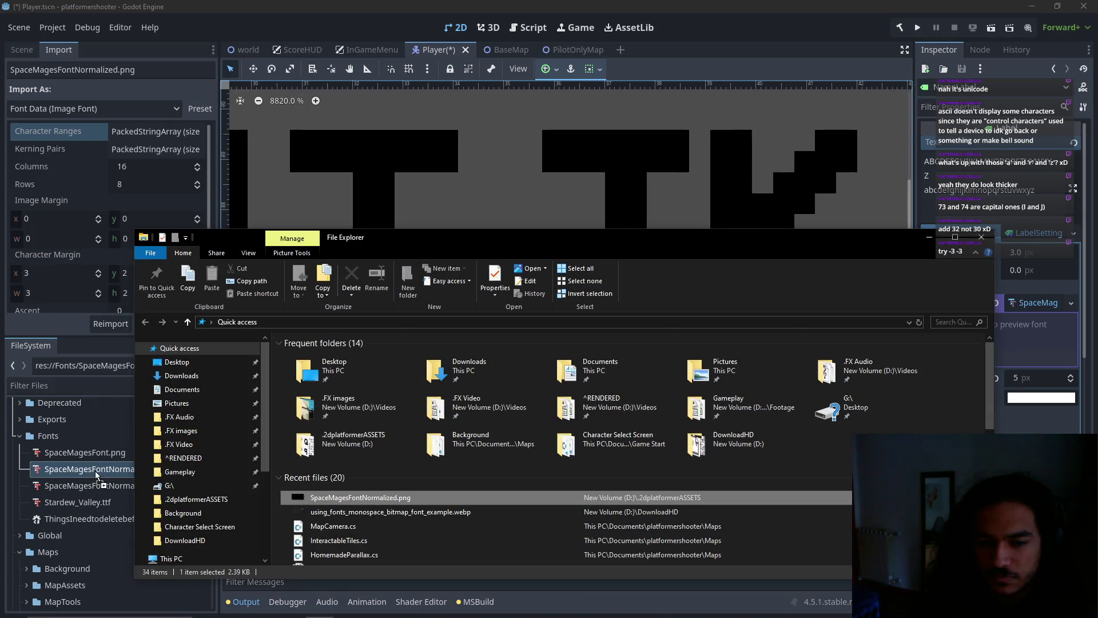
click(980, 237)
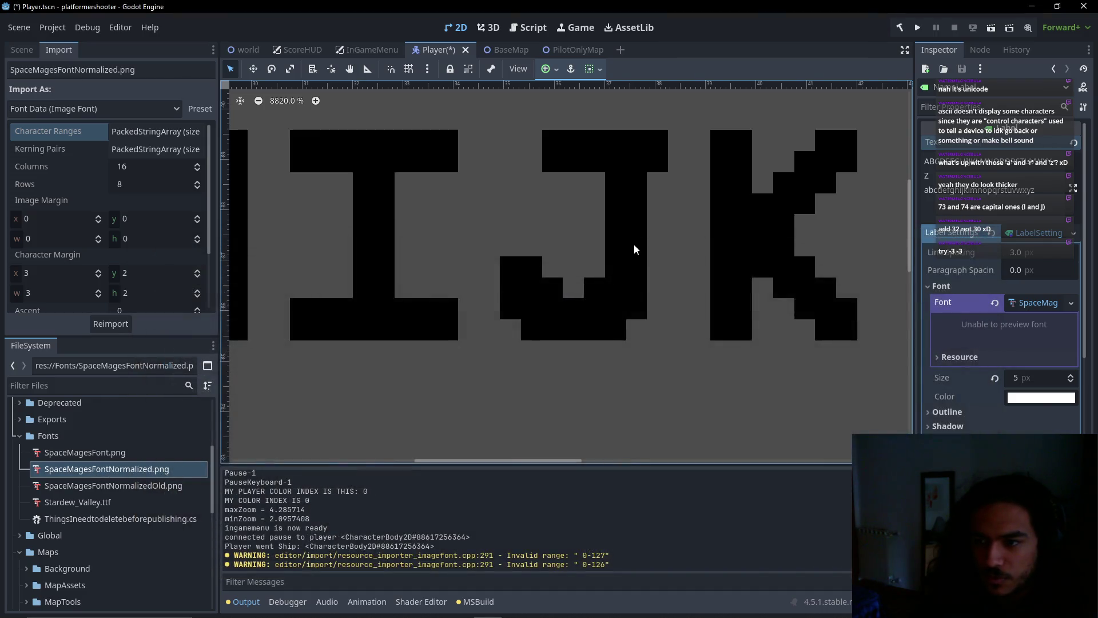
Zoom the viewport and expand the font's Character Ranges list
scroll(633, 245, down, 5)
scroll(583, 285, up, 3)
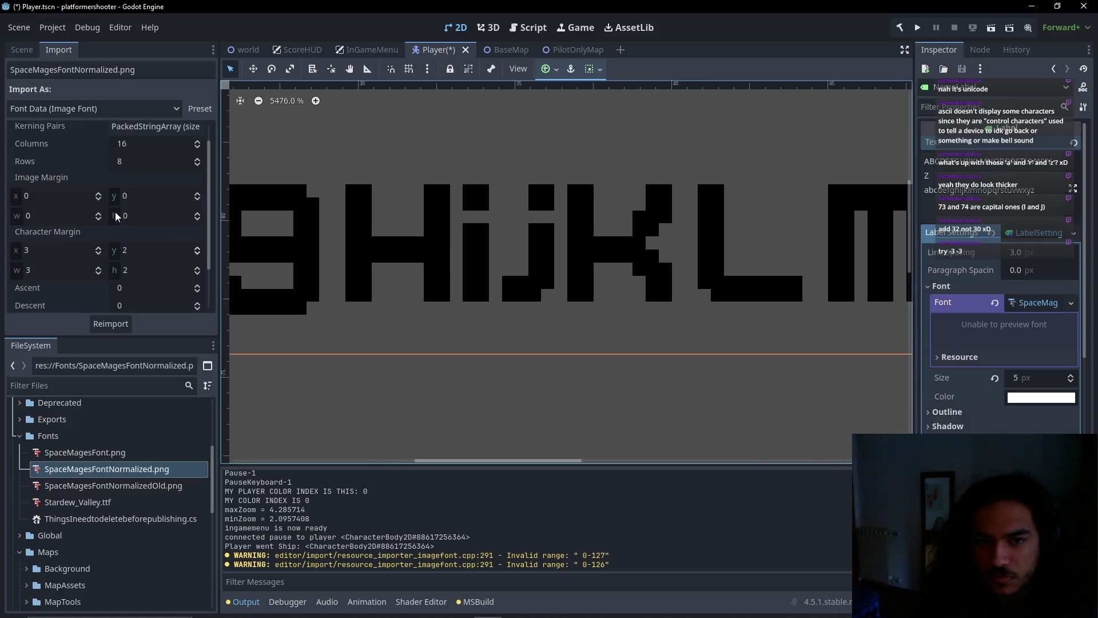
click(132, 135)
Set the i range to 105-105 -6 -3 and reimport the font
double_click(149, 192)
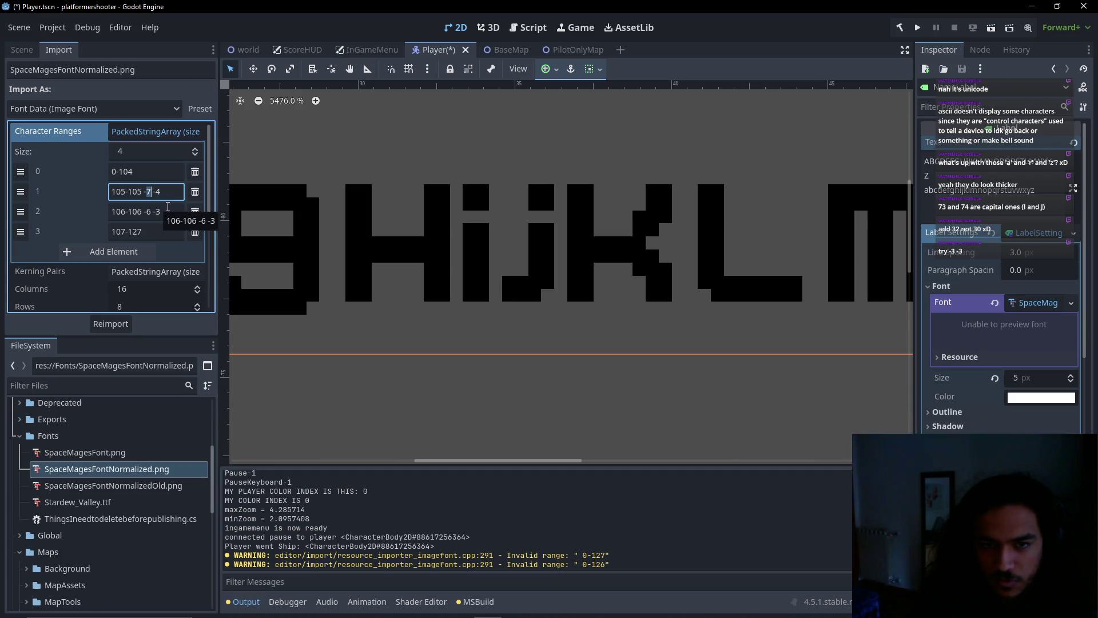
text(6 -3)
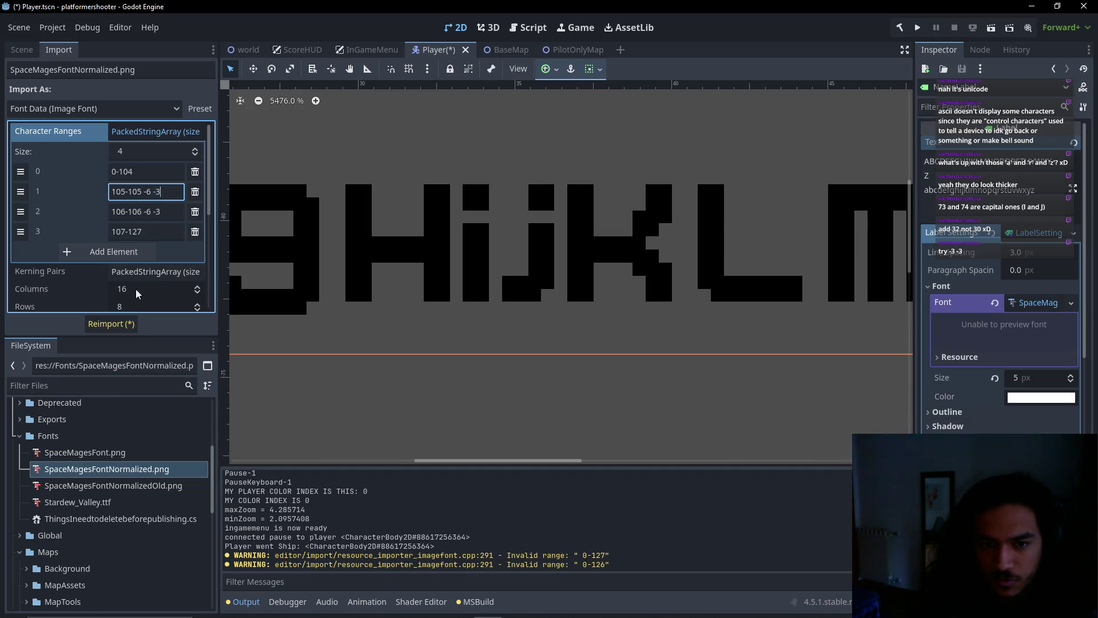
click(110, 324)
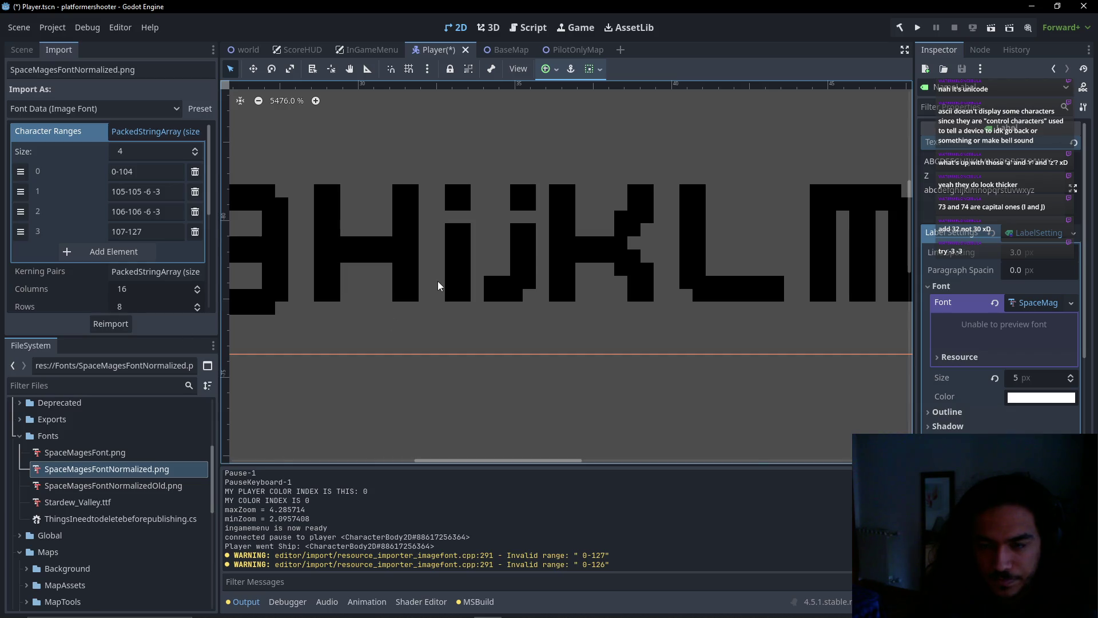
Set the j range to 106-106 -4 -2, reimport, and zoom to check the label
click(157, 211)
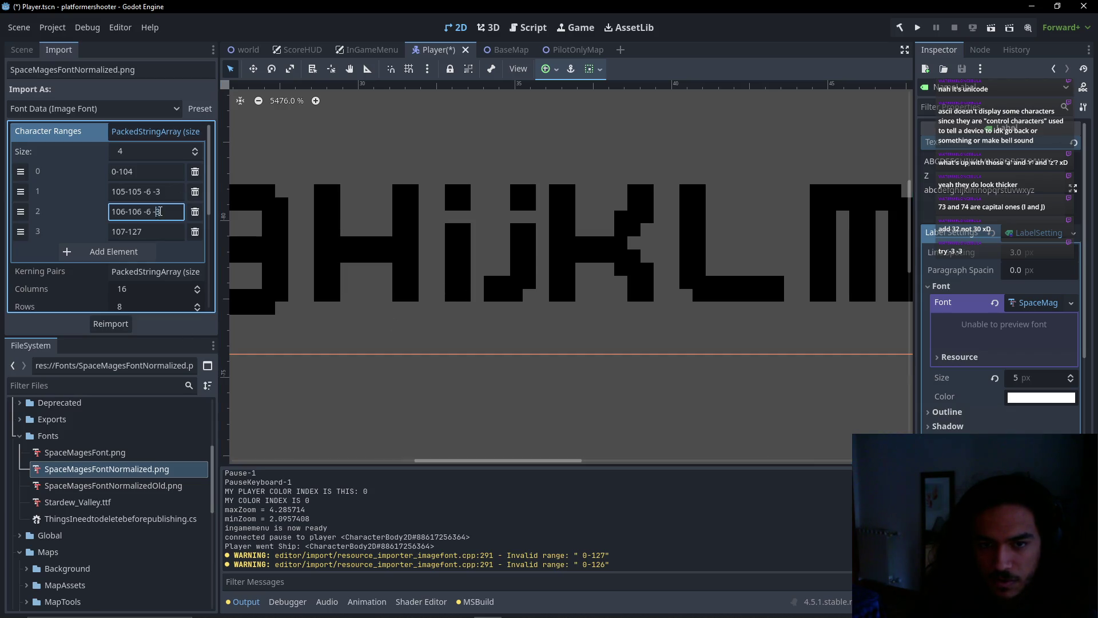
key(BackSpace)
key(BackSpace)
key(BackSpace)
text(4 -2)
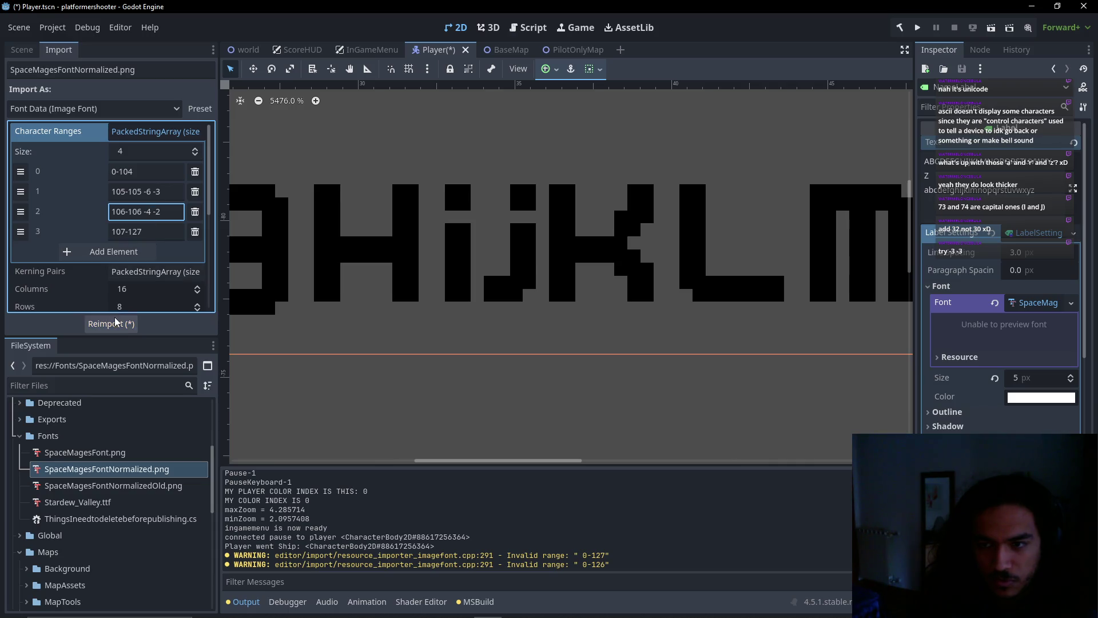
click(116, 322)
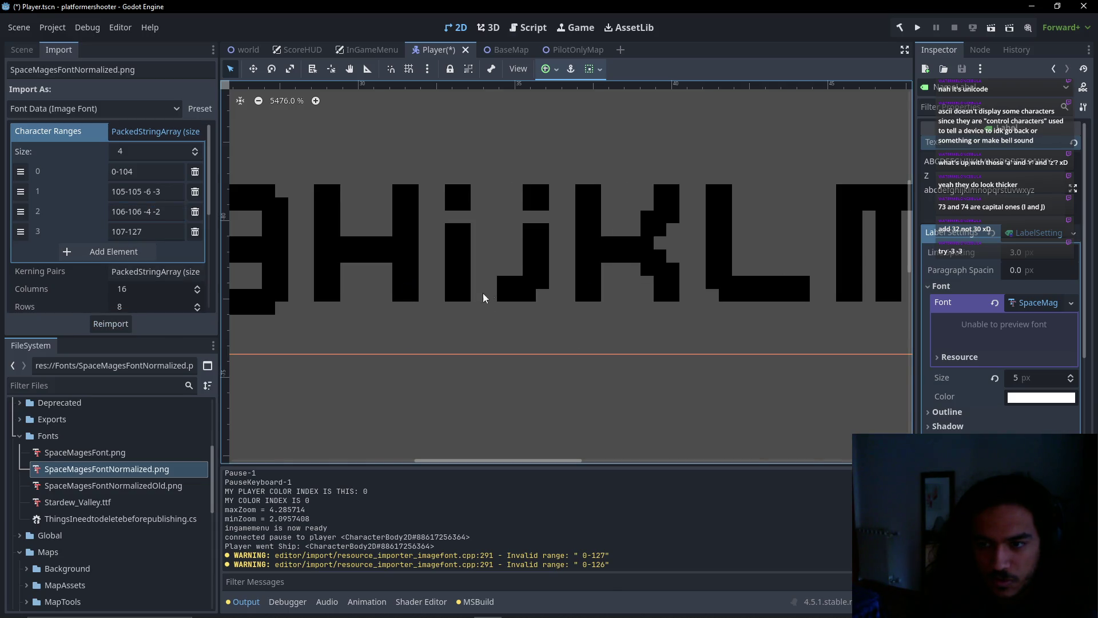
scroll(500, 311, down, 2)
scroll(500, 311, down, 10)
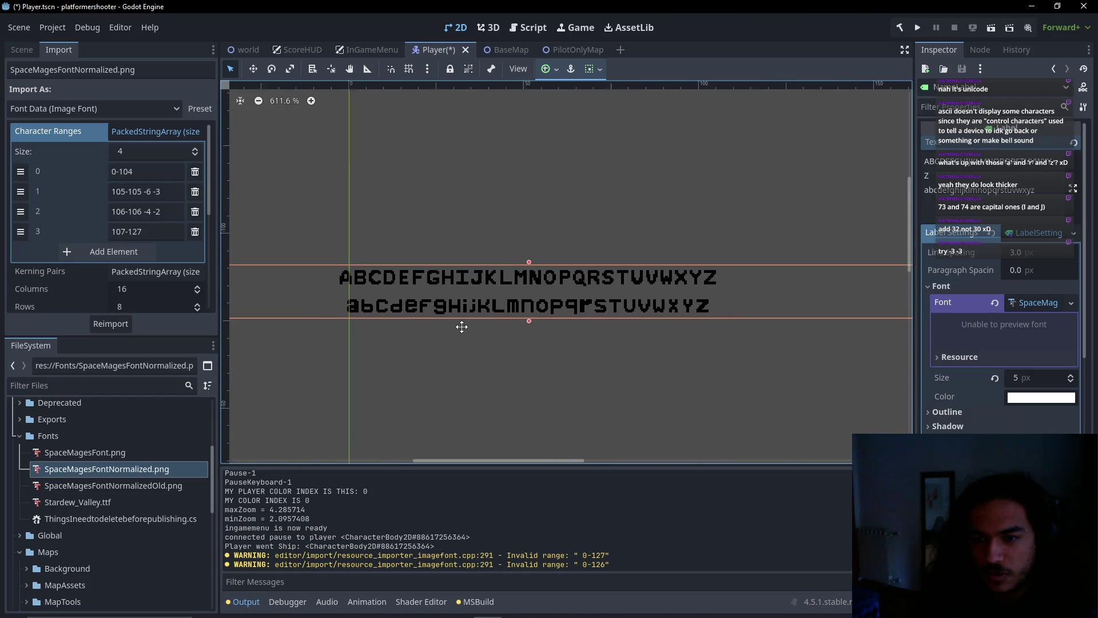
scroll(526, 326, up, 8)
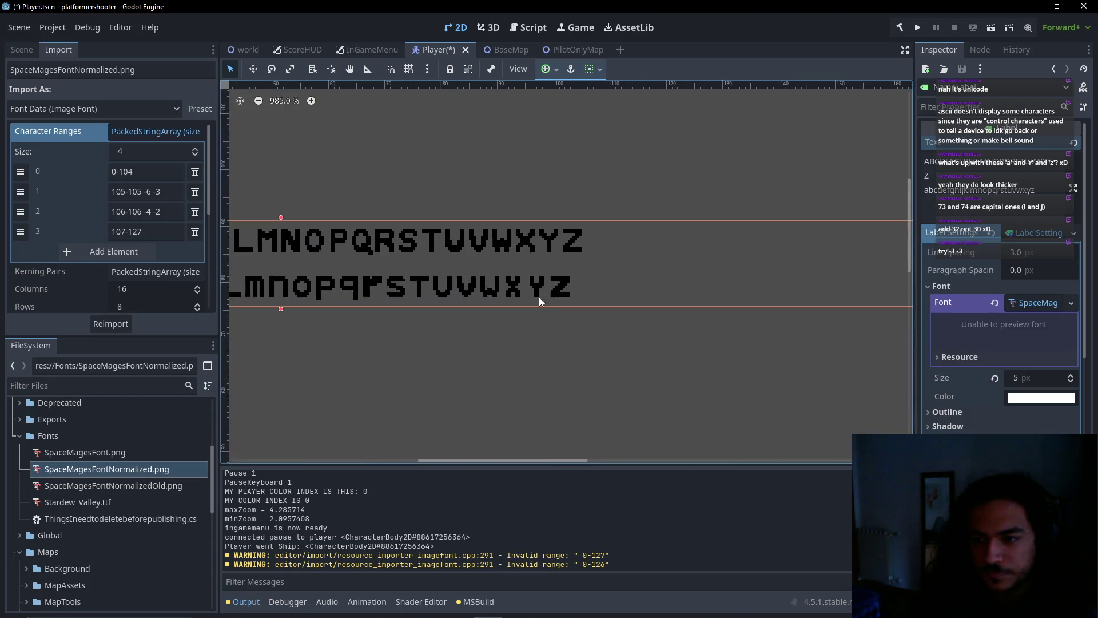
scroll(464, 258, up, 5)
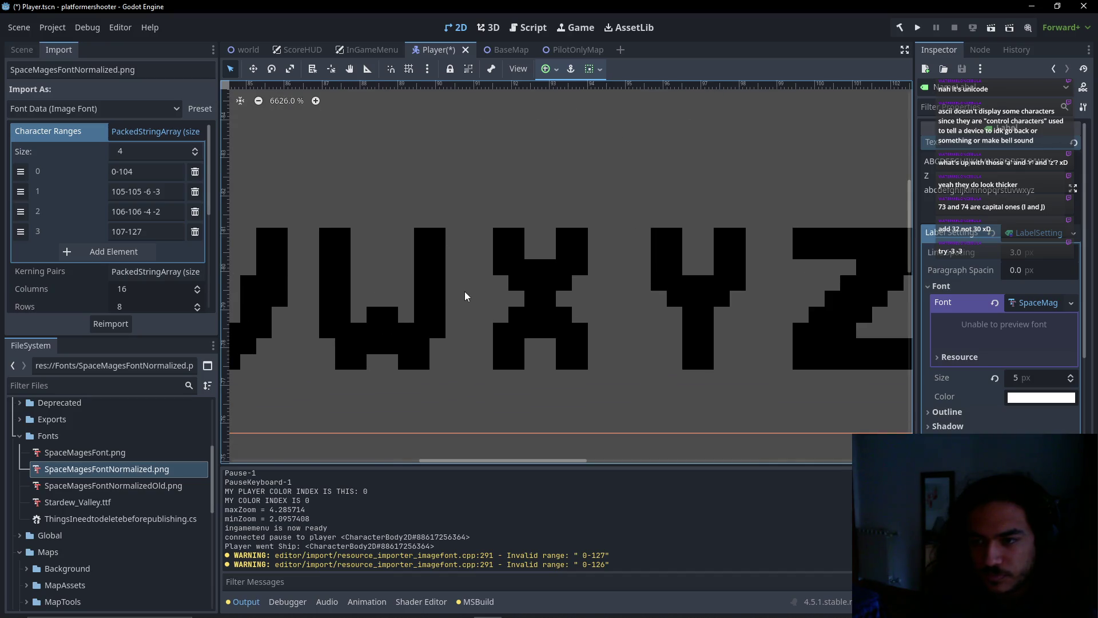
Zoom and pan across the Aseprite font sheet's letter rows, then return to Godot
key(alt+Tab)
mouse_move(575, 162)
mouse_down()
mouse_move(561, 133)
mouse_move(561, 152)
mouse_up()
scroll(552, 258, up, 4)
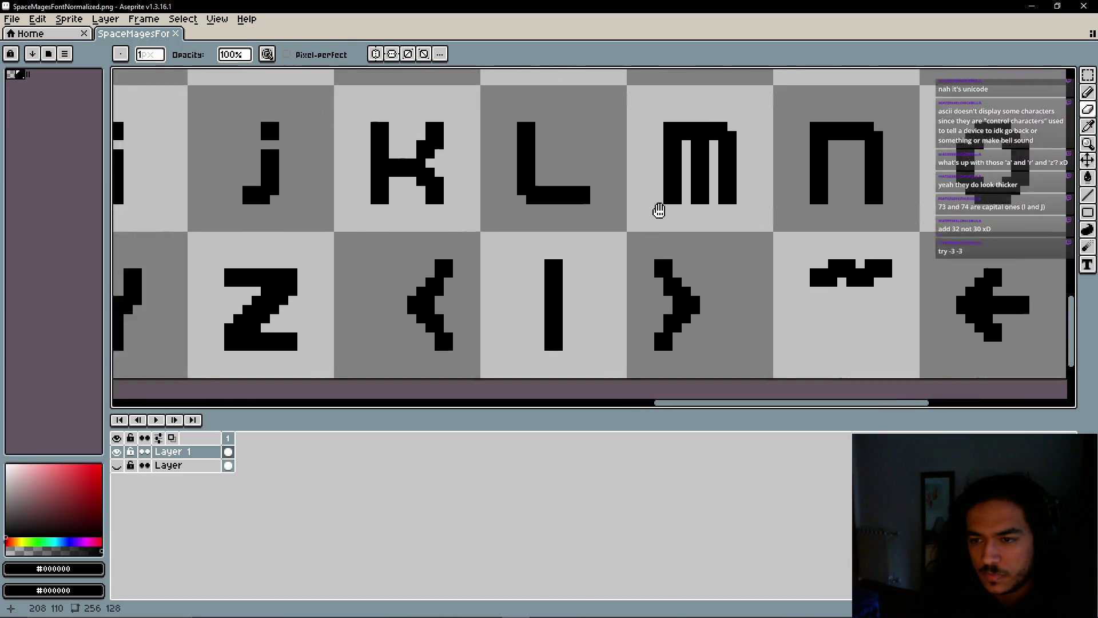
scroll(613, 247, down, 5)
scroll(584, 243, up, 3)
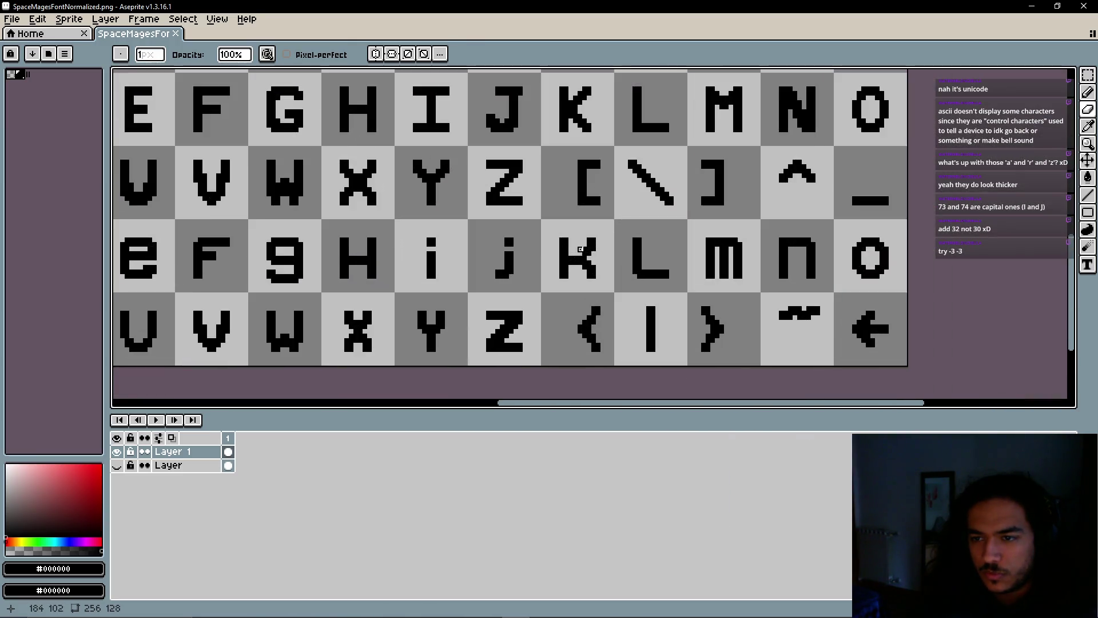
mouse_move(553, 304)
mouse_down()
mouse_move(549, 280)
mouse_move(606, 239)
mouse_up()
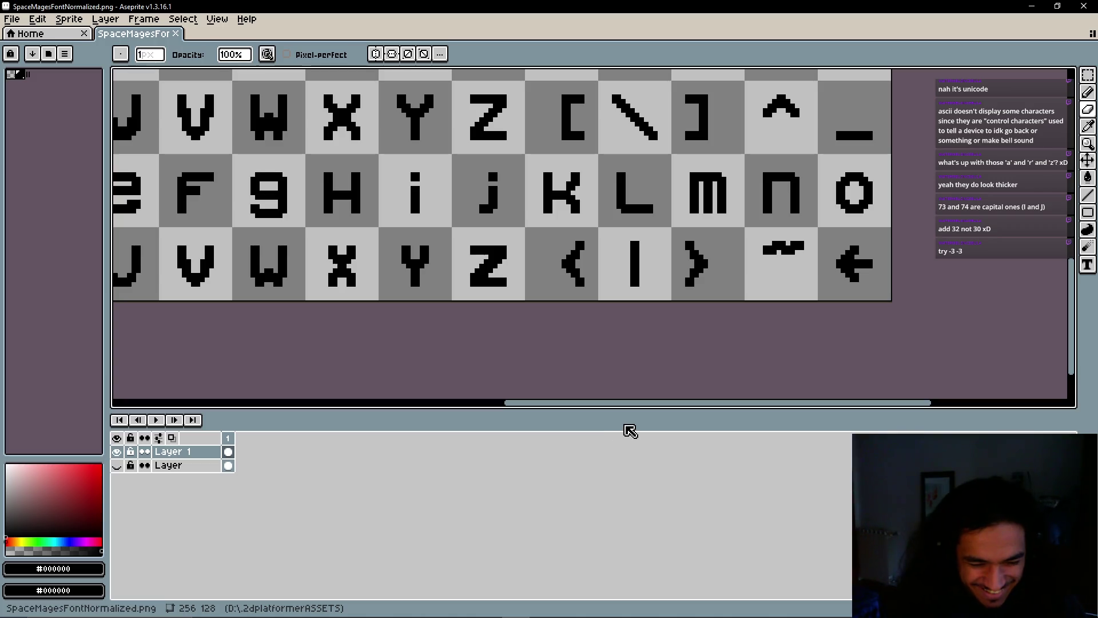
scroll(386, 270, up, 5)
scroll(400, 243, down, 5)
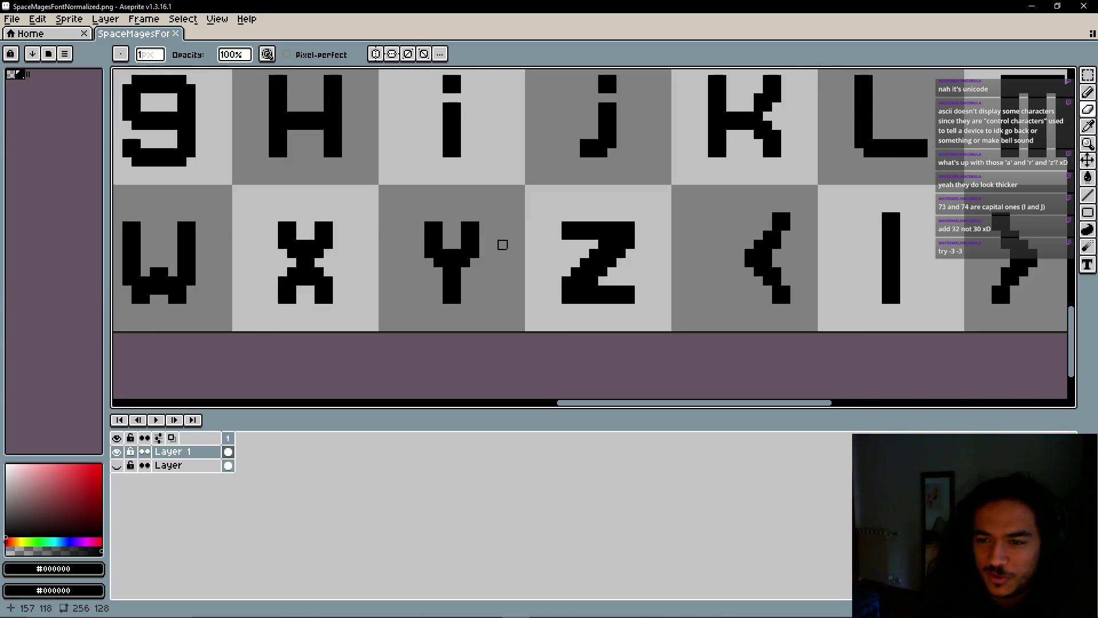
scroll(502, 245, up, 3)
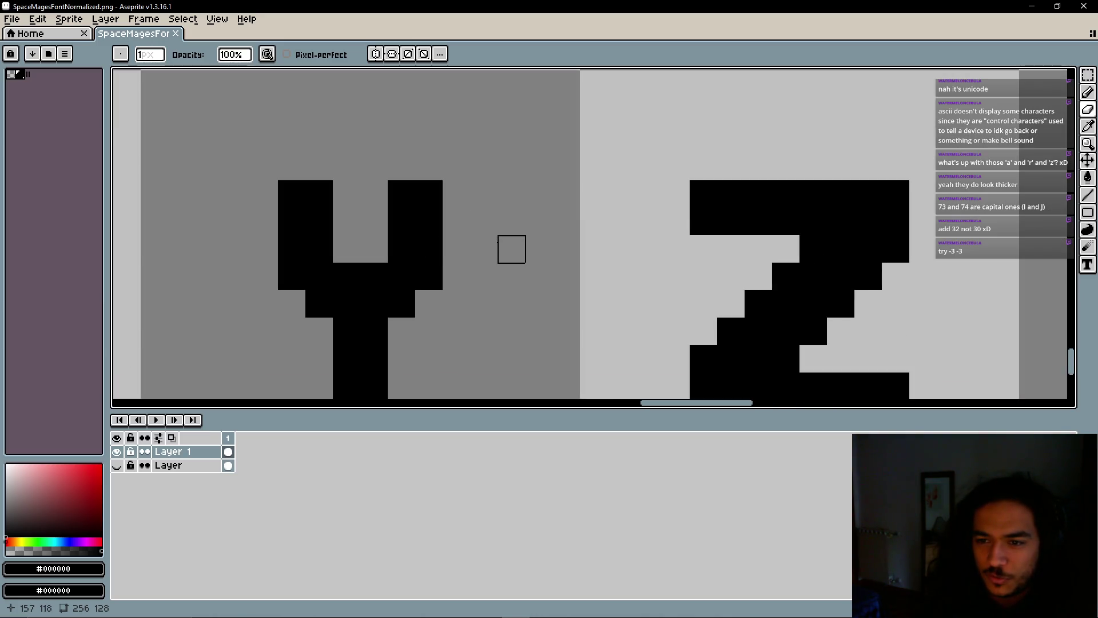
scroll(510, 247, down, 3)
scroll(493, 270, down, 1)
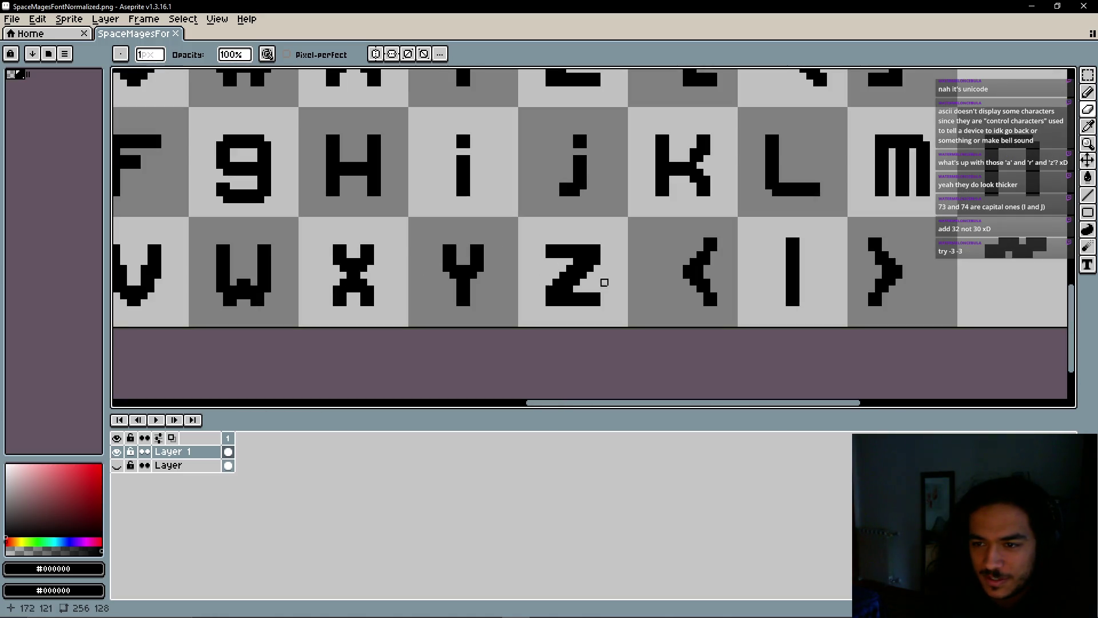
scroll(616, 278, up, 6)
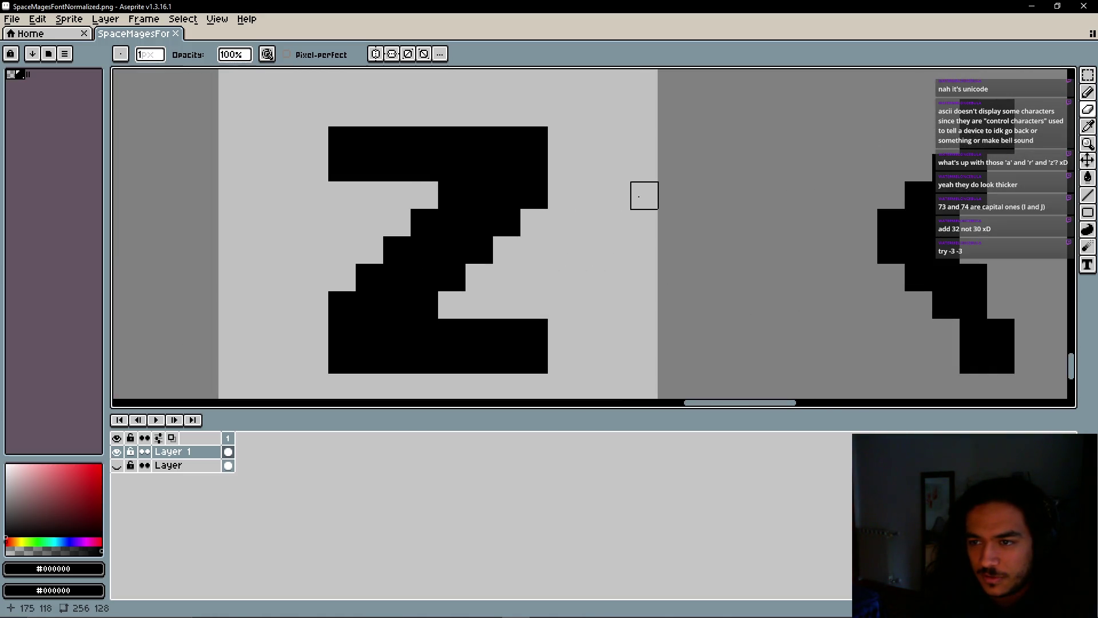
scroll(257, 169, down, 5)
scroll(359, 247, up, 3)
scroll(359, 247, down, 7)
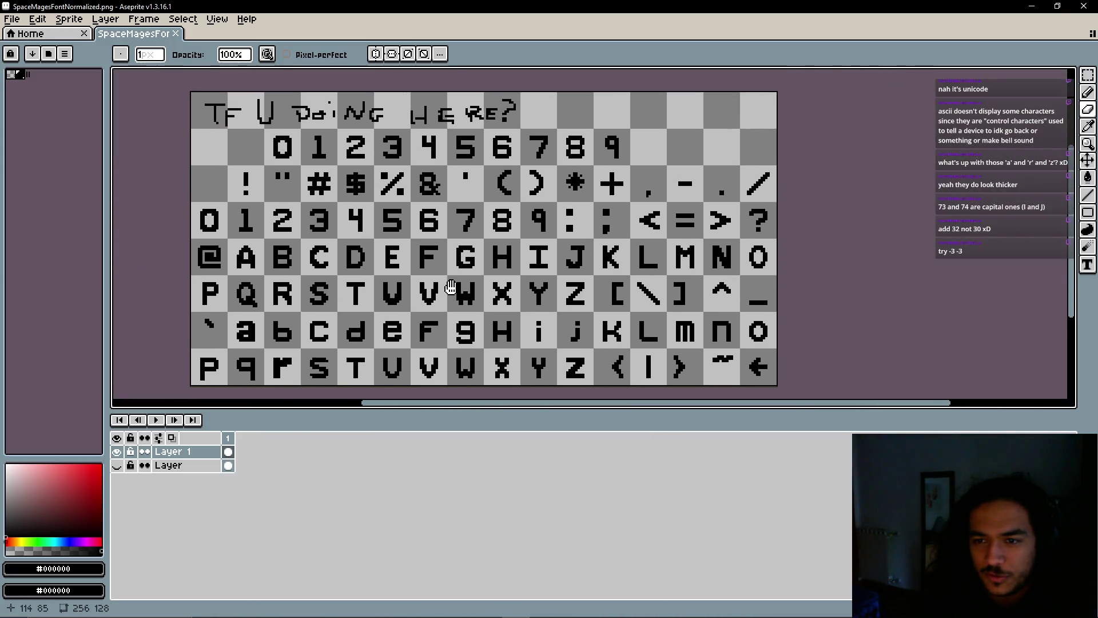
scroll(461, 293, up, 5)
key(alt+Tab)
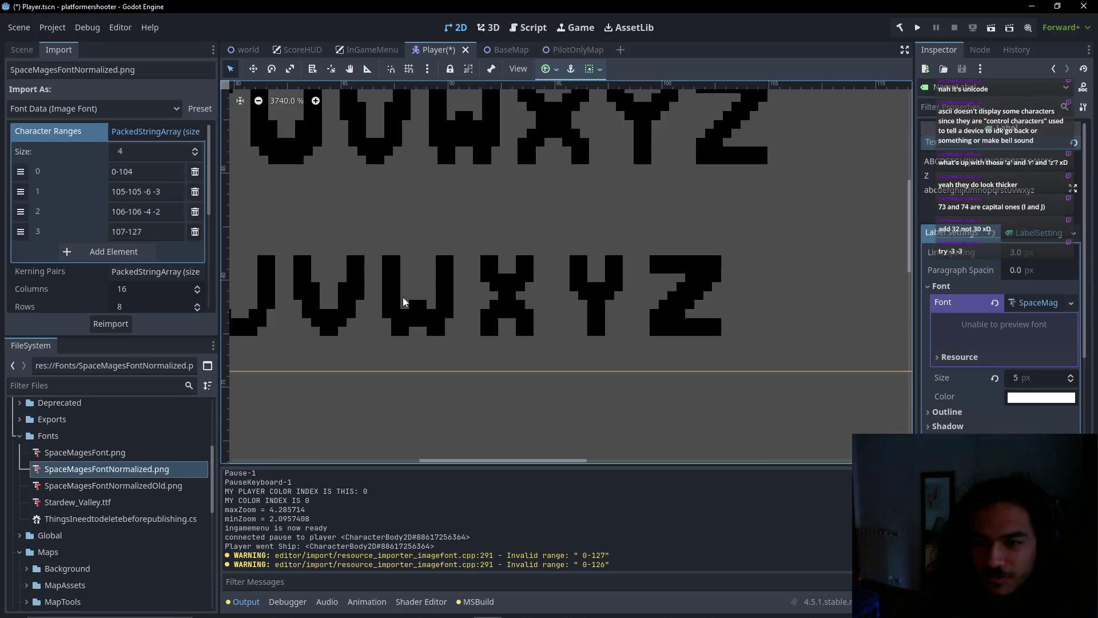
Zoom and pan the 2D viewport over the label's uppercase and lowercase alphabet rows
scroll(420, 284, down, 8)
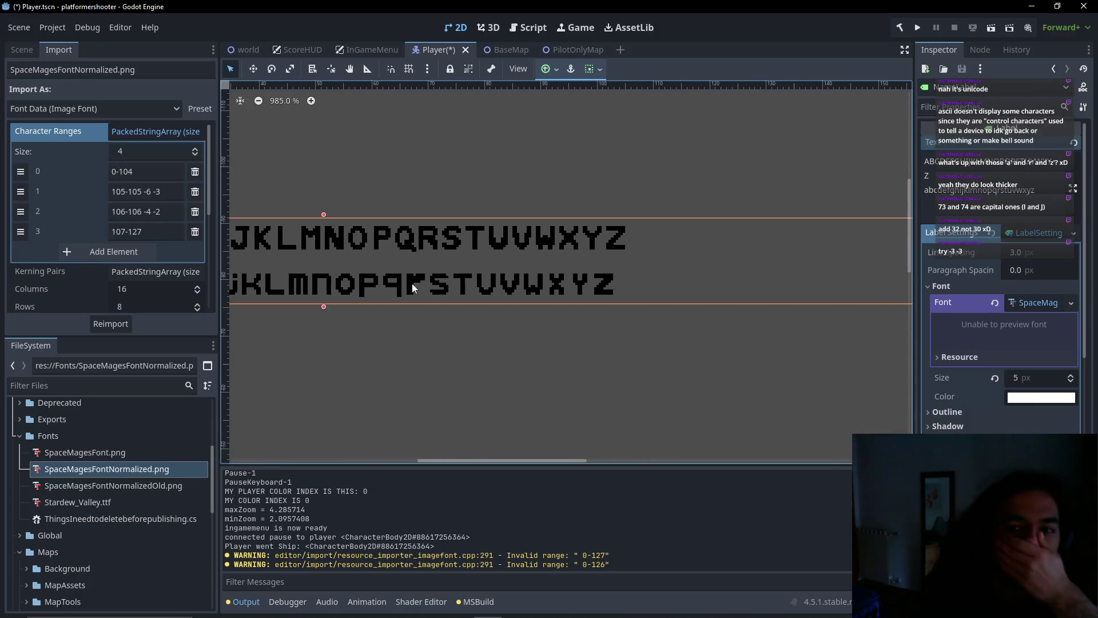
scroll(524, 282, down, 3)
scroll(472, 293, up, 3)
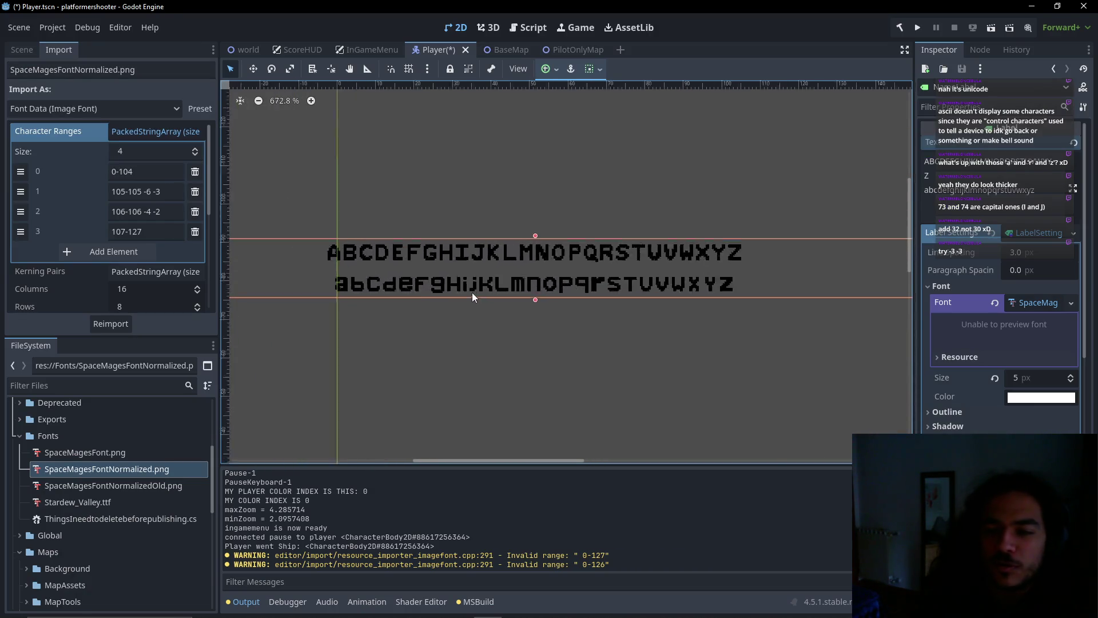
drag(509, 281, 500, 290)
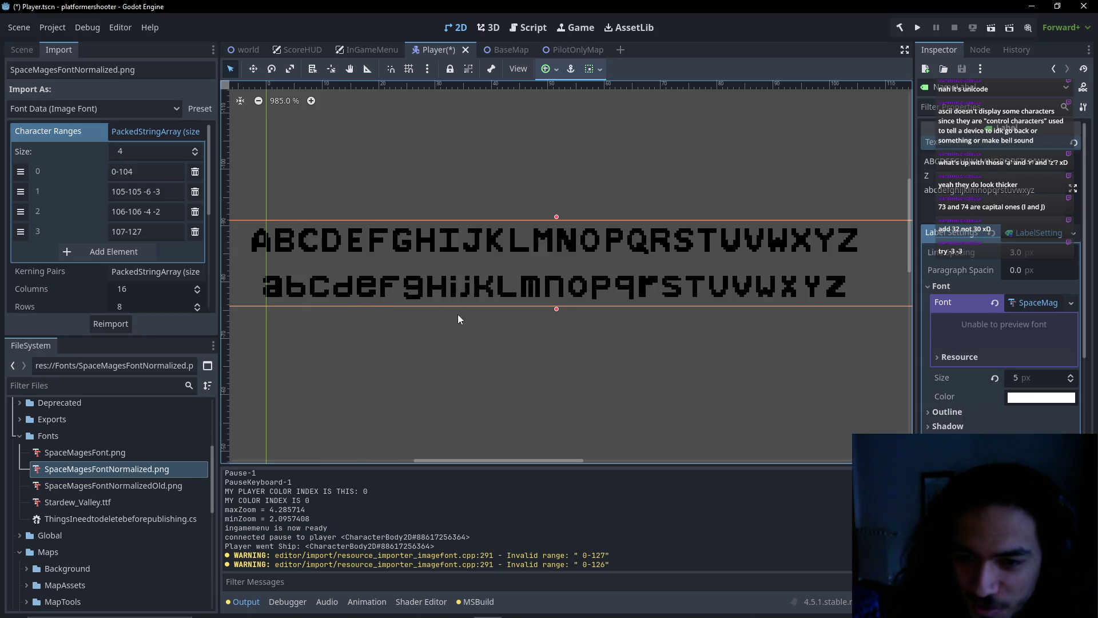
drag(458, 314, 503, 291)
scroll(498, 309, right, 4)
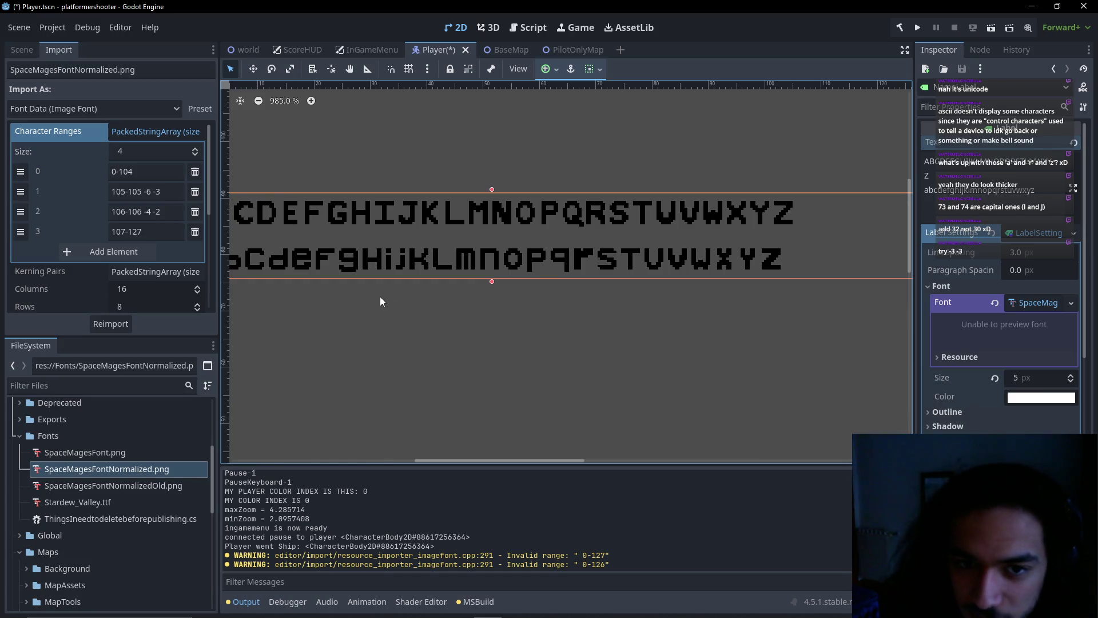
scroll(401, 256, down, 2)
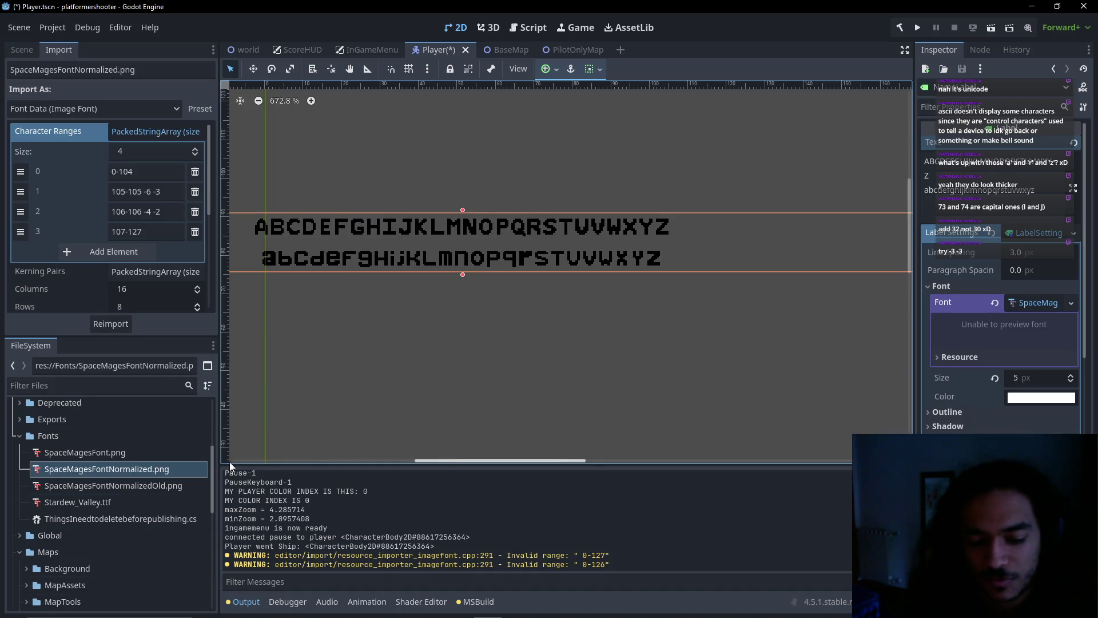
key(alt+Tab)
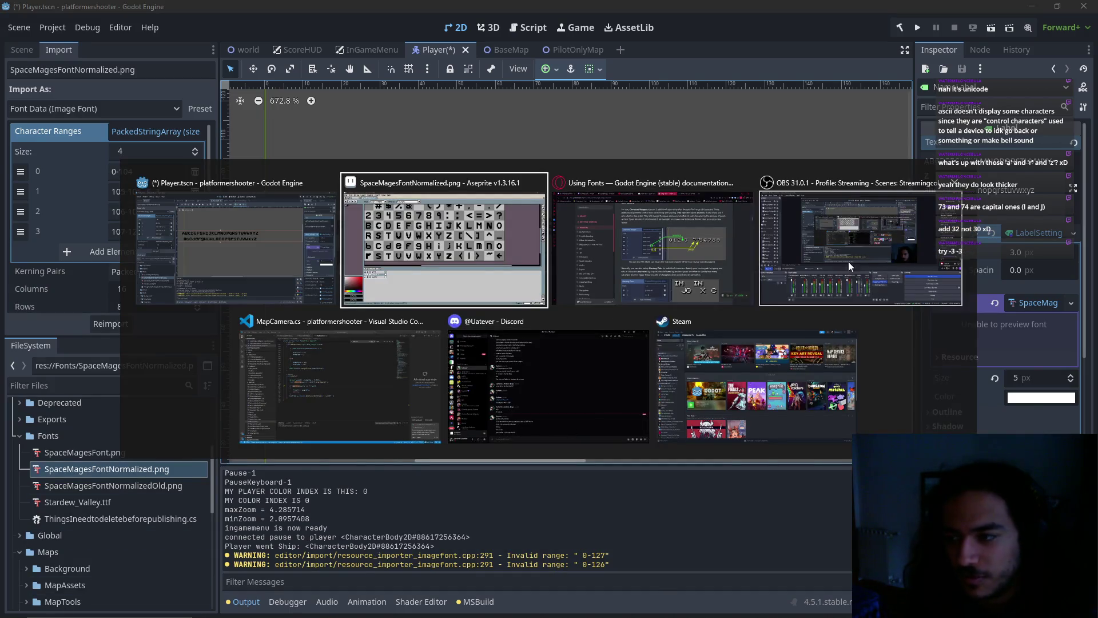
Bring OBS Studio to the front and switch the stream to the Main scene
click(840, 263)
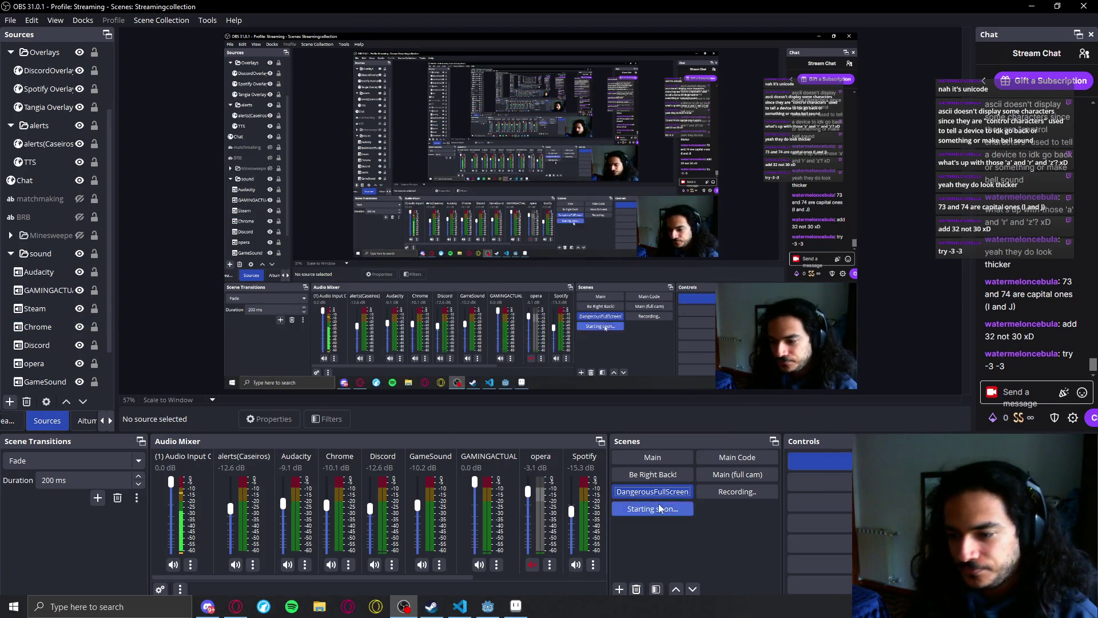
click(644, 462)
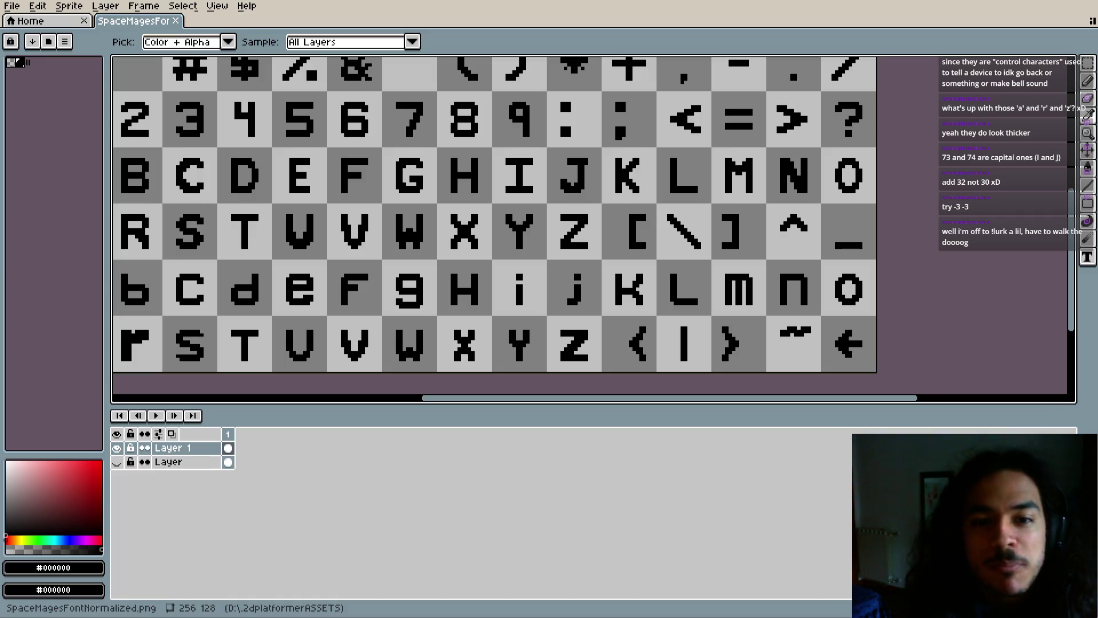
Zoom and pan across the font sheet's glyph grid down to the p–z and symbol row
key(b)
scroll(702, 299, up, 5)
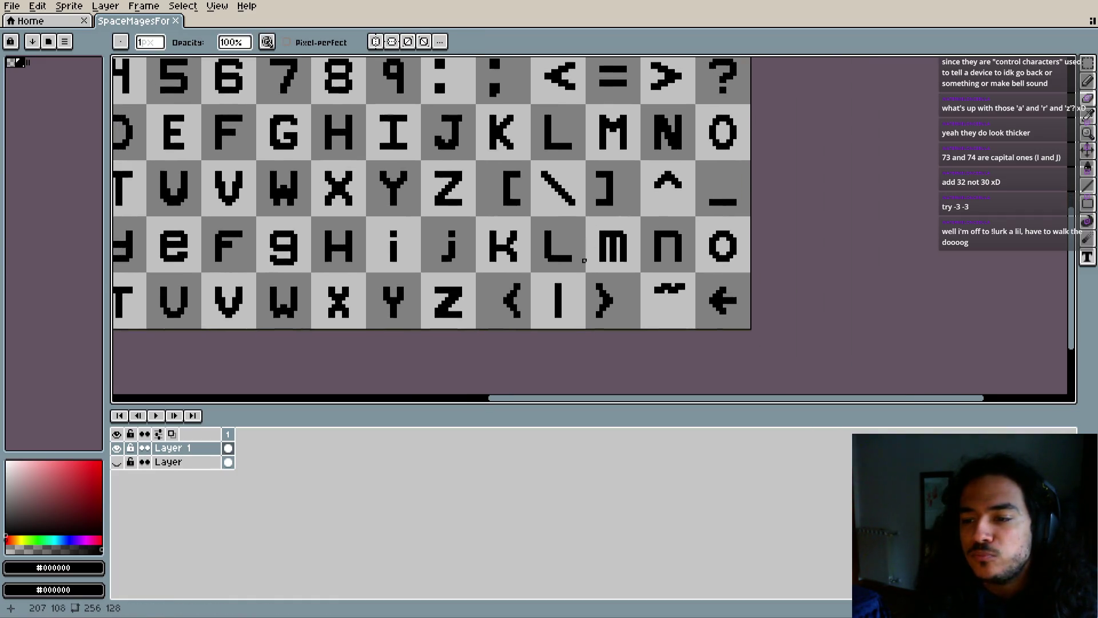
scroll(574, 218, down, 4)
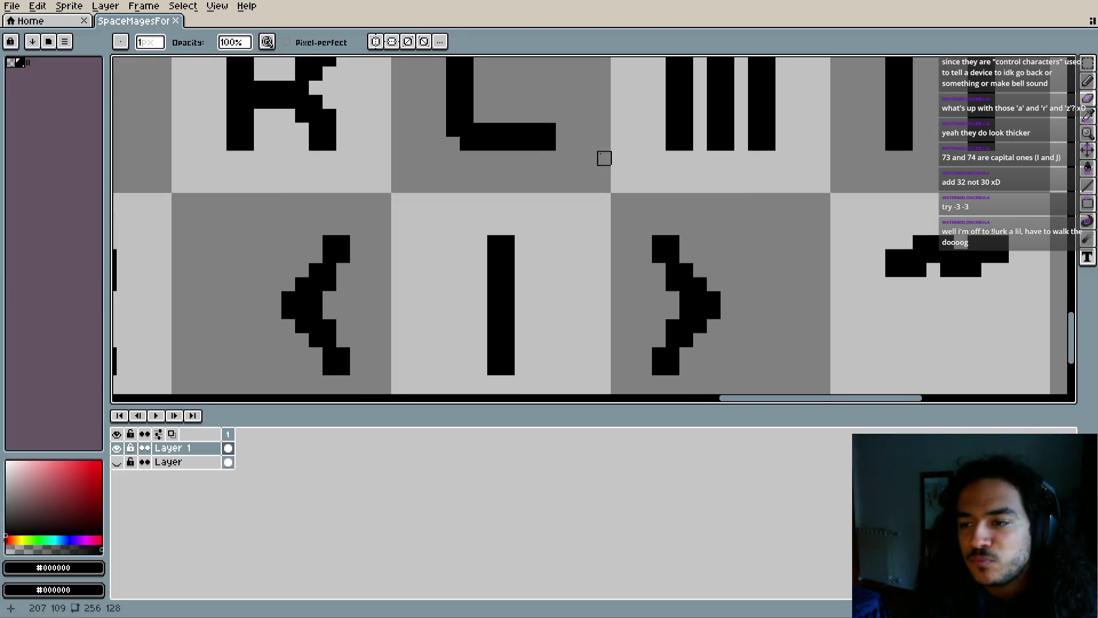
scroll(600, 205, down, 2)
scroll(515, 203, right, 5)
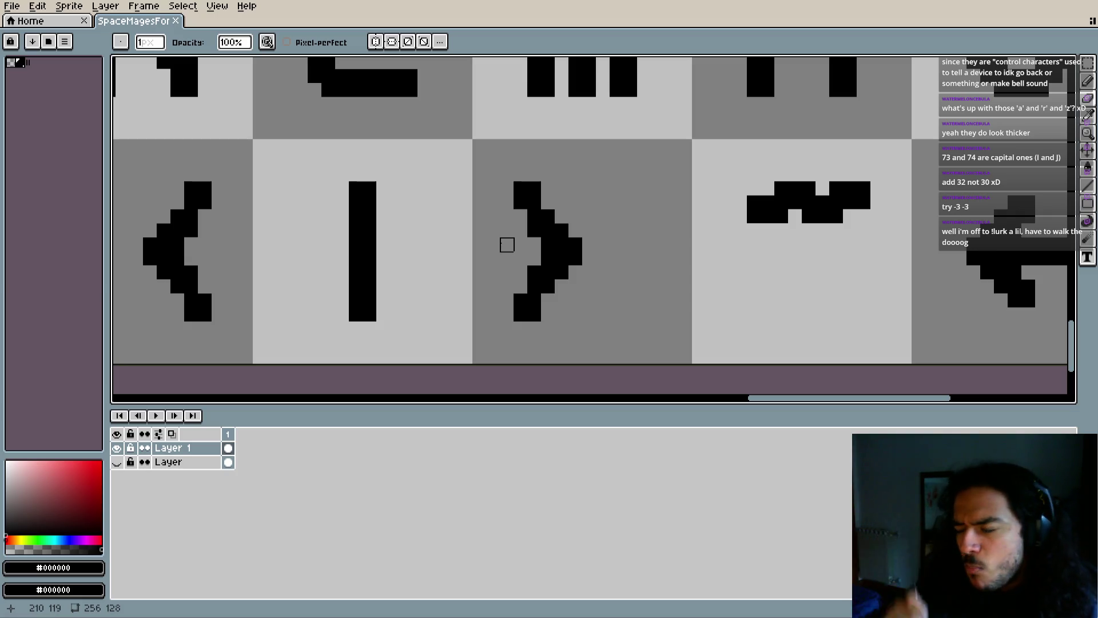
scroll(725, 216, right, 3)
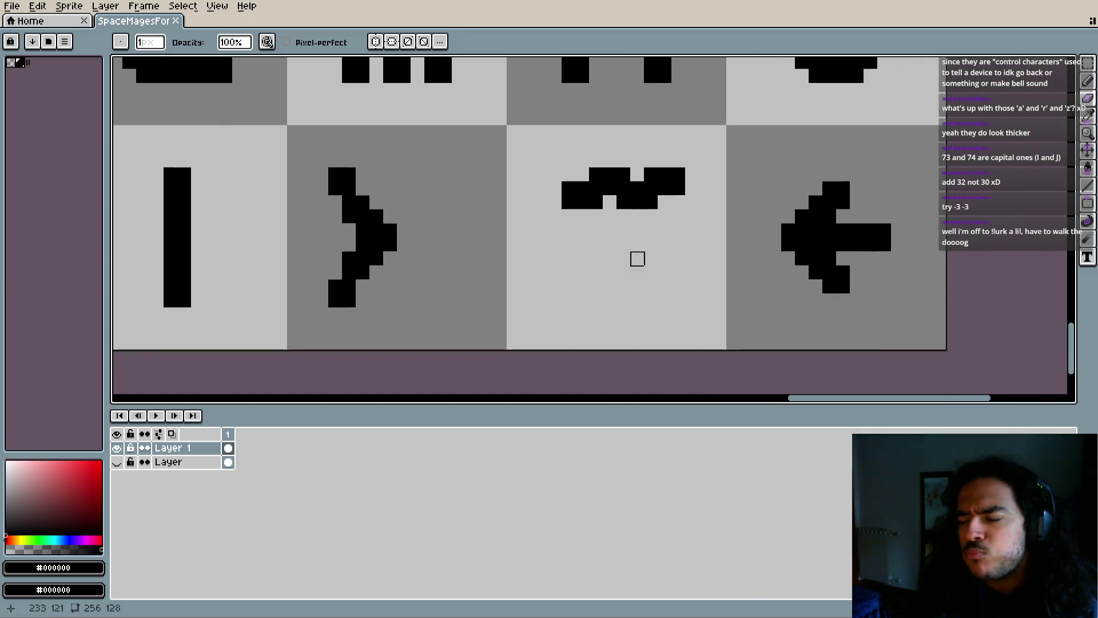
scroll(622, 258, down, 5)
scroll(475, 216, up, 5)
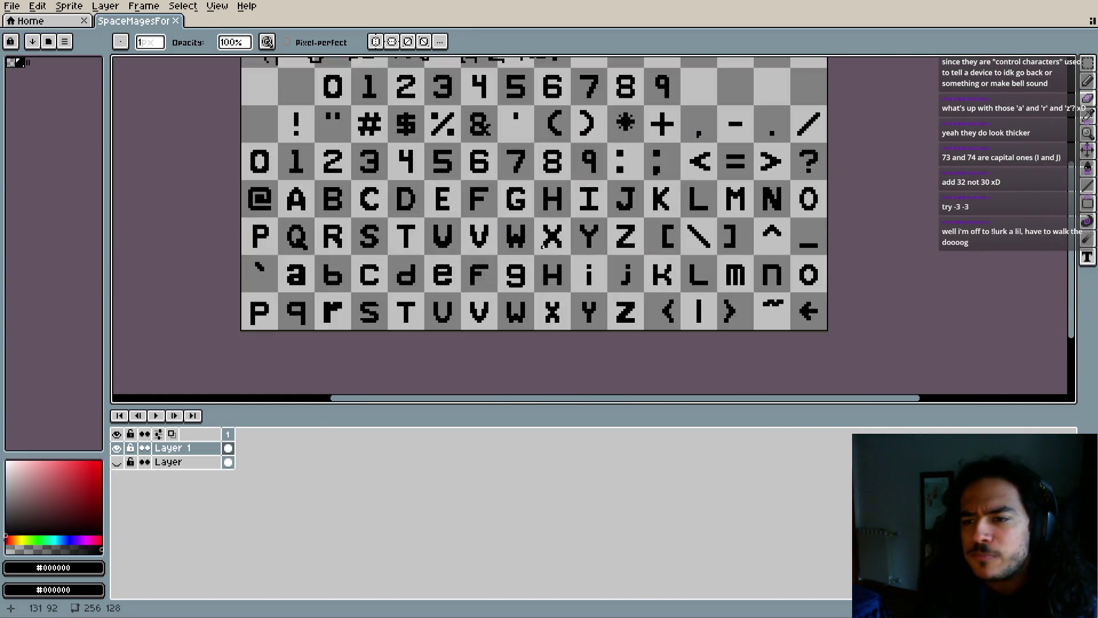
scroll(544, 246, down, 2)
scroll(604, 198, up, 2)
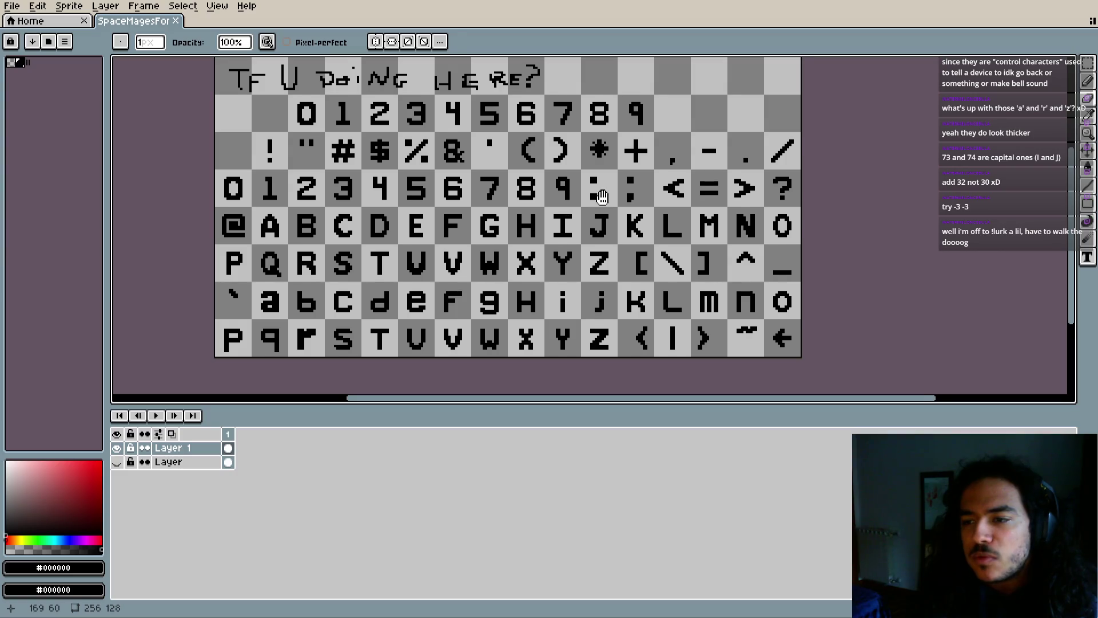
drag(603, 199, 594, 202)
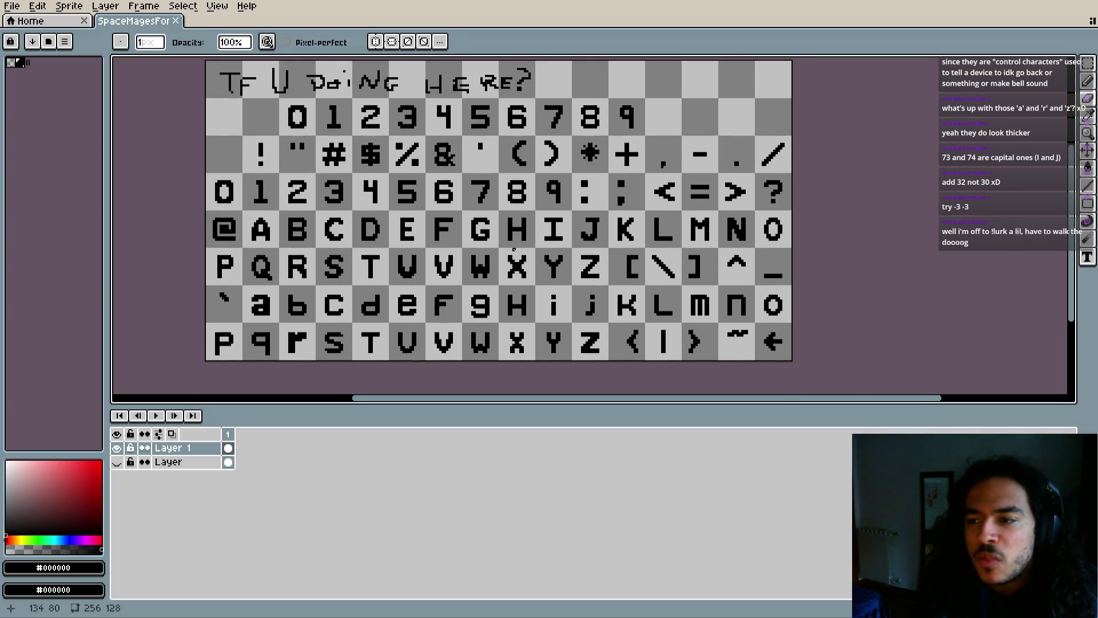
drag(514, 248, 557, 266)
scroll(507, 287, up, 1)
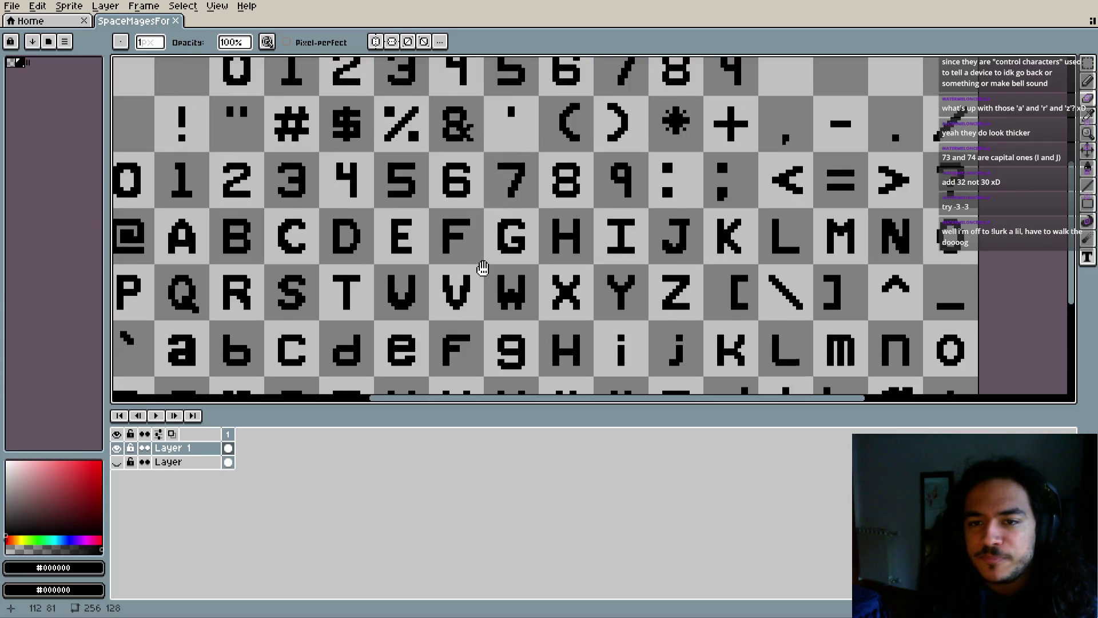
scroll(508, 286, down, 1)
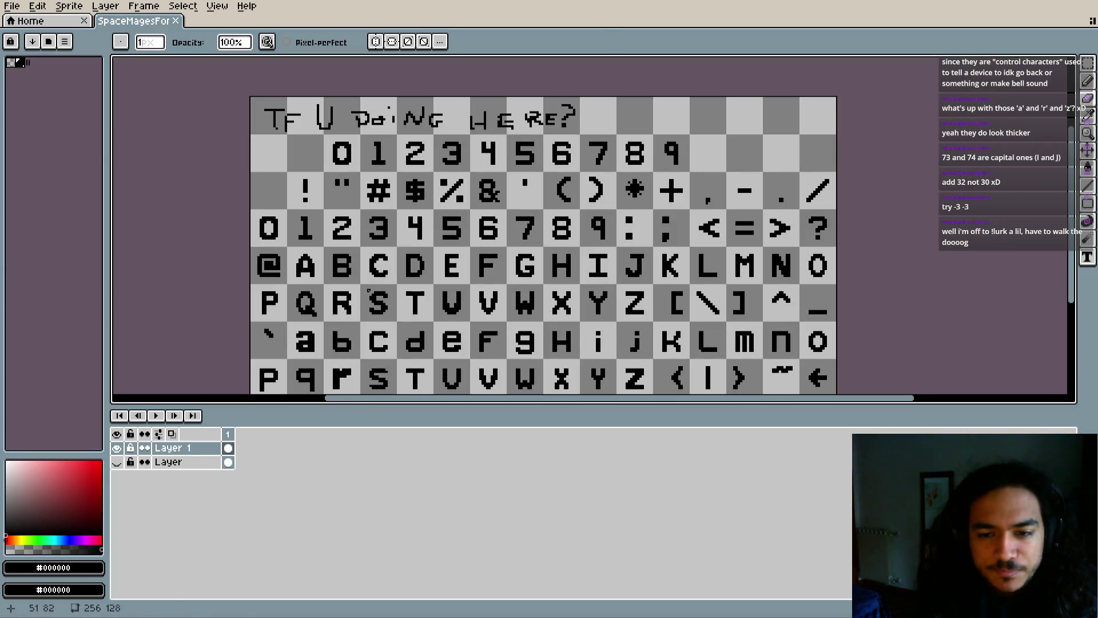
key(i)
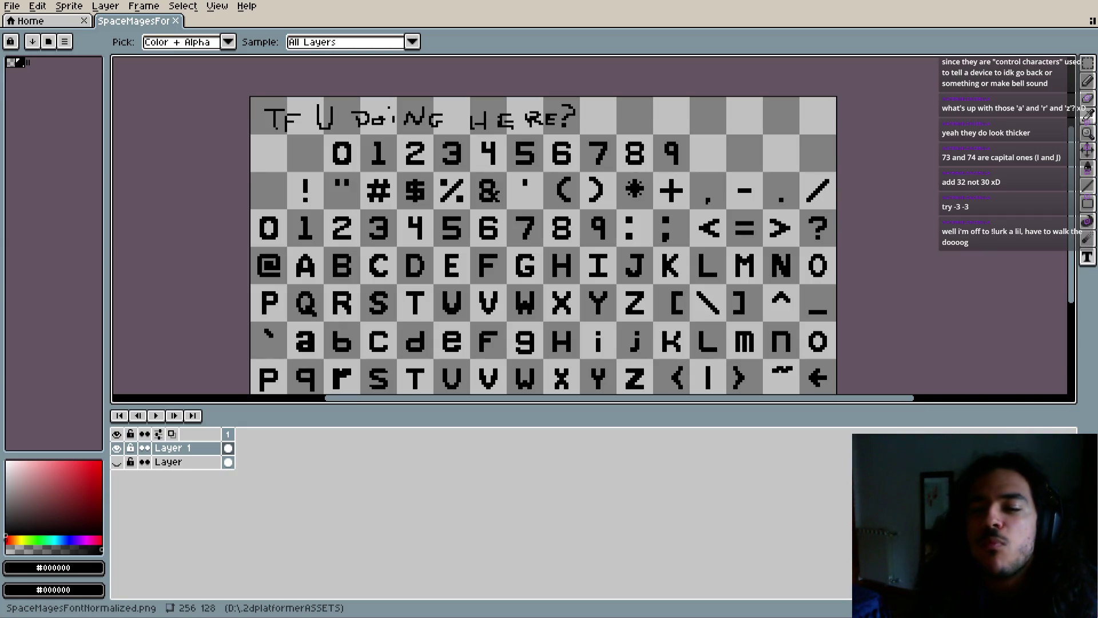
Erase the column beside the lowercase r's stem and trim the underside of its arm
key(b)
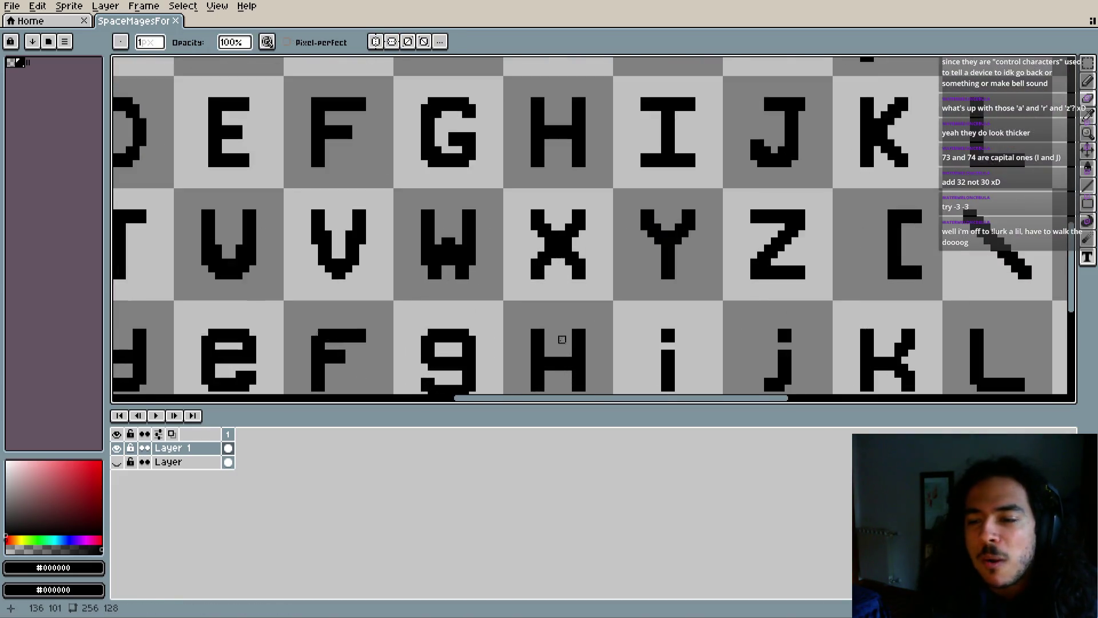
scroll(555, 189, up, 3)
mouse_move(555, 189)
mouse_down()
mouse_move(643, 234)
mouse_move(577, 253)
mouse_move(503, 251)
mouse_up()
drag(383, 278, 461, 275)
scroll(461, 275, up, 2)
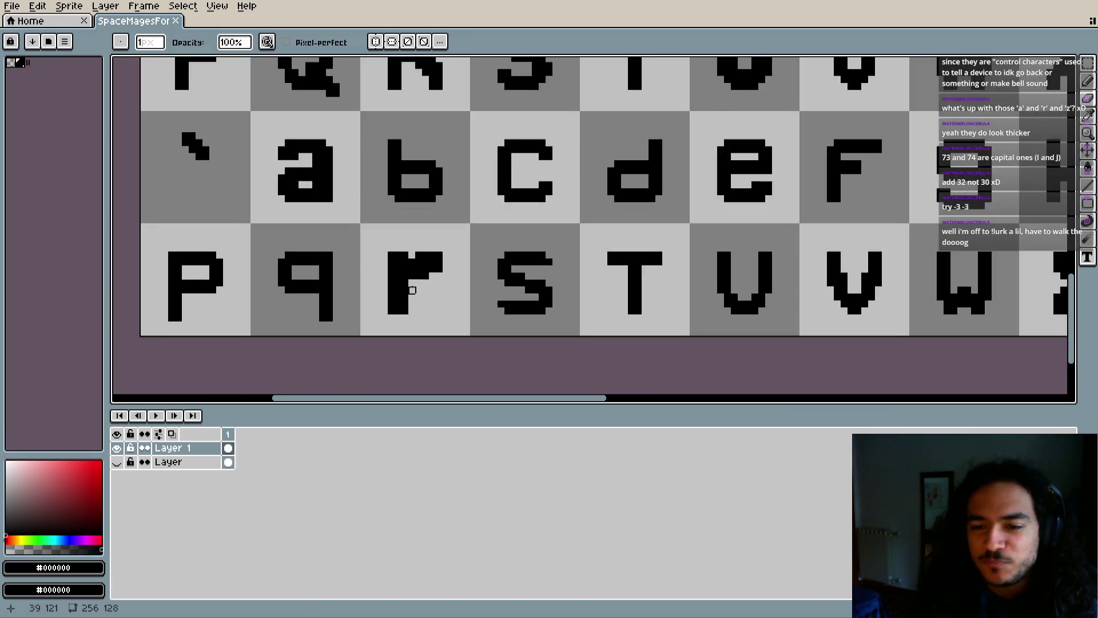
scroll(460, 300, up, 3)
mouse_move(462, 359)
mouse_down()
mouse_move(460, 240)
mouse_move(600, 188)
mouse_up()
click(461, 131)
mouse_move(568, 226)
mouse_down()
mouse_move(572, 256)
mouse_move(594, 283)
mouse_up()
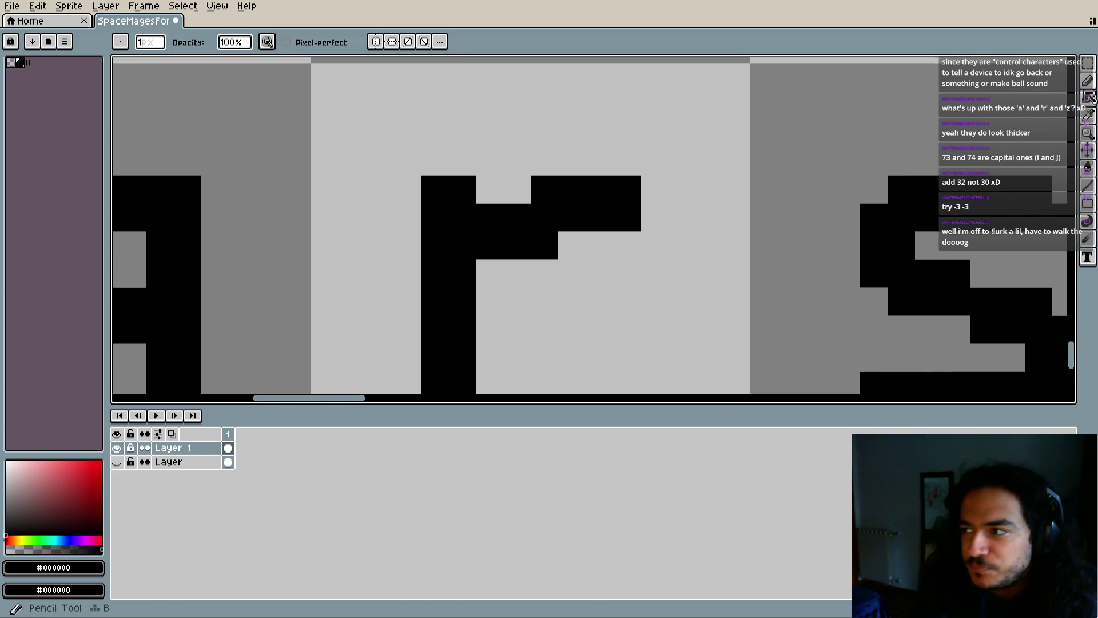
Nudge the r's arm right, then move the whole r glyph one pixel right
click(1087, 63)
mouse_move(480, 183)
mouse_down()
mouse_move(625, 233)
mouse_move(642, 220)
mouse_move(589, 223)
mouse_up()
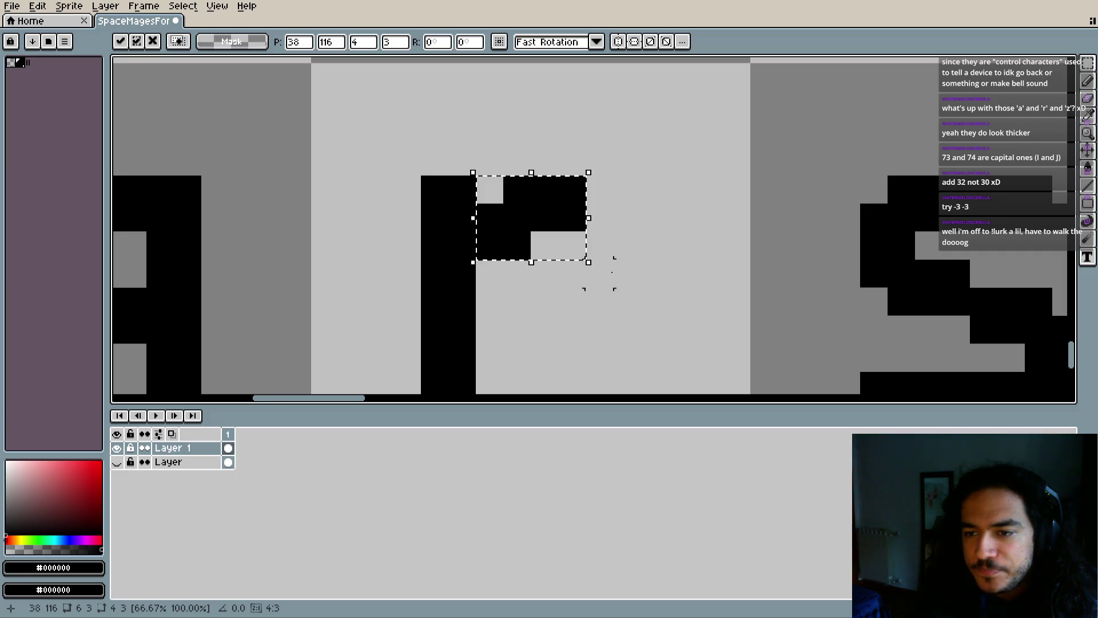
key(Return)
scroll(543, 272, down, 1)
drag(530, 309, 540, 311)
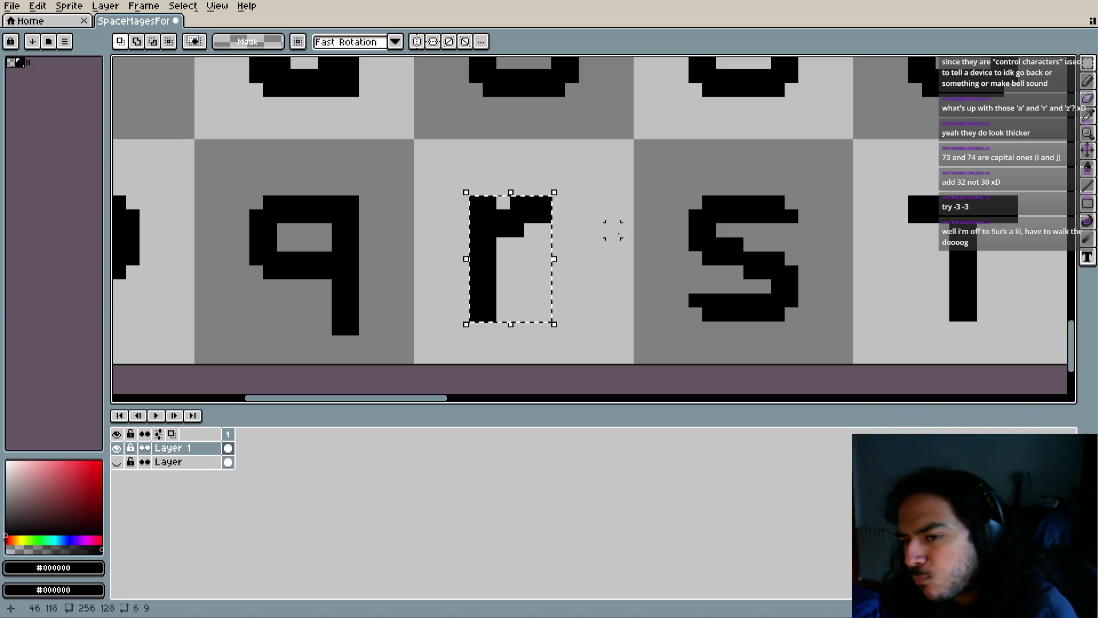
click(523, 276)
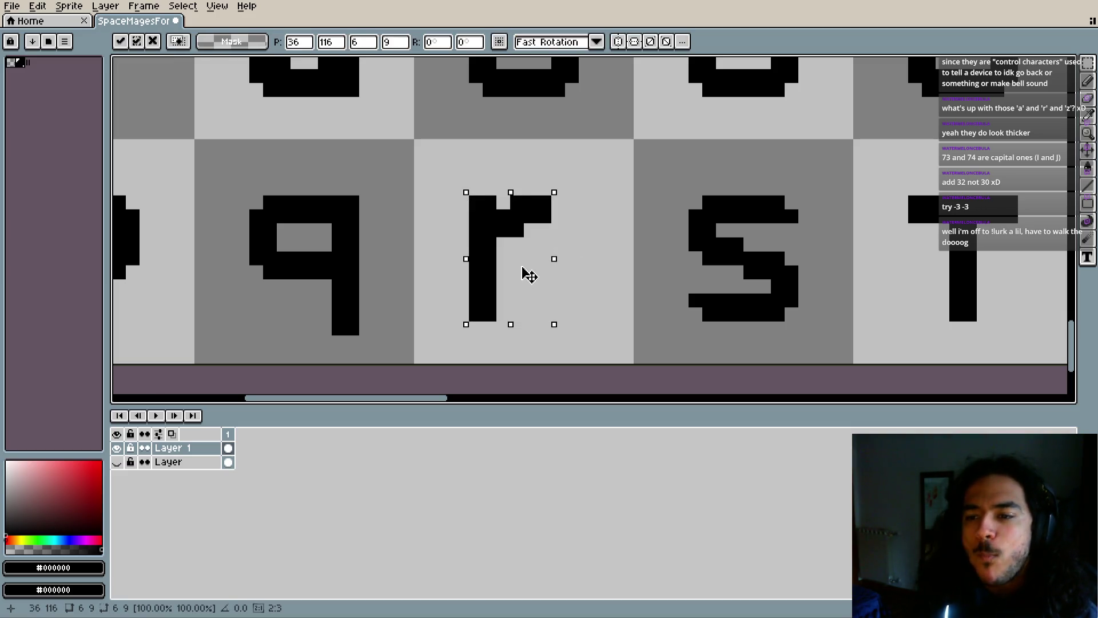
click(569, 314)
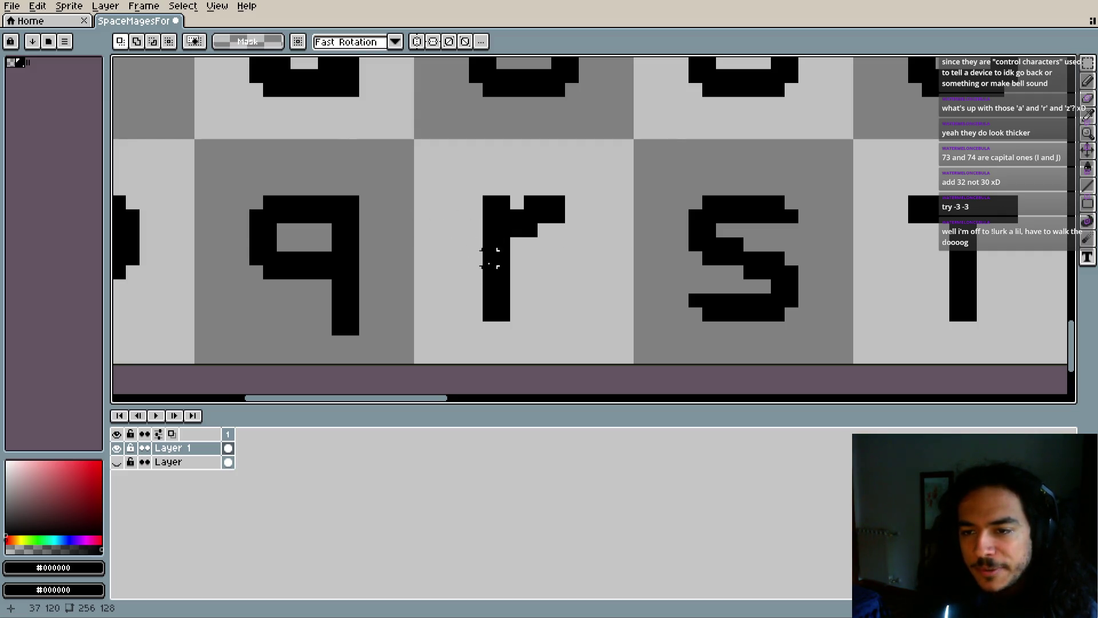
Save the font sheet
scroll(490, 257, down, 3)
scroll(544, 261, up, 1)
scroll(522, 284, down, 1)
key(ctrl+s)
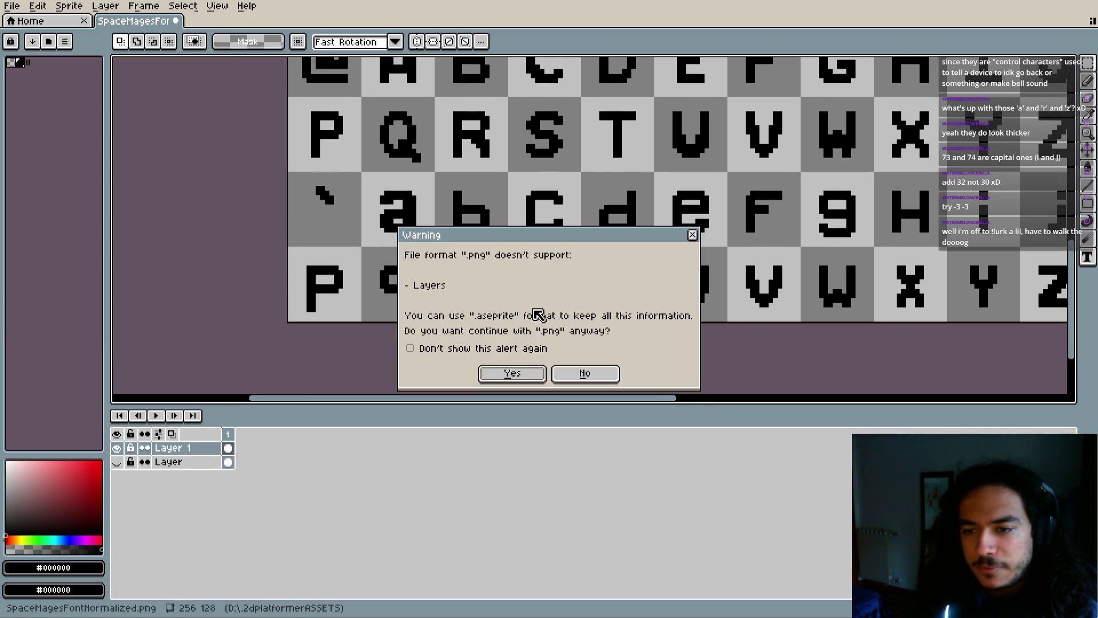
Accept saving the font sheet as a PNG without layers, then scroll over the glyphs
click(513, 372)
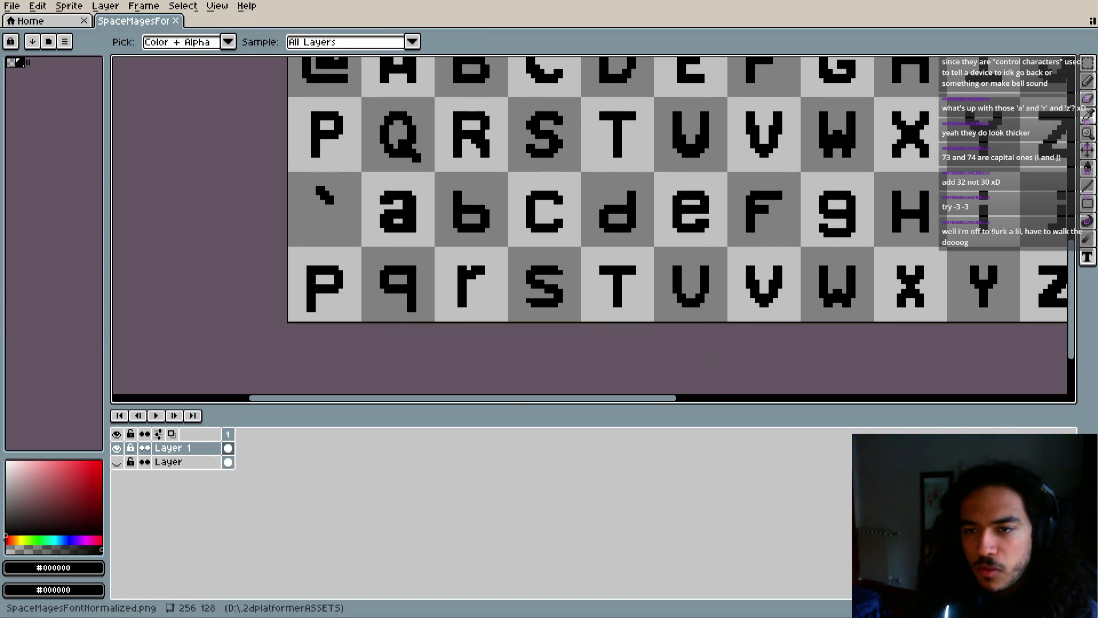
scroll(482, 229, right, 4)
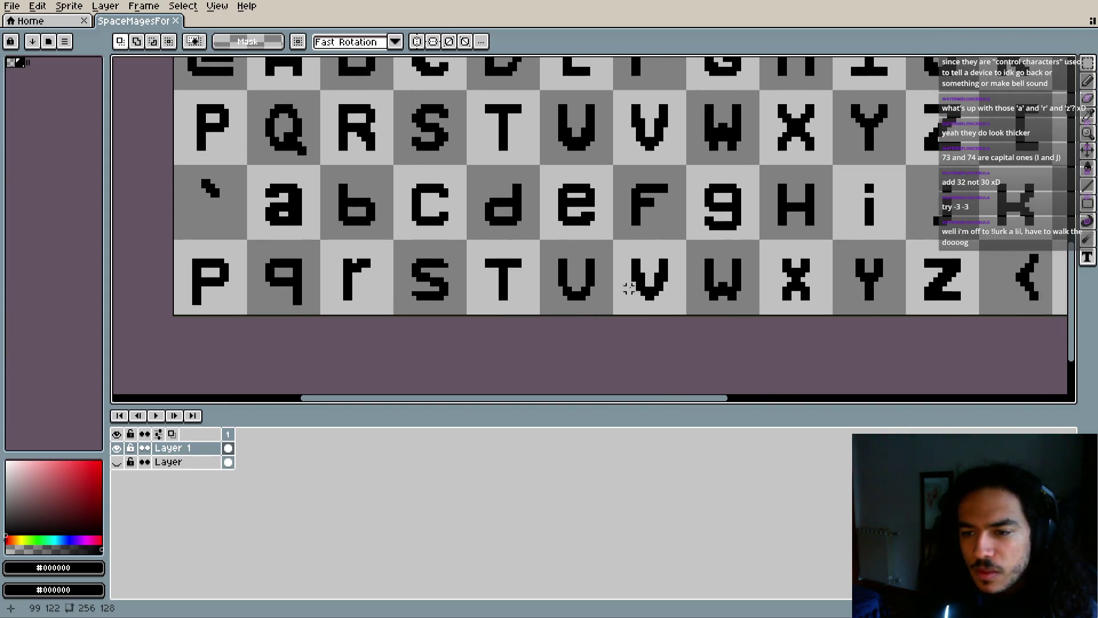
scroll(629, 288, right, 6)
scroll(498, 261, up, 1)
scroll(498, 261, up, 1)
scroll(452, 225, left, 4)
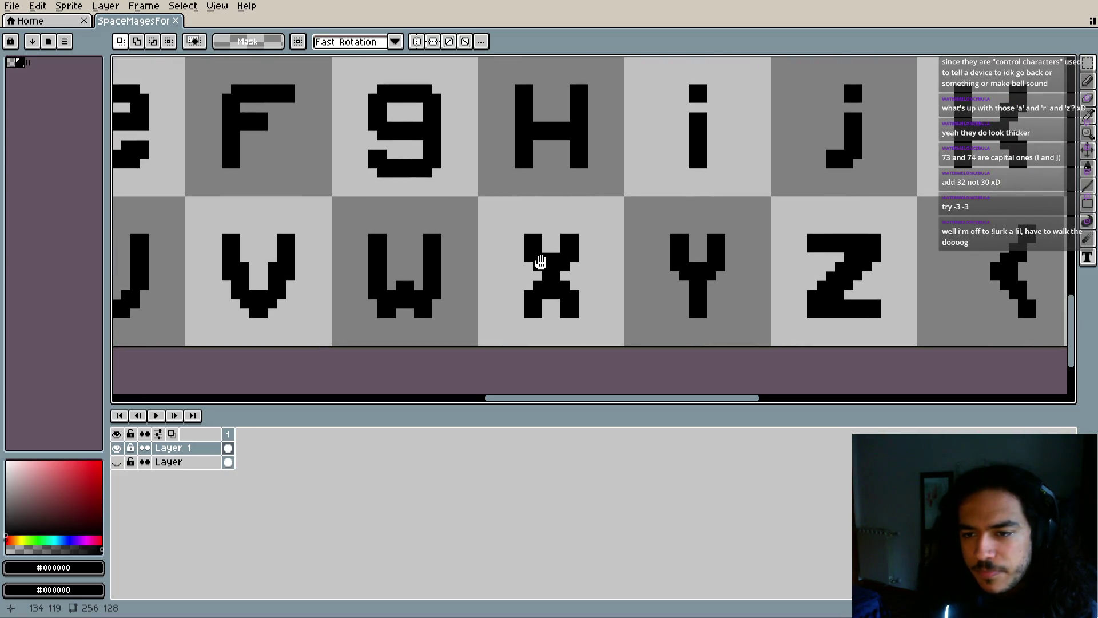
scroll(629, 275, right, 5)
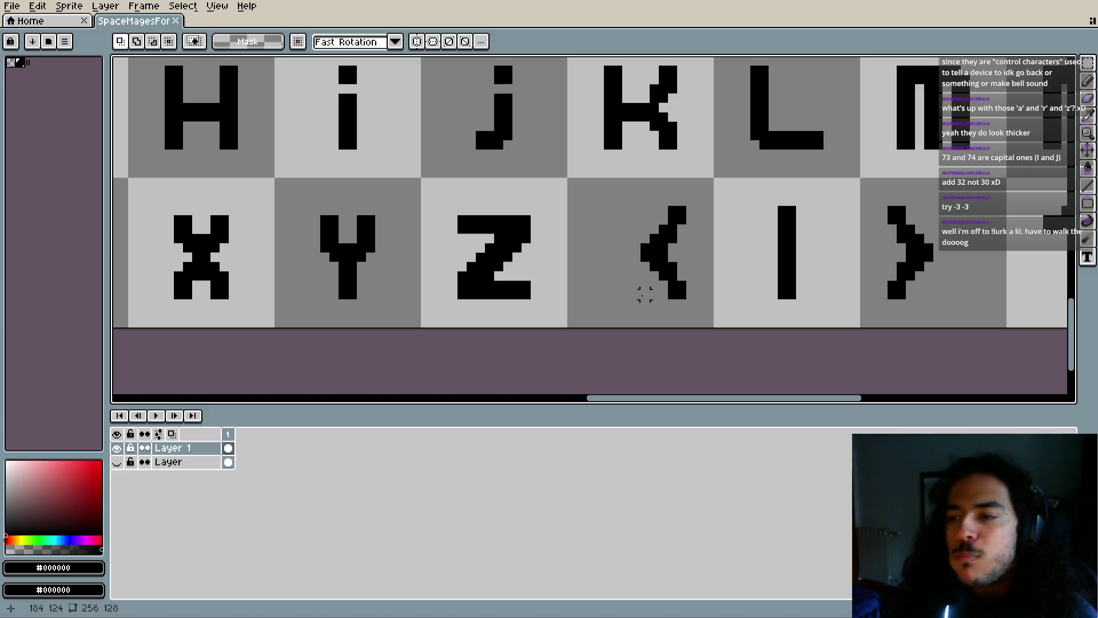
Inspect the braces, bar, Y, Z and lowercase c-to-o glyph rows on the sheet
drag(742, 262, 617, 268)
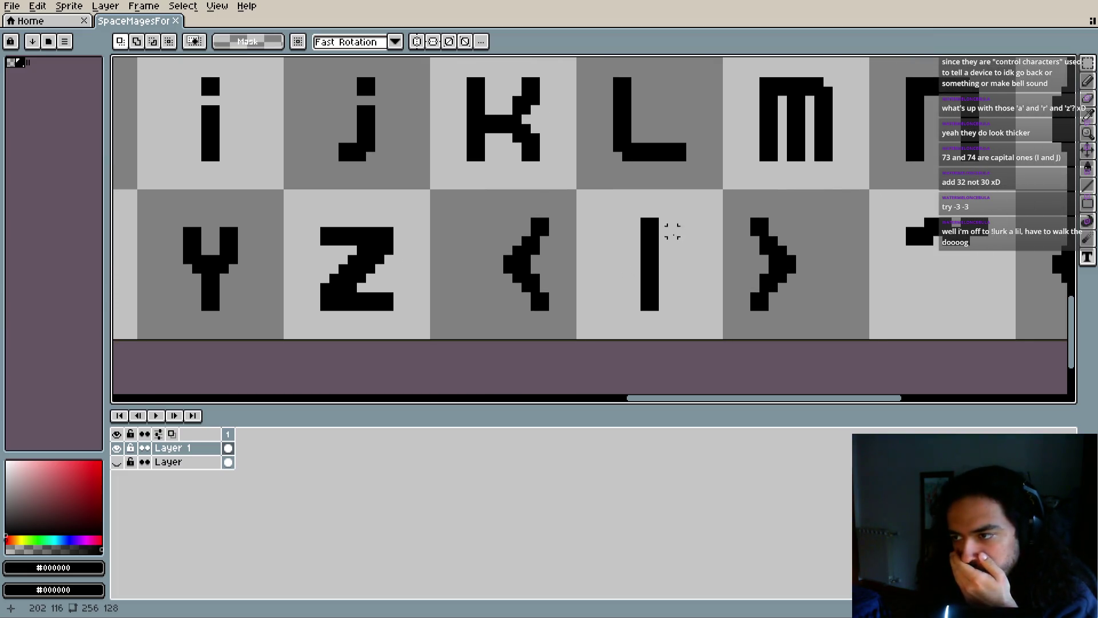
mouse_move(711, 238)
mouse_down()
mouse_move(661, 338)
mouse_move(498, 284)
mouse_move(502, 265)
mouse_move(713, 284)
mouse_move(558, 204)
mouse_move(570, 208)
mouse_up()
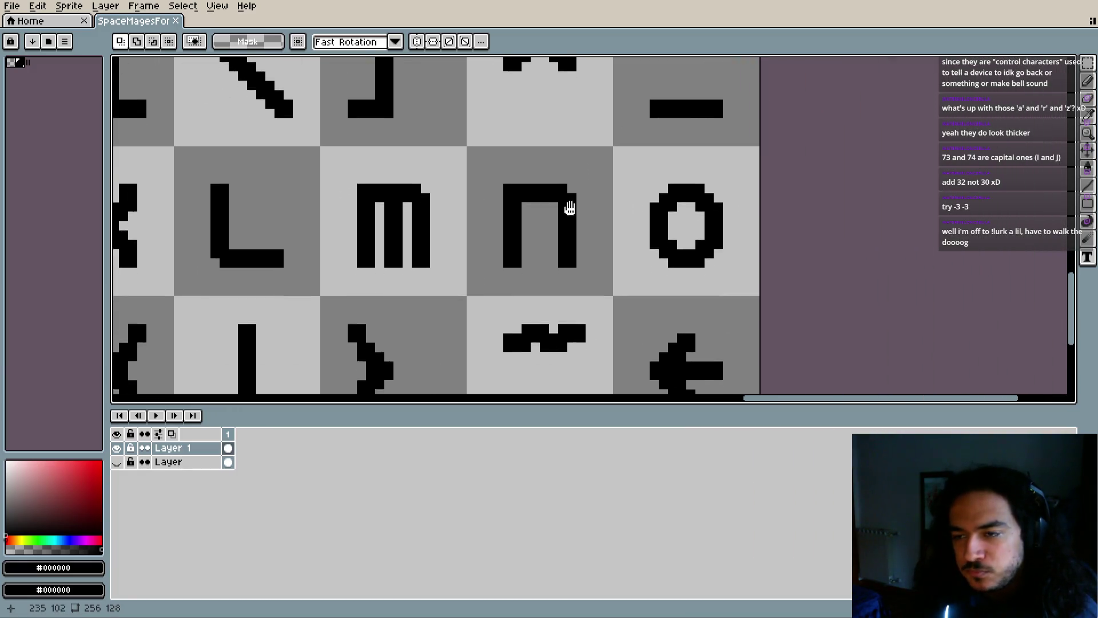
scroll(570, 208, down, 4)
mouse_move(530, 279)
mouse_down()
mouse_move(527, 289)
mouse_move(783, 269)
mouse_move(574, 221)
mouse_up()
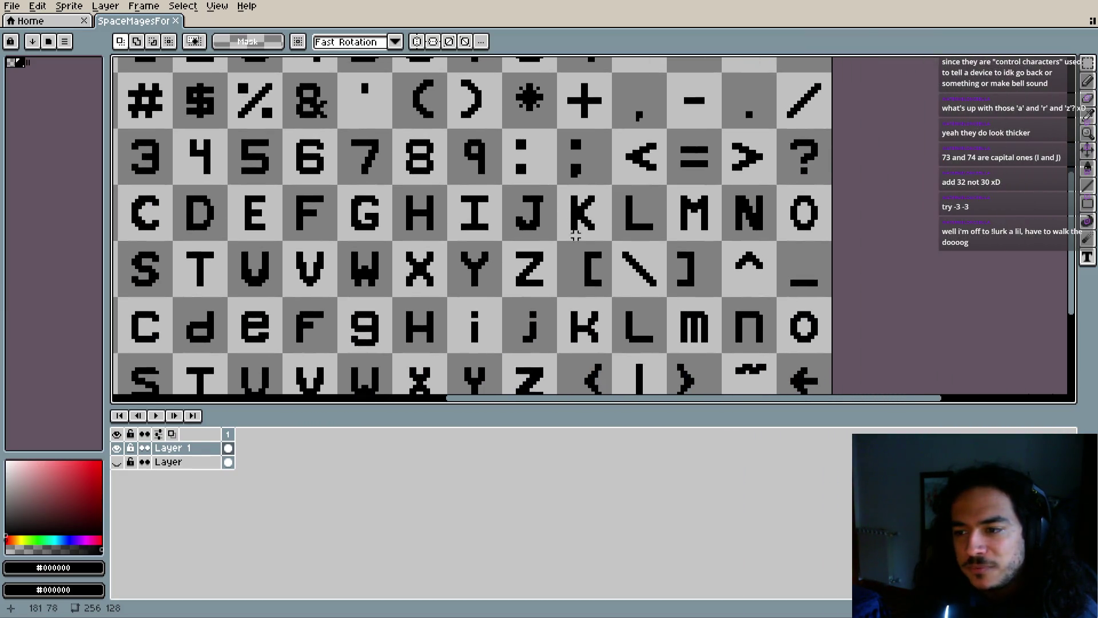
scroll(632, 275, up, 4)
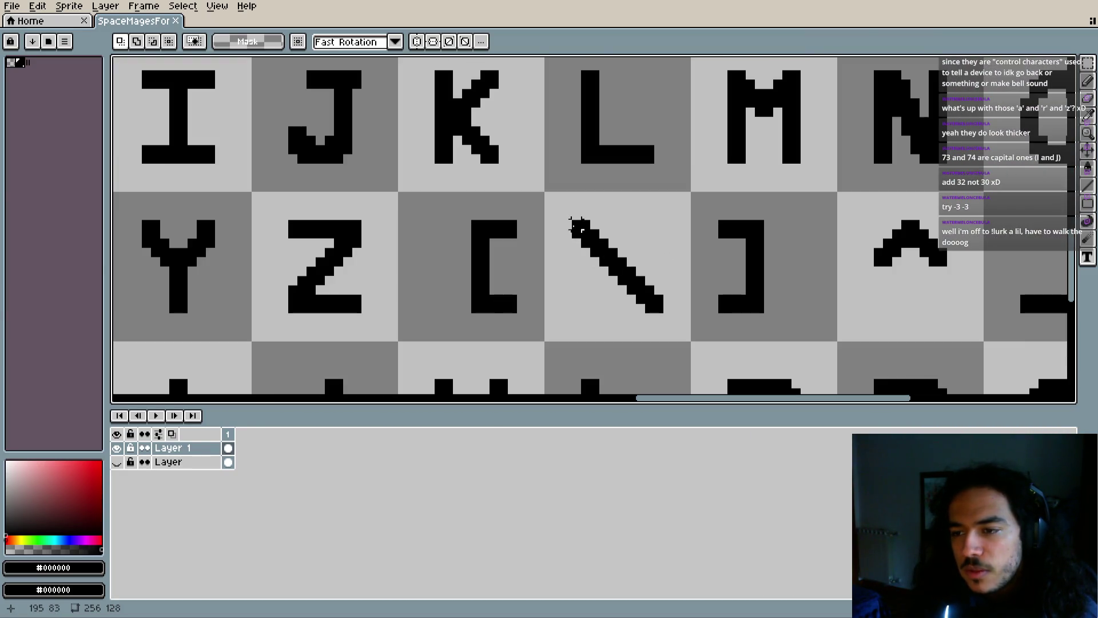
Select the black backslash by colour and squeeze it from 10 to 6 pixels wide
scroll(580, 227, up, 2)
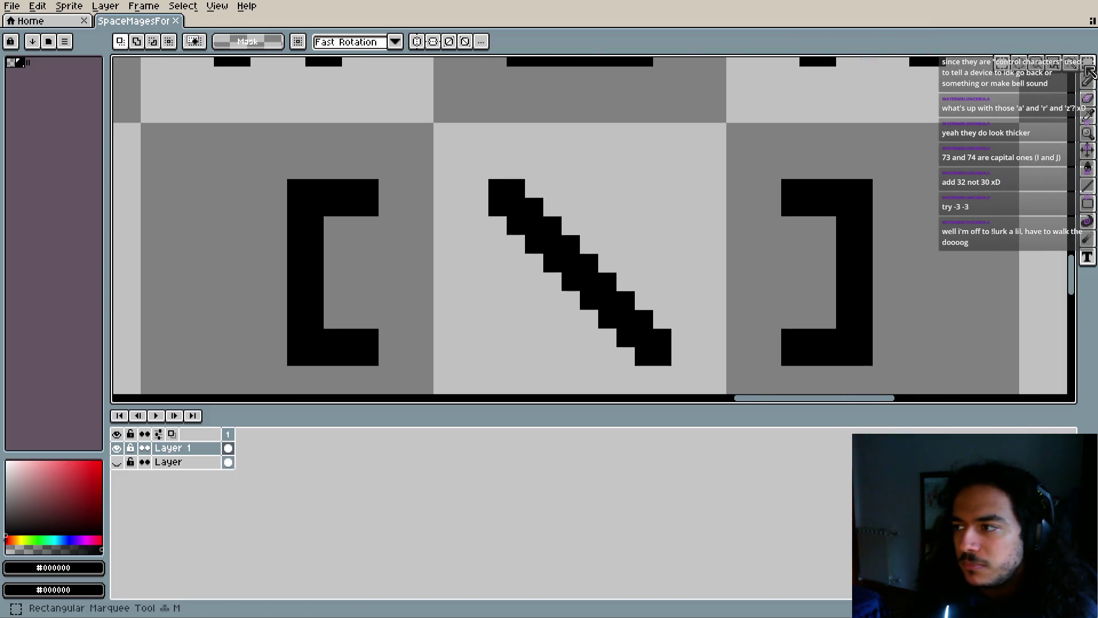
key(w)
click(507, 198)
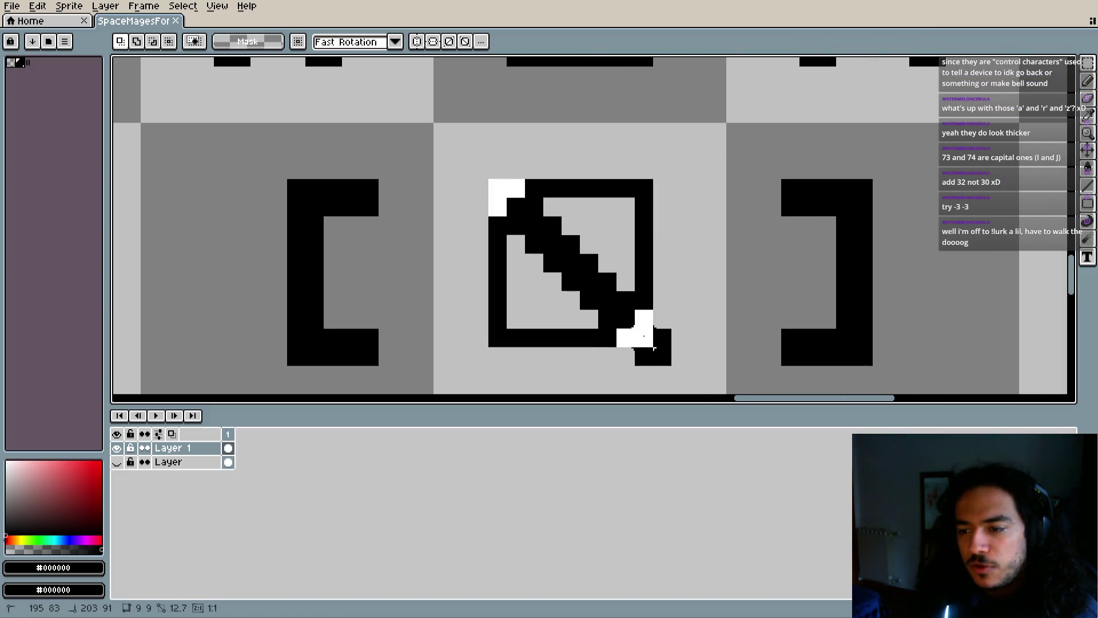
mouse_move(671, 269)
mouse_down()
mouse_move(640, 280)
mouse_move(634, 271)
mouse_up()
drag(482, 270, 514, 280)
key(Return)
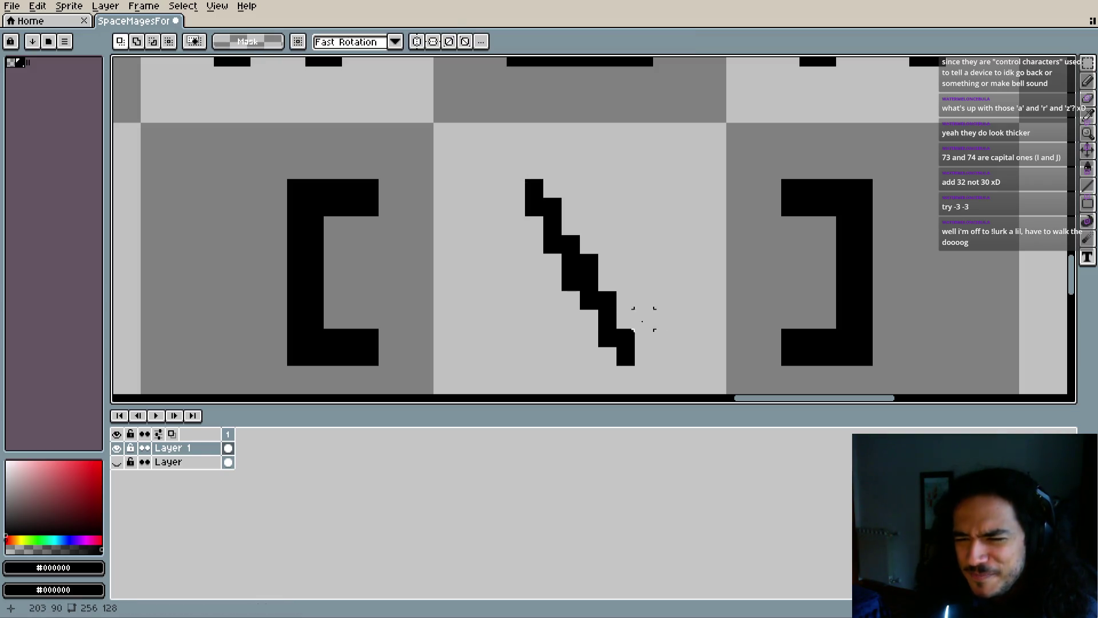
Pencil in pixels to fill the backslash's diagonal gaps and thicken its lower step
key(b)
click(571, 227)
click(534, 226)
click(549, 194)
click(571, 299)
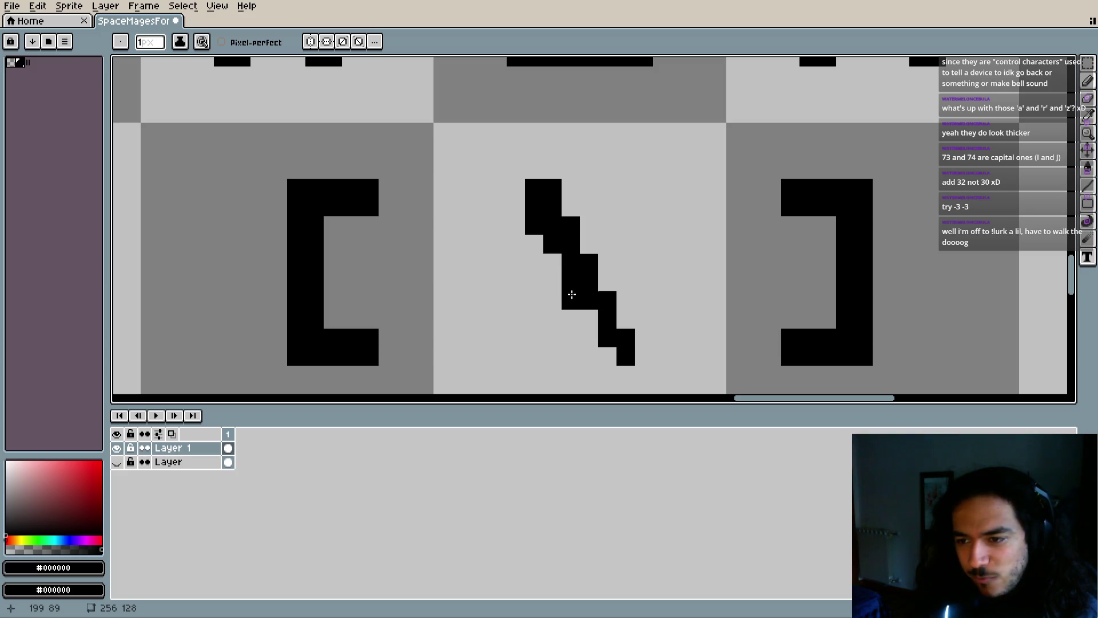
click(609, 355)
click(626, 319)
click(623, 301)
click(590, 317)
scroll(680, 354, down, 1)
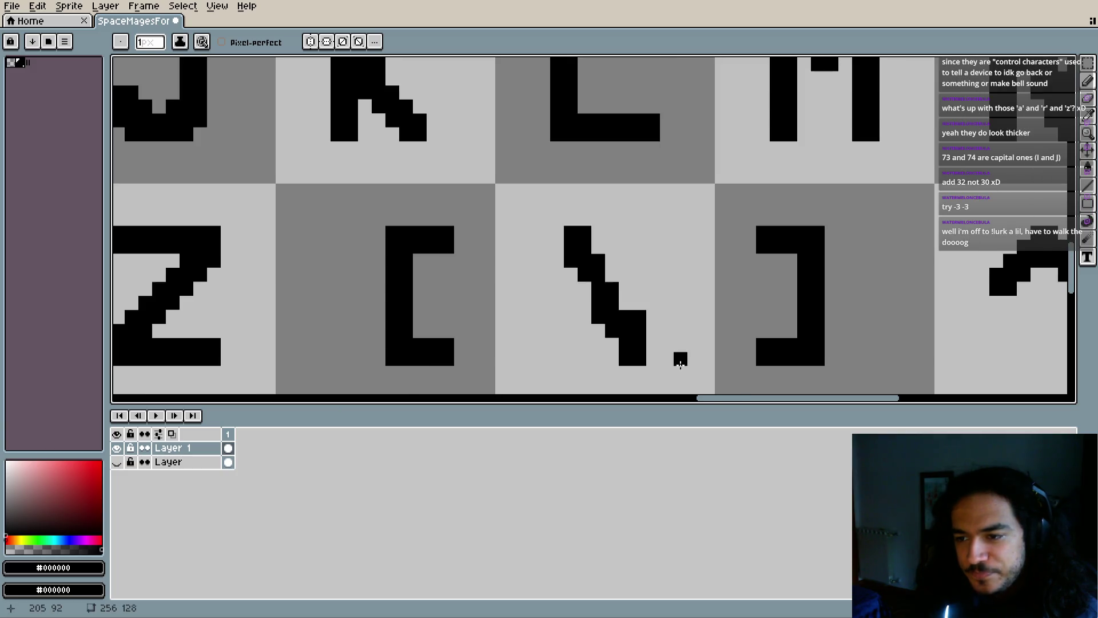
Erase a stray pixel below the backslash and add pixels thickening its top and lower end
key(e)
click(639, 312)
mouse_move(666, 355)
mouse_down()
mouse_move(661, 311)
mouse_move(619, 268)
mouse_up()
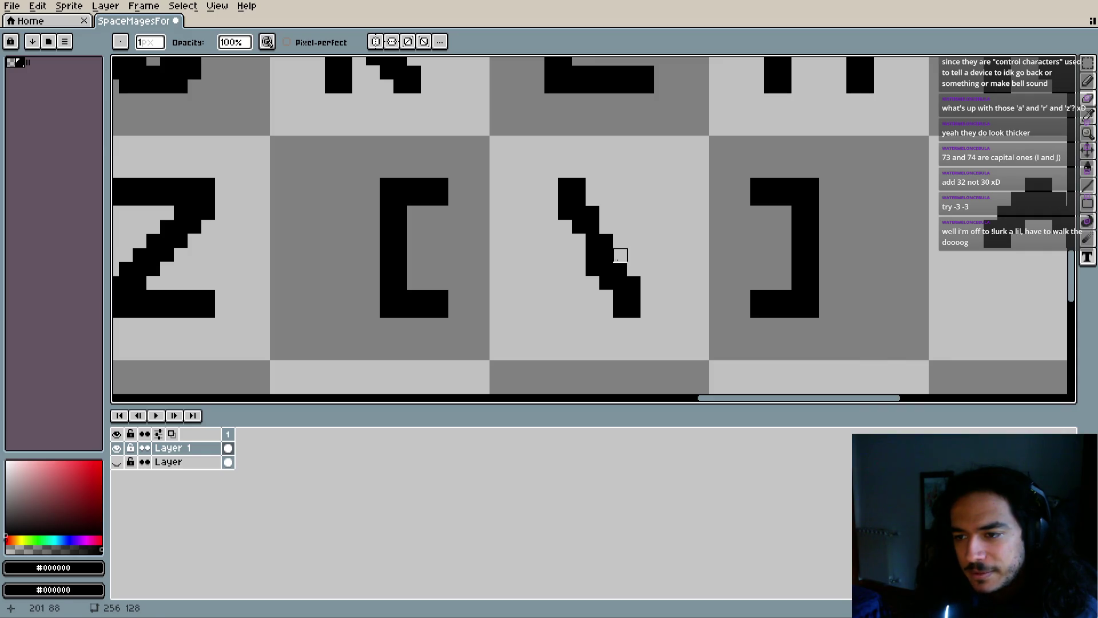
scroll(656, 296, down, 3)
scroll(652, 294, up, 3)
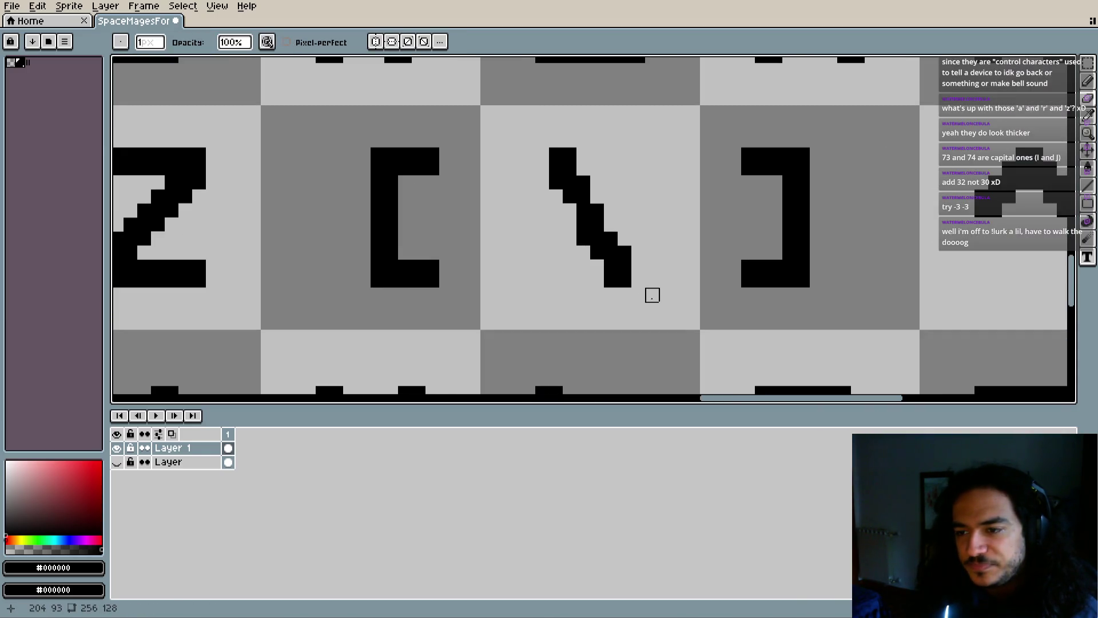
scroll(632, 302, up, 1)
key(b)
drag(563, 217, 549, 170)
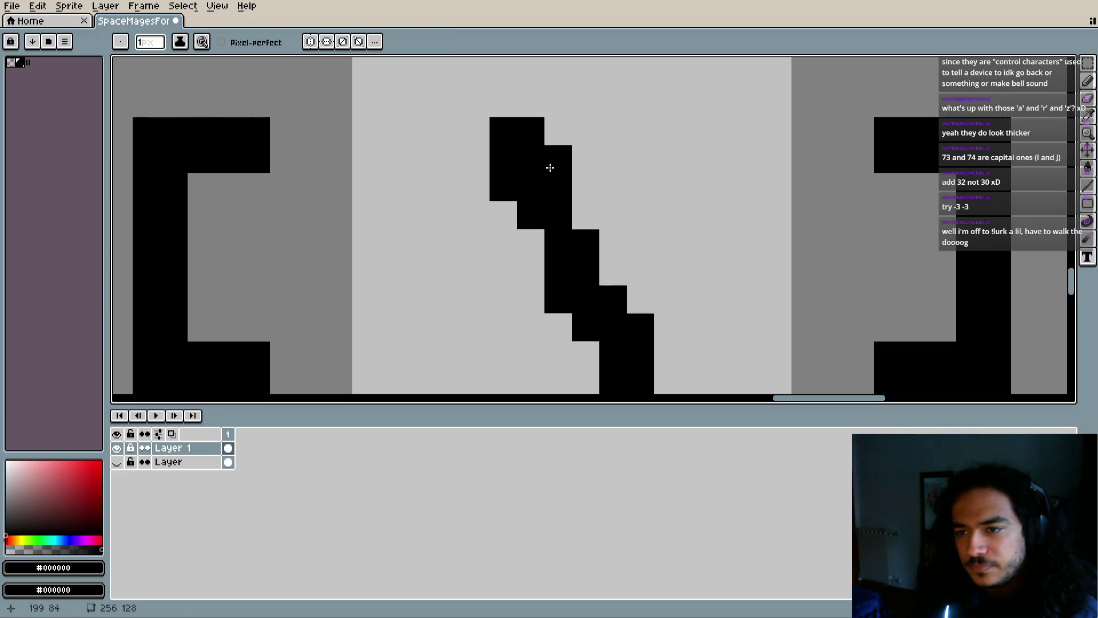
click(587, 353)
scroll(662, 306, down, 1)
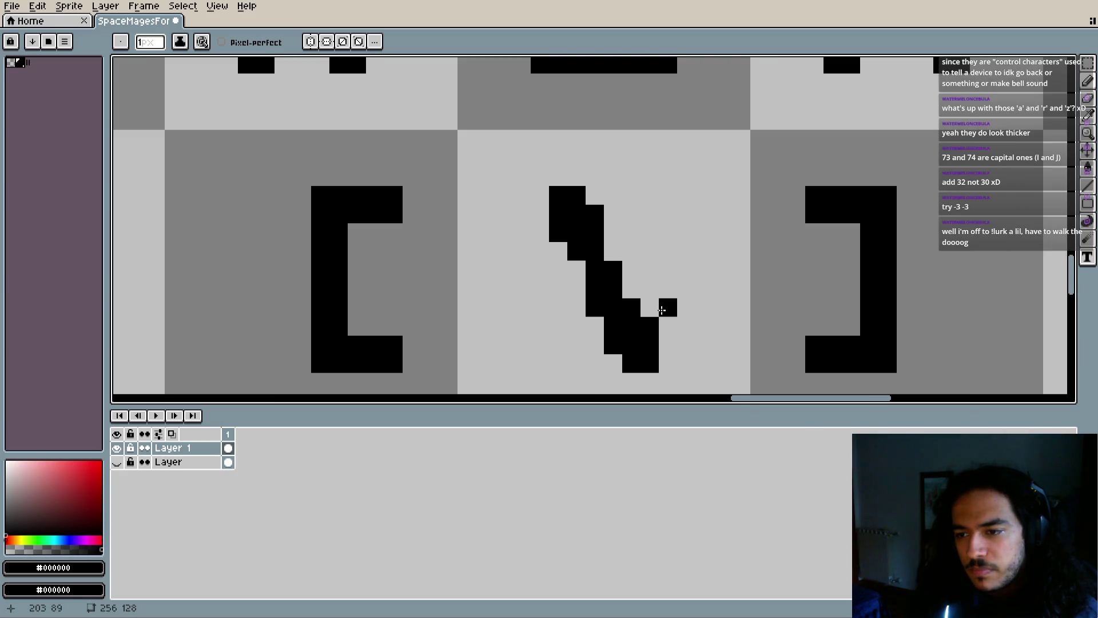
drag(662, 306, 657, 263)
Marquee-select the top section of the backslash and shift it into place
click(629, 340)
key(m)
drag(514, 125, 572, 221)
drag(558, 176, 553, 180)
key(ctrl+d)
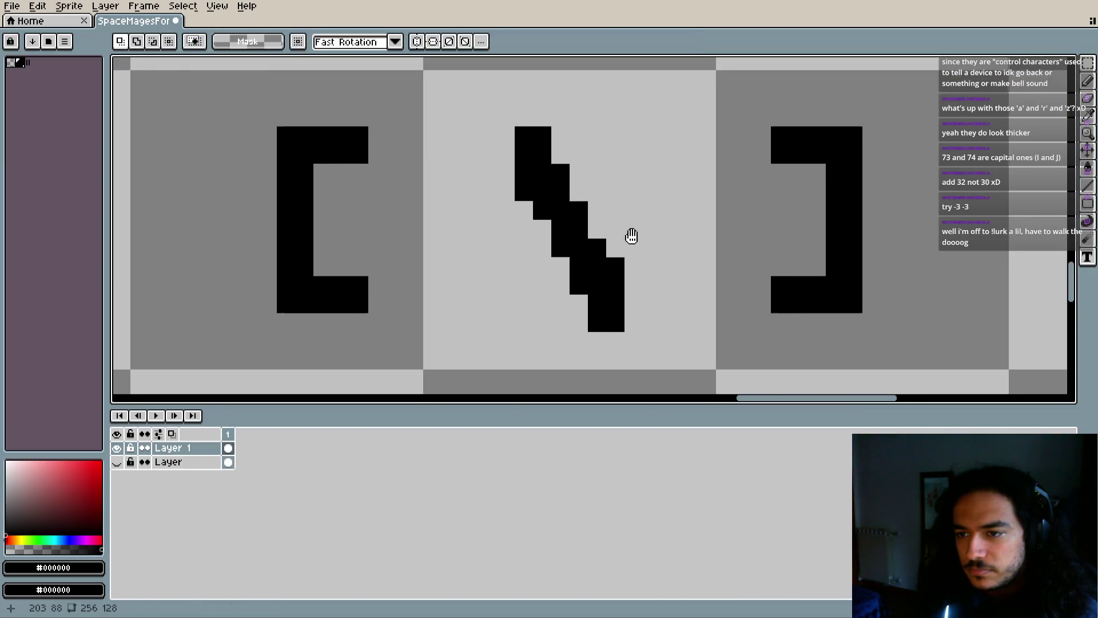
Move the backslash's lower block down one pixel and fill the missing notch pixel
drag(611, 267, 589, 319)
key(Down)
key(ctrl+d)
key(i)
key(b)
click(592, 270)
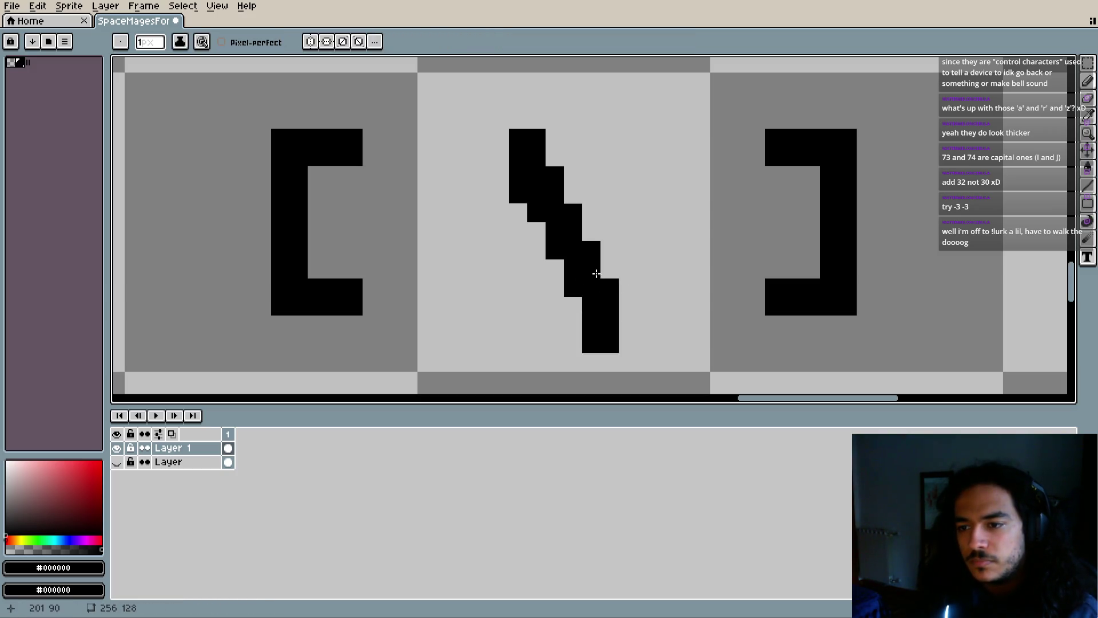
Erase the backslash's bottom pixel row
key(e)
drag(594, 351, 629, 350)
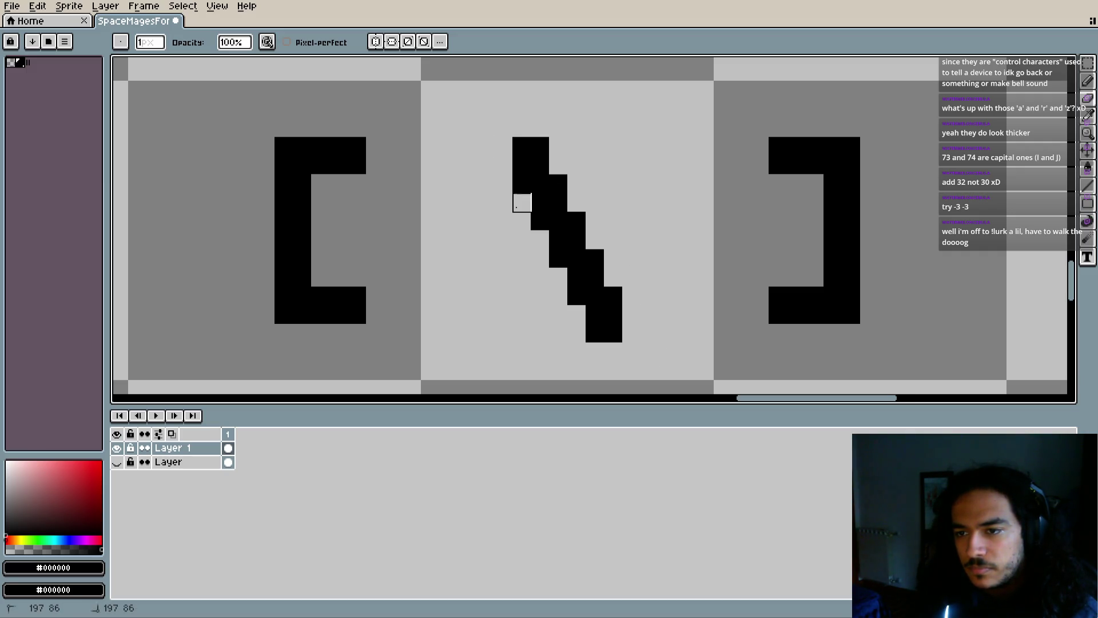
scroll(504, 283, down, 2)
scroll(503, 283, down, 1)
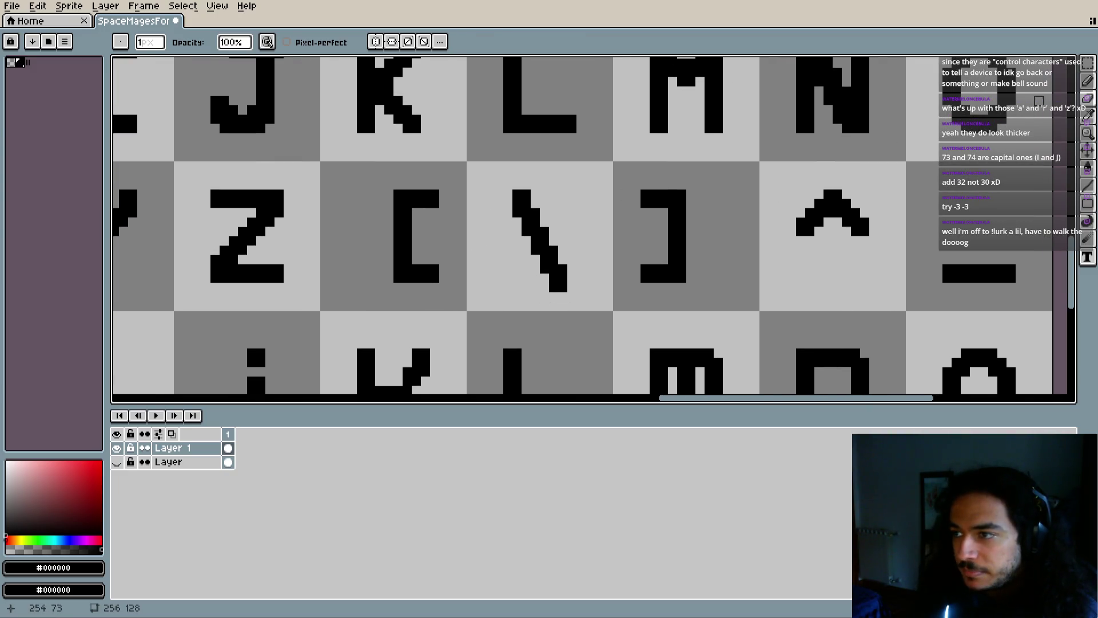
Try erasing part of the backslash, then undo that eraser stroke
scroll(562, 204, up, 1)
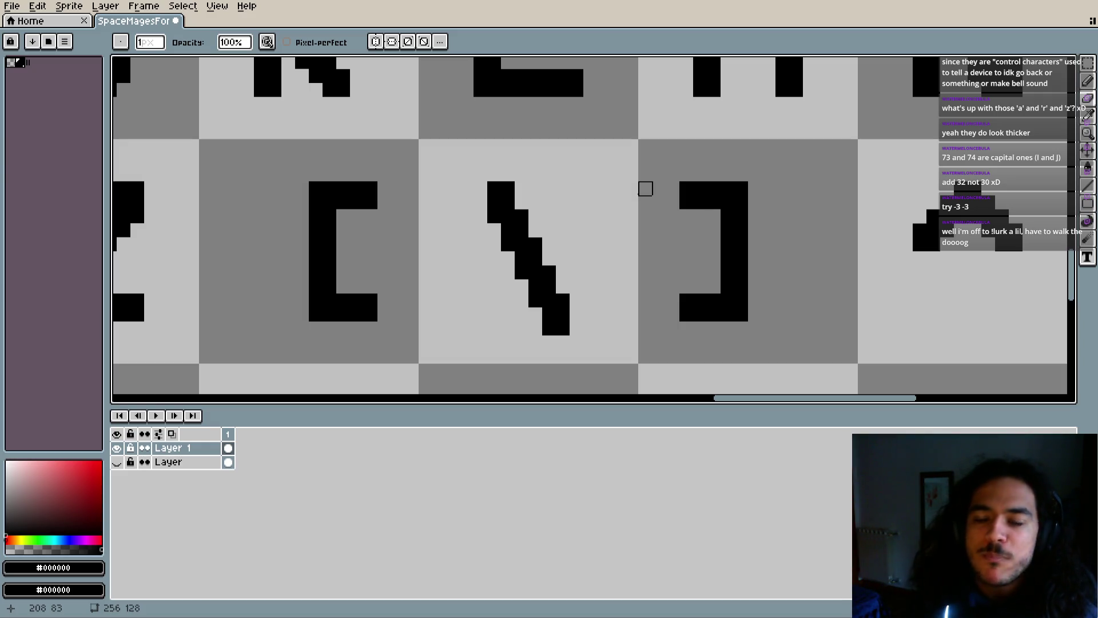
scroll(645, 189, down, 5)
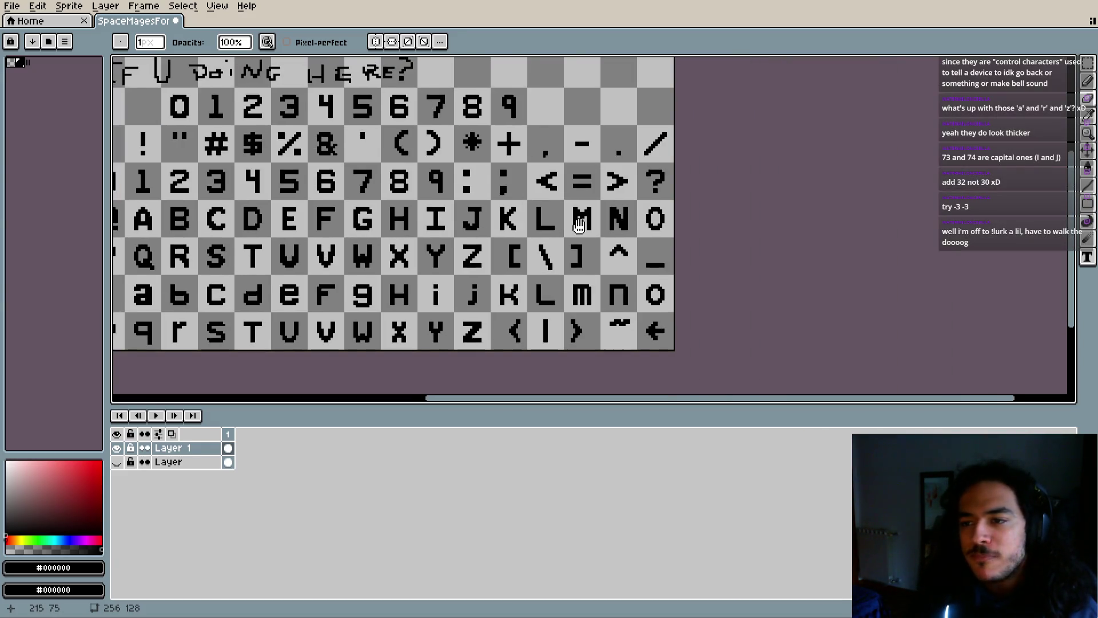
scroll(592, 239, up, 5)
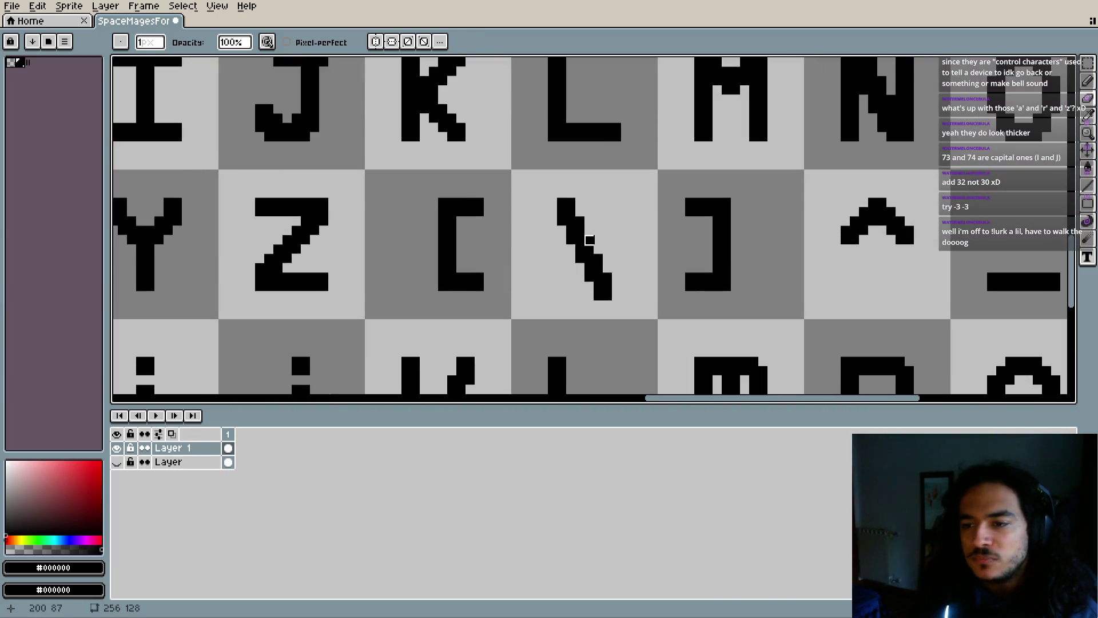
scroll(552, 202, up, 3)
scroll(605, 225, down, 2)
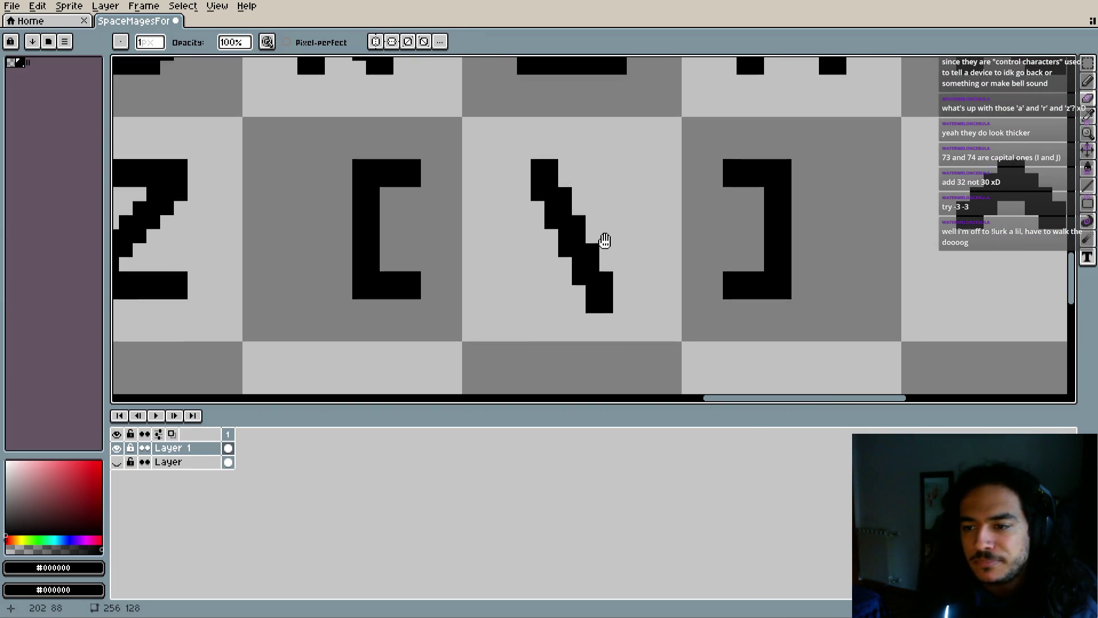
drag(538, 168, 599, 286)
key(ctrl+z)
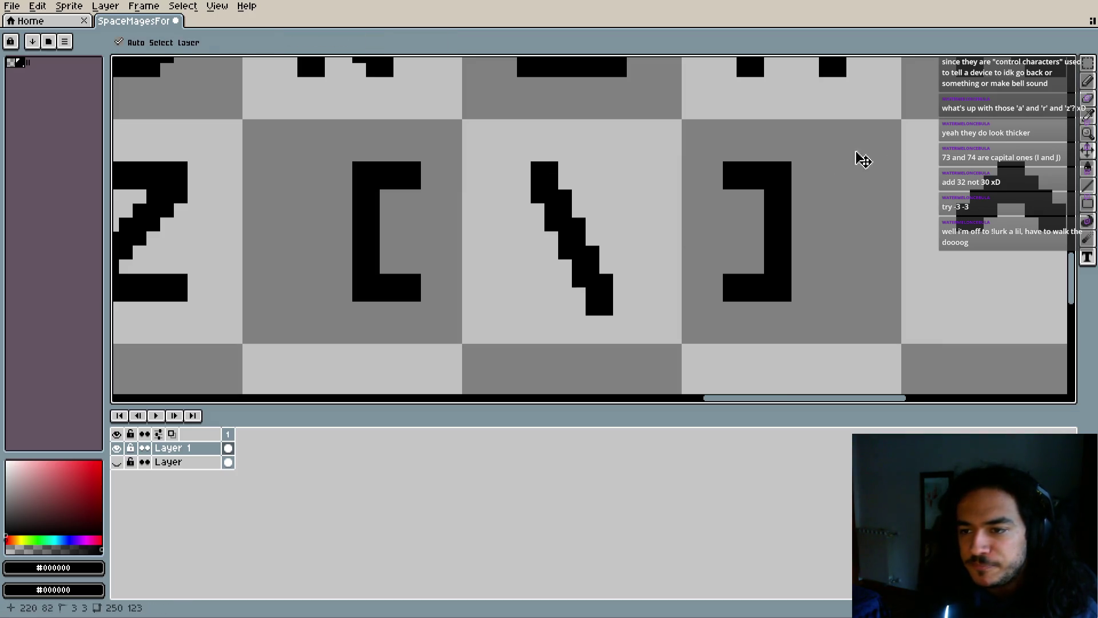
Marquee-select the whole backslash glyph and nudge it up one pixel
key(m)
mouse_move(529, 160)
mouse_down()
mouse_move(601, 269)
mouse_move(614, 317)
mouse_move(601, 277)
mouse_up()
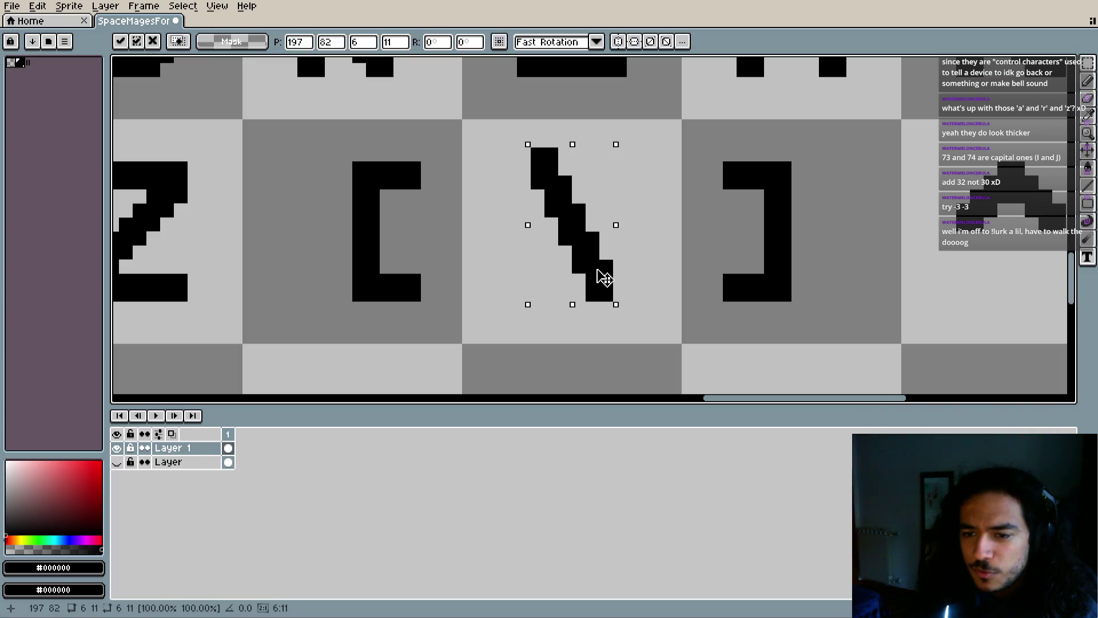
click(645, 282)
scroll(596, 217, up, 1)
scroll(573, 152, up, 1)
scroll(595, 143, down, 1)
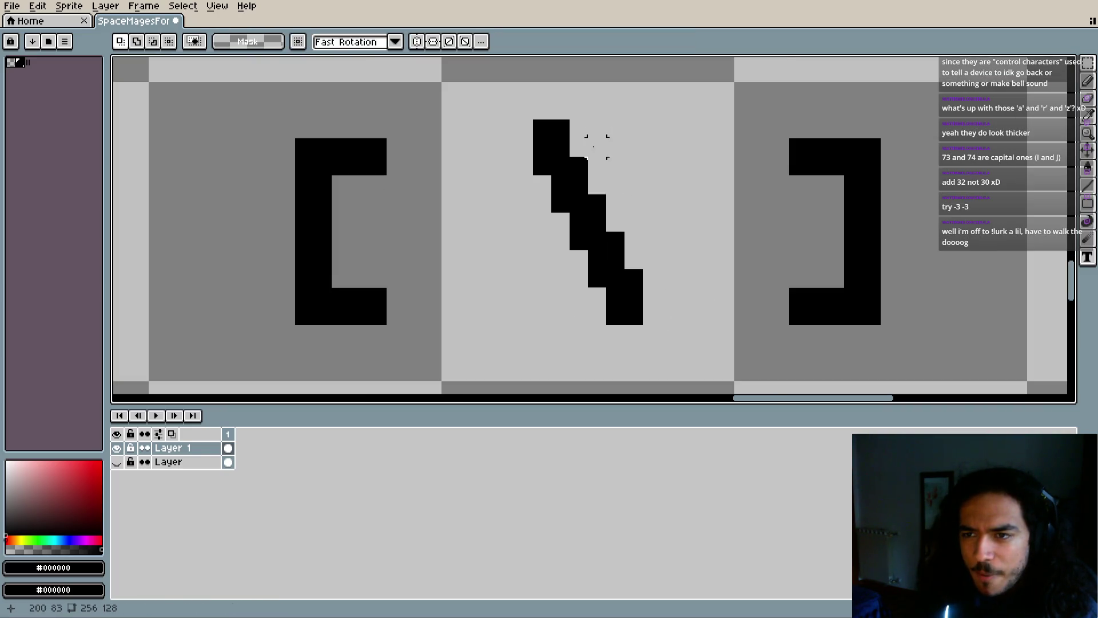
drag(596, 143, 589, 147)
Undo recent backslash edits, then erase the old glyph, leaving its cell empty
key(b)
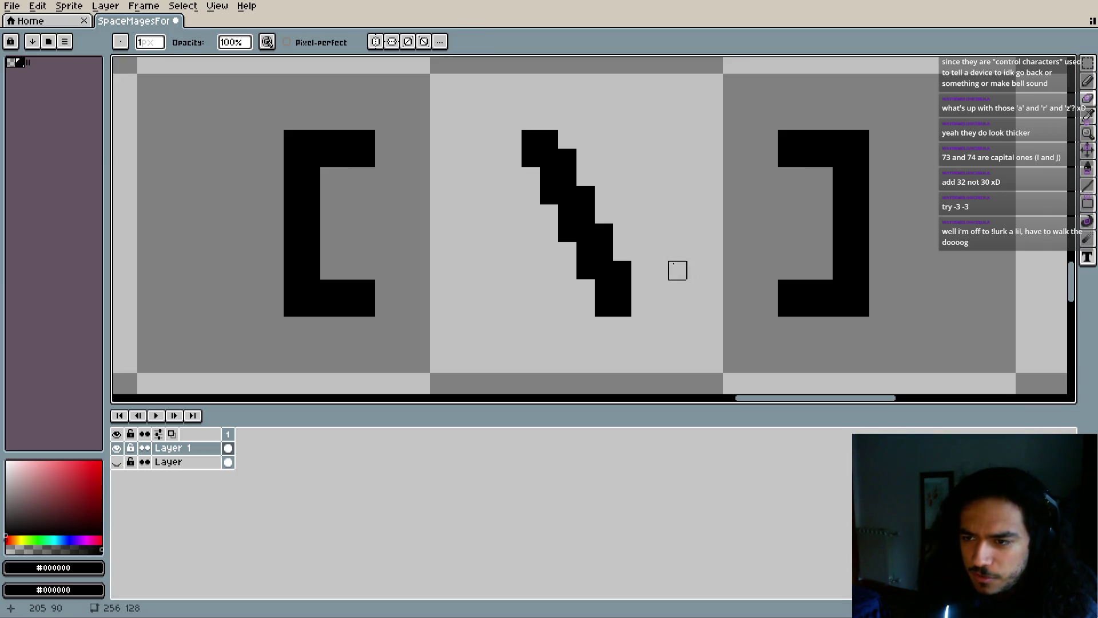
key(ctrl+z)
key(v)
key(ctrl+z)
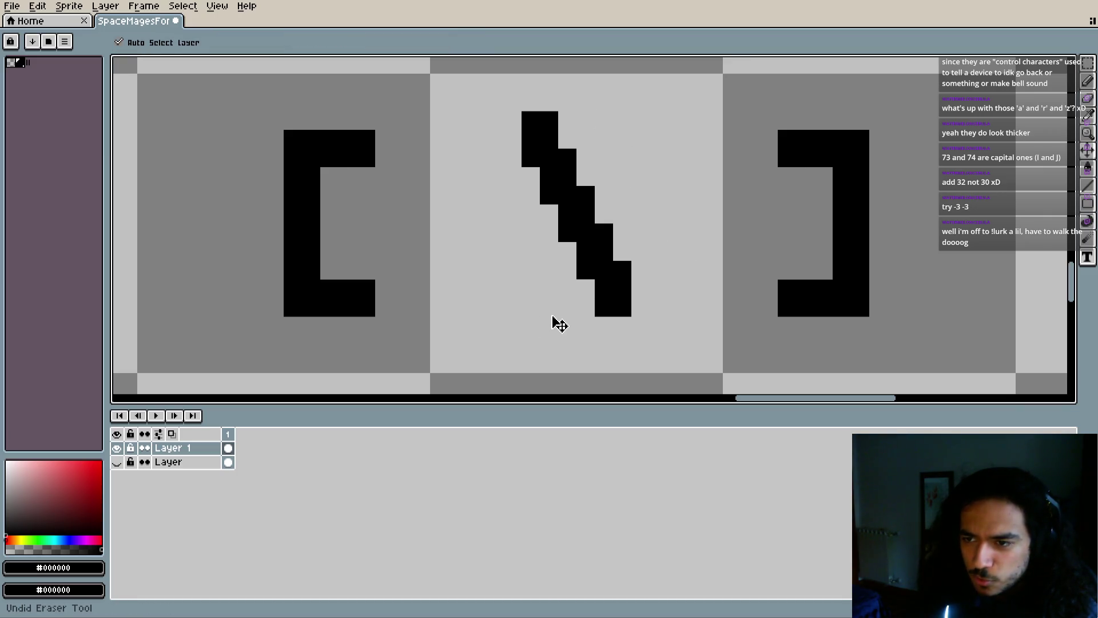
key(b)
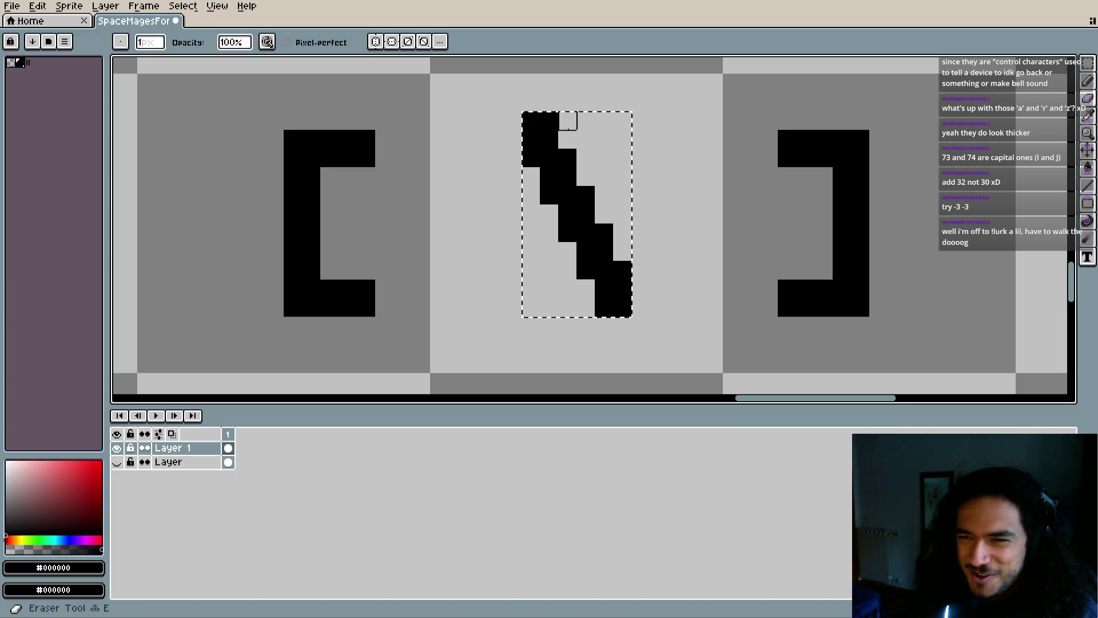
key(ctrl+z)
key(ctrl+z)
key(ctrl+z)
key(ctrl+z)
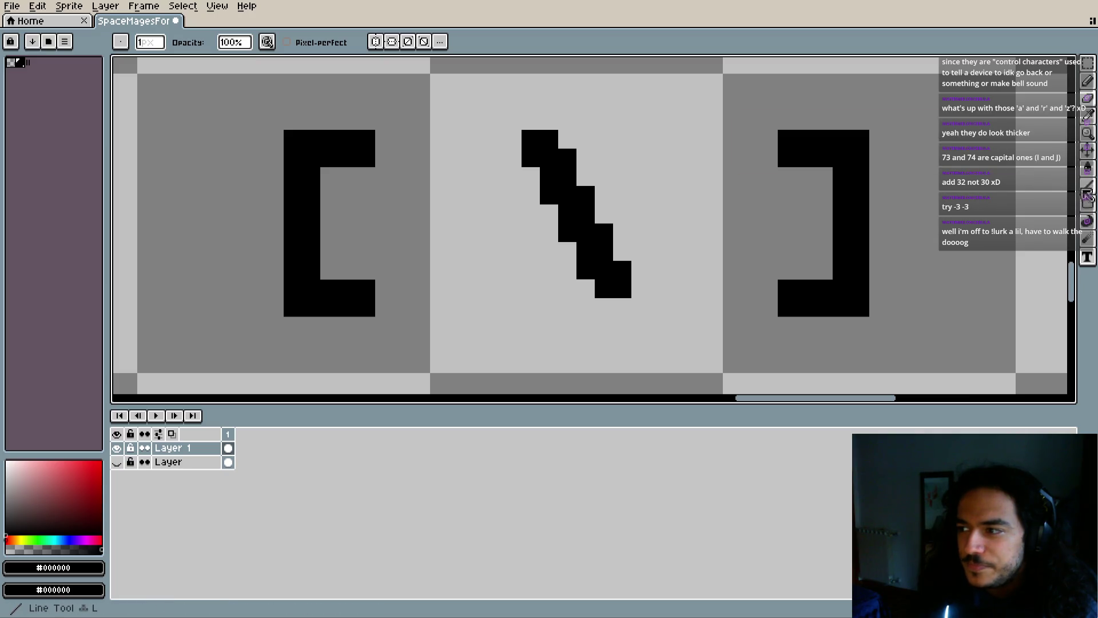
key(e)
mouse_move(563, 176)
mouse_down()
mouse_move(550, 158)
mouse_move(530, 157)
mouse_move(603, 269)
mouse_move(589, 269)
mouse_up()
Draw a thick, steep diagonal line with the Line tool as the new backslash
click(1088, 212)
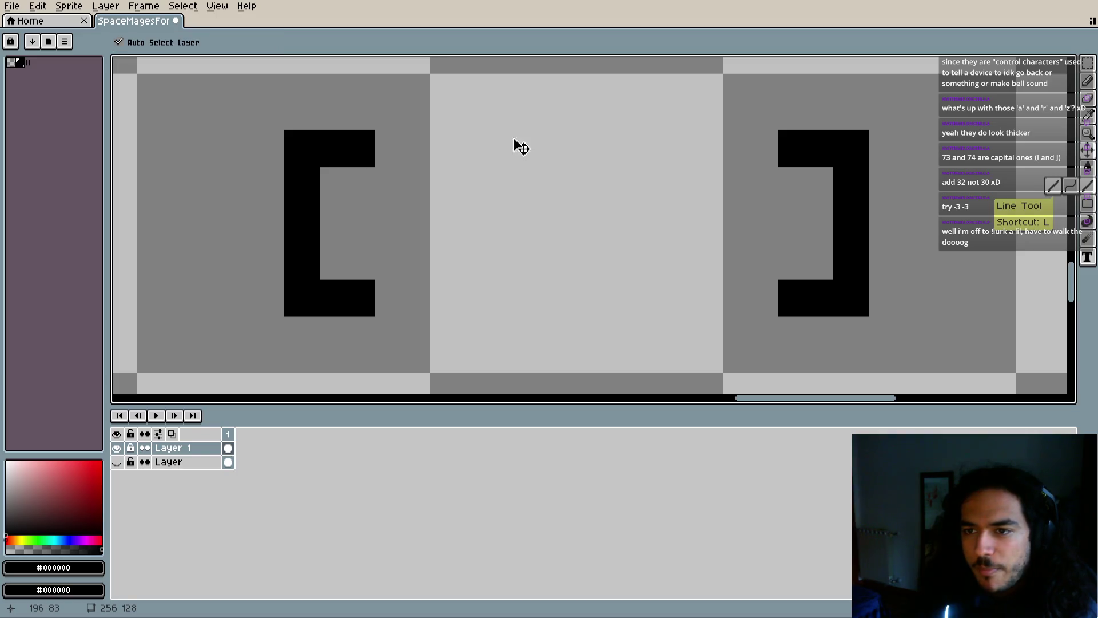
drag(457, 149, 505, 304)
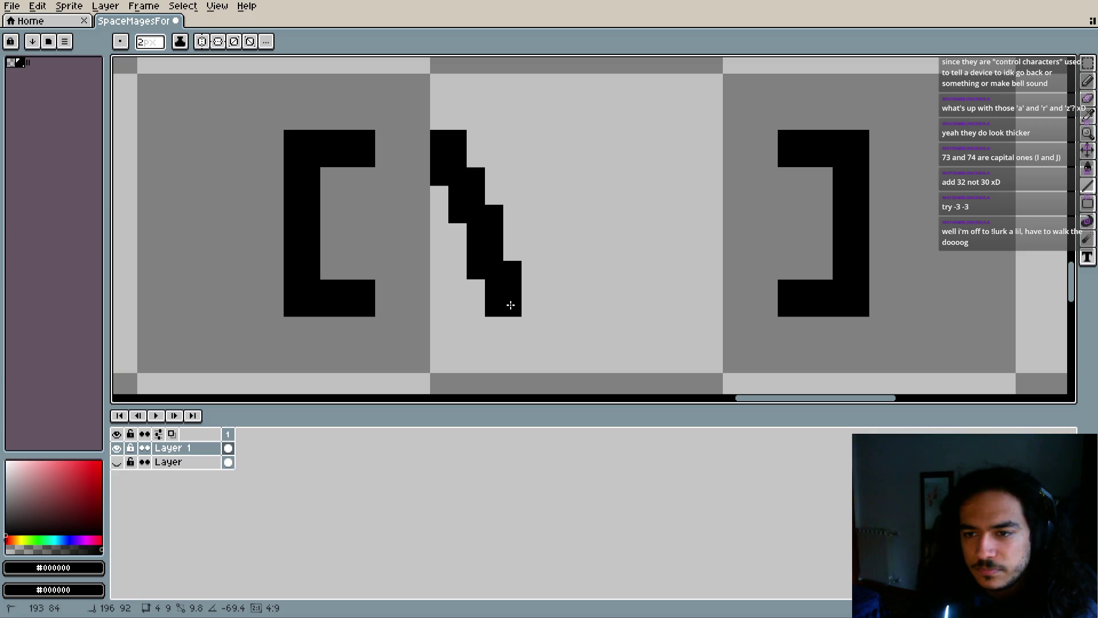
mouse_move(519, 306)
mouse_down()
mouse_move(565, 305)
mouse_move(496, 306)
mouse_up()
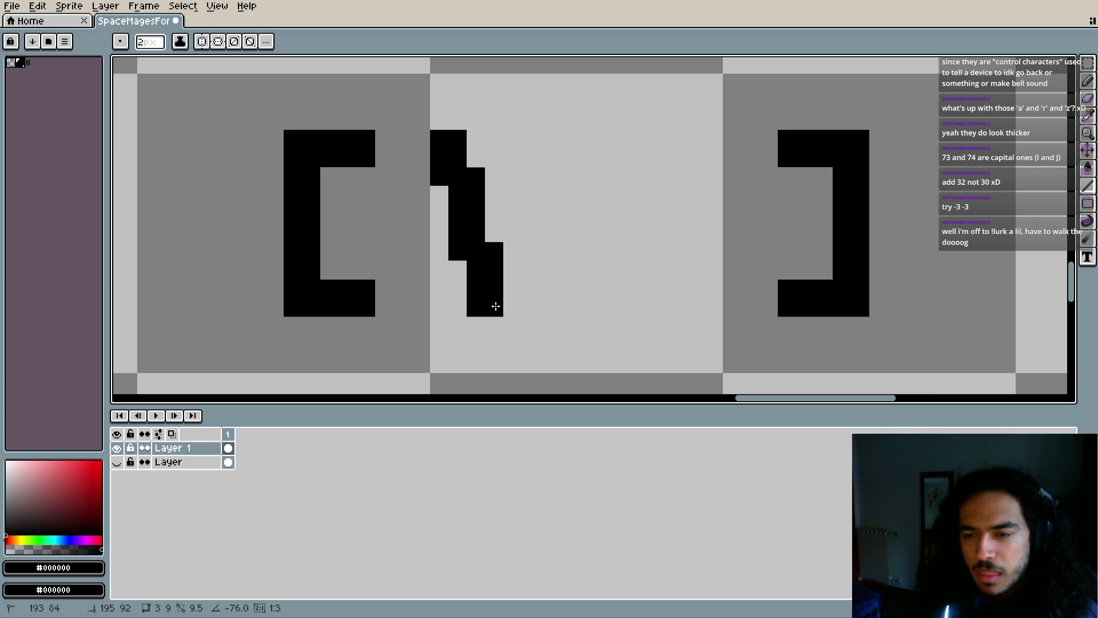
mouse_move(485, 305)
mouse_down()
mouse_move(474, 304)
mouse_move(584, 303)
mouse_move(621, 316)
mouse_move(636, 304)
mouse_move(704, 304)
mouse_move(536, 301)
mouse_up()
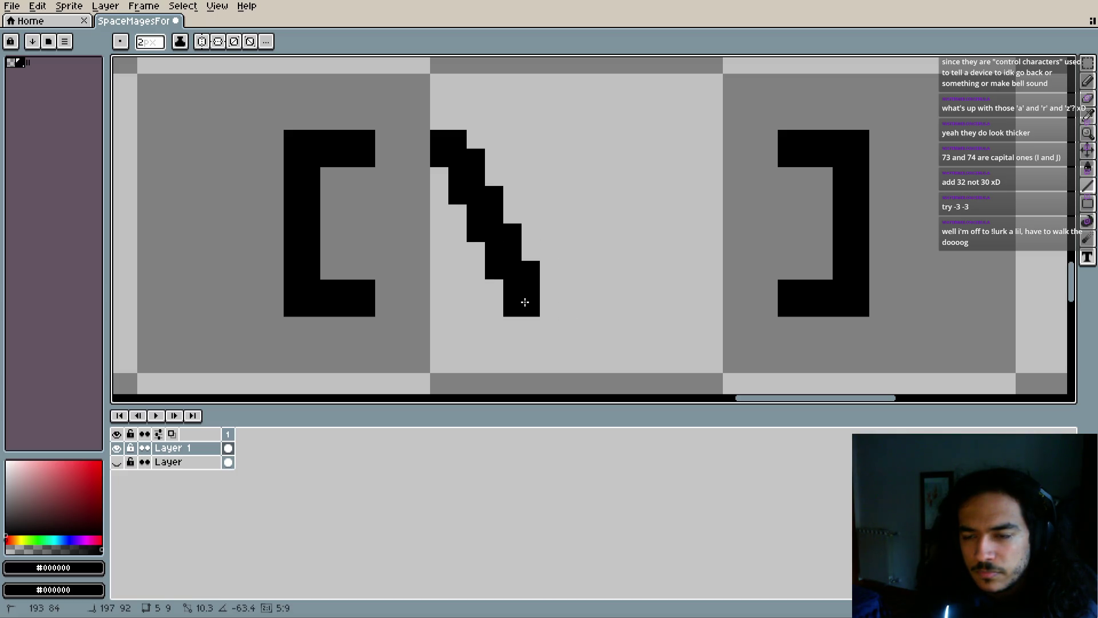
drag(525, 302, 529, 302)
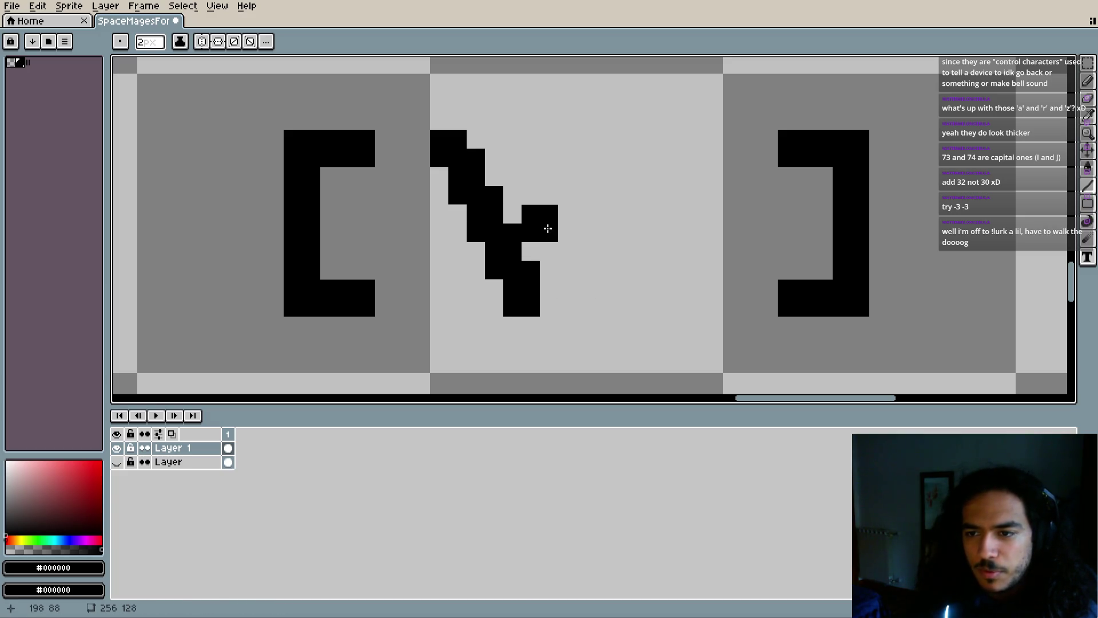
Drop the new diagonal one pixel lower and add a pixel above its top
click(1088, 63)
mouse_move(439, 140)
mouse_down()
mouse_move(540, 313)
mouse_move(524, 303)
mouse_up()
click(767, 194)
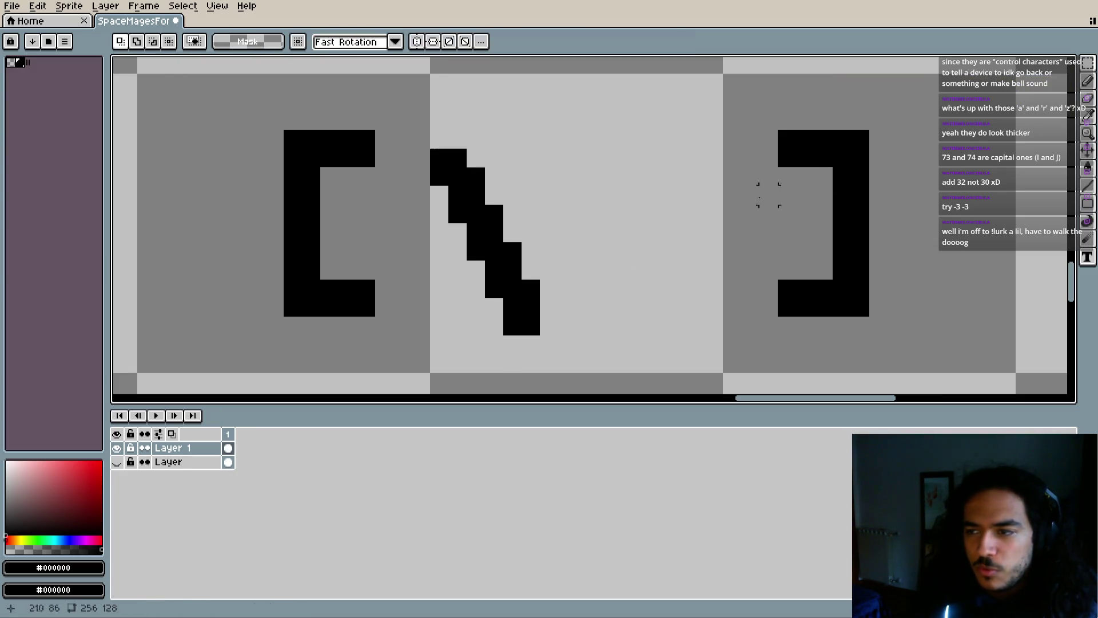
click(1088, 82)
click(444, 141)
key(m)
mouse_move(435, 135)
mouse_down()
mouse_move(539, 335)
mouse_move(578, 299)
mouse_move(598, 303)
mouse_up()
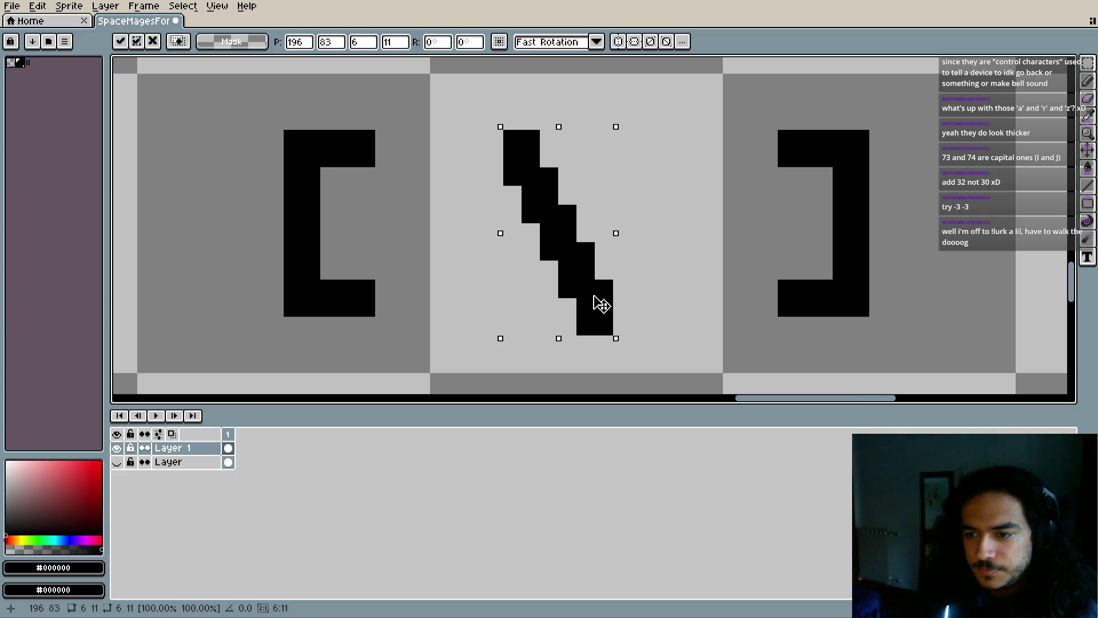
click(657, 306)
Nudge the whole backslash glyph up one pixel and commit the shift
scroll(663, 298, down, 1)
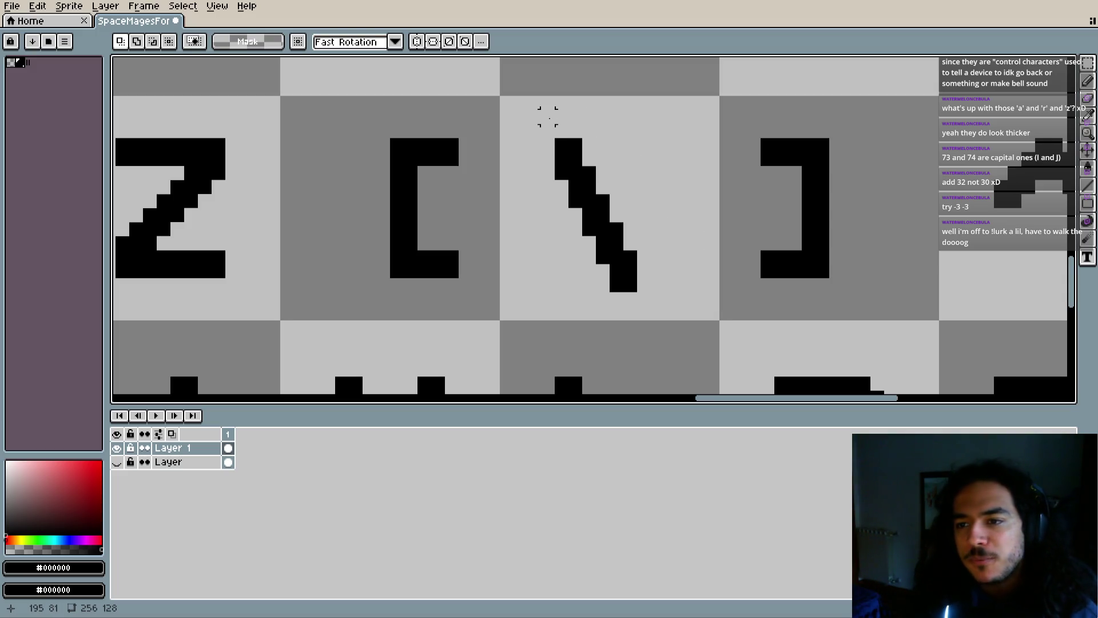
drag(553, 137, 640, 295)
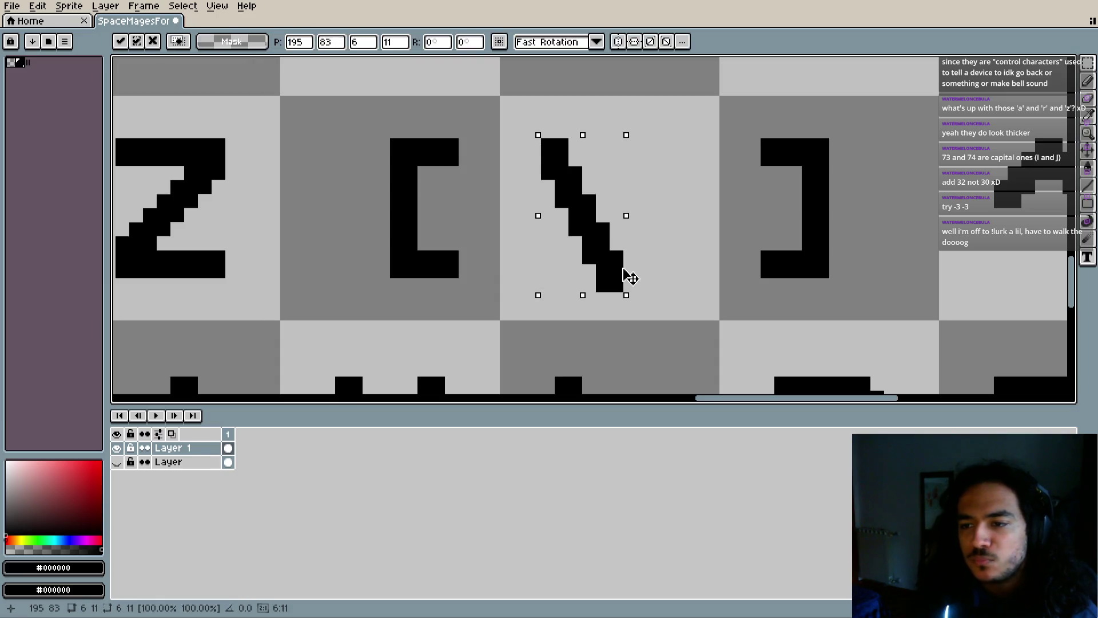
key(Up)
key(Return)
scroll(666, 277, down, 5)
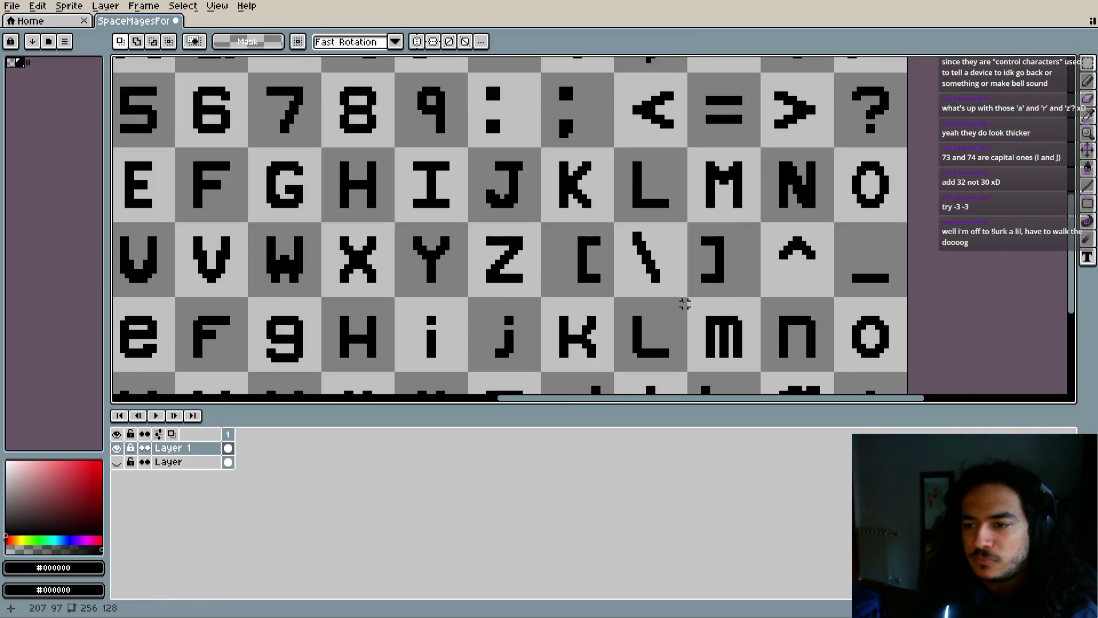
scroll(655, 281, down, 1)
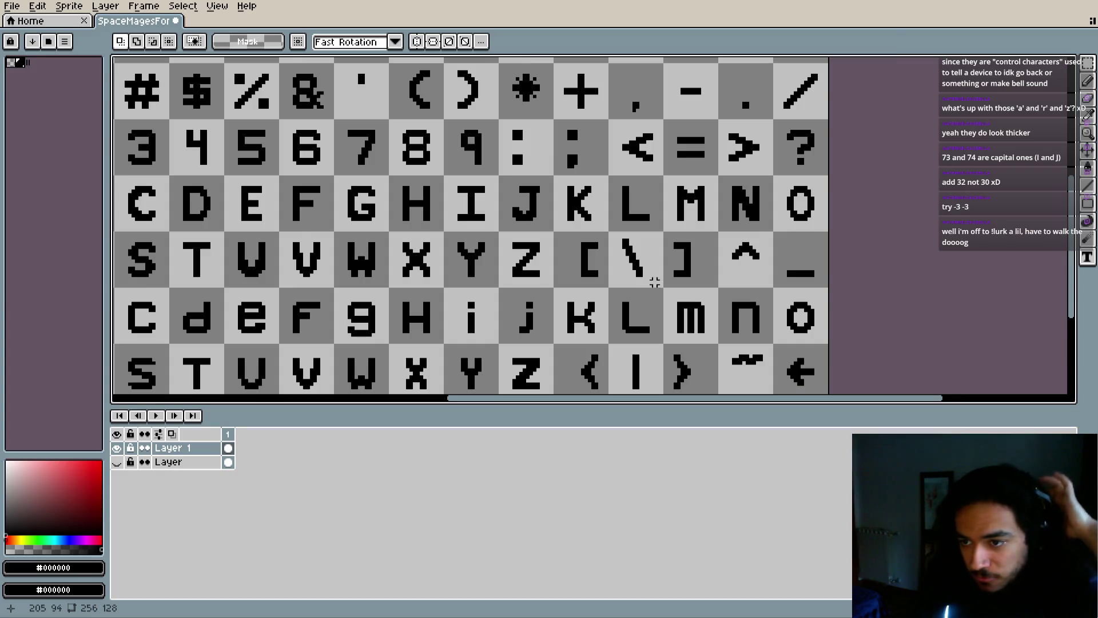
scroll(633, 232, up, 6)
drag(558, 175, 652, 326)
click(538, 180)
mouse_move(557, 174)
mouse_down()
mouse_move(634, 317)
mouse_move(623, 294)
mouse_move(635, 296)
mouse_up()
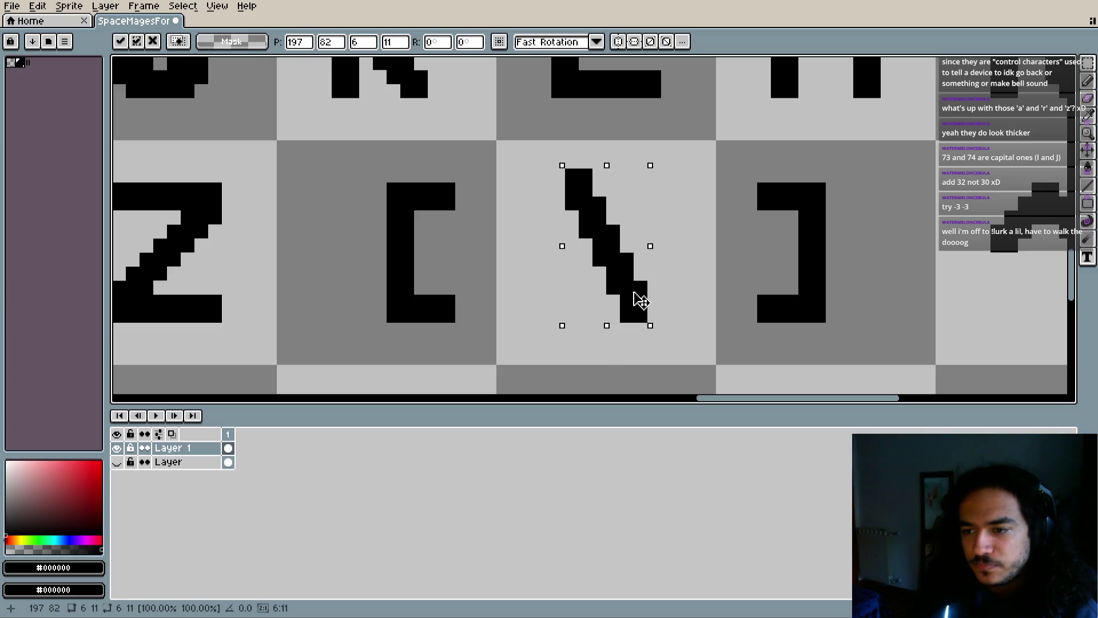
click(686, 301)
Select the backslash's cell and flip a copy of it horizontally
scroll(695, 287, up, 3)
scroll(658, 290, down, 2)
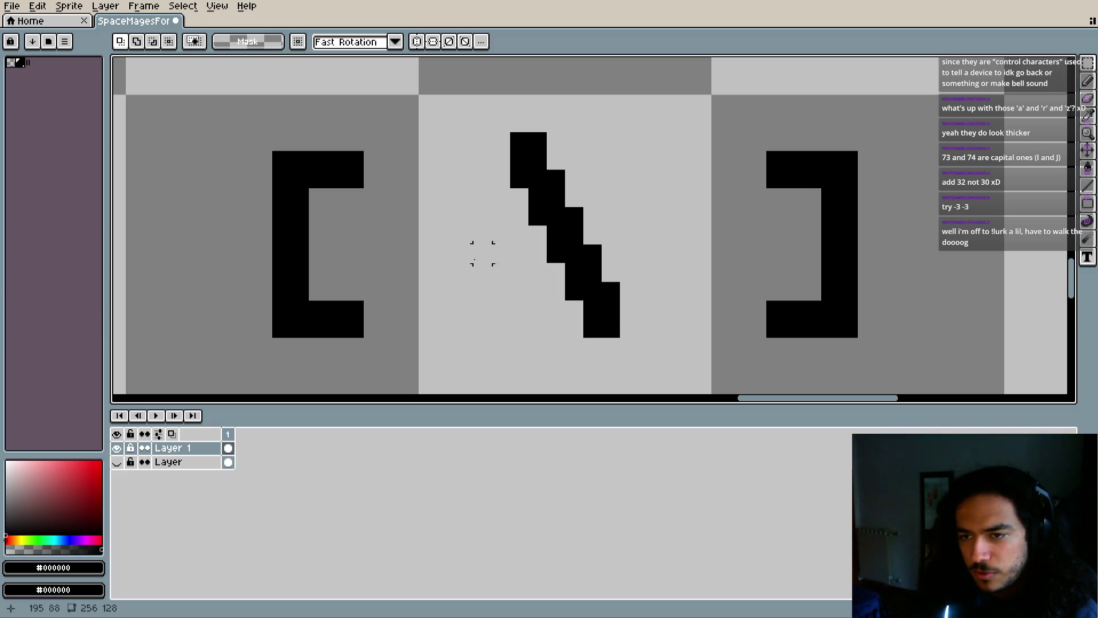
scroll(555, 291, down, 4)
drag(506, 286, 579, 360)
mouse_move(503, 324)
mouse_down()
mouse_move(657, 334)
mouse_move(784, 115)
mouse_move(774, 93)
mouse_move(791, 112)
mouse_move(804, 187)
mouse_up()
Erase protruding pixels on the slash's right side and its lower-left column
scroll(804, 187, up, 4)
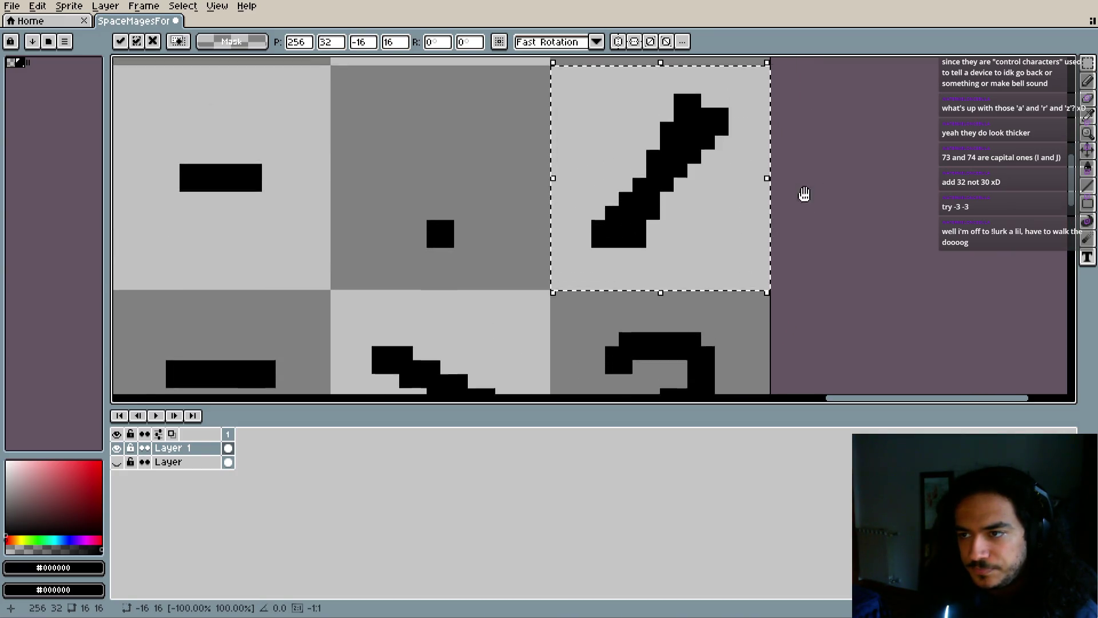
scroll(693, 226, up, 3)
scroll(706, 248, up, 1)
key(b)
mouse_move(697, 145)
mouse_down()
mouse_move(697, 171)
mouse_move(724, 172)
mouse_move(723, 228)
mouse_up()
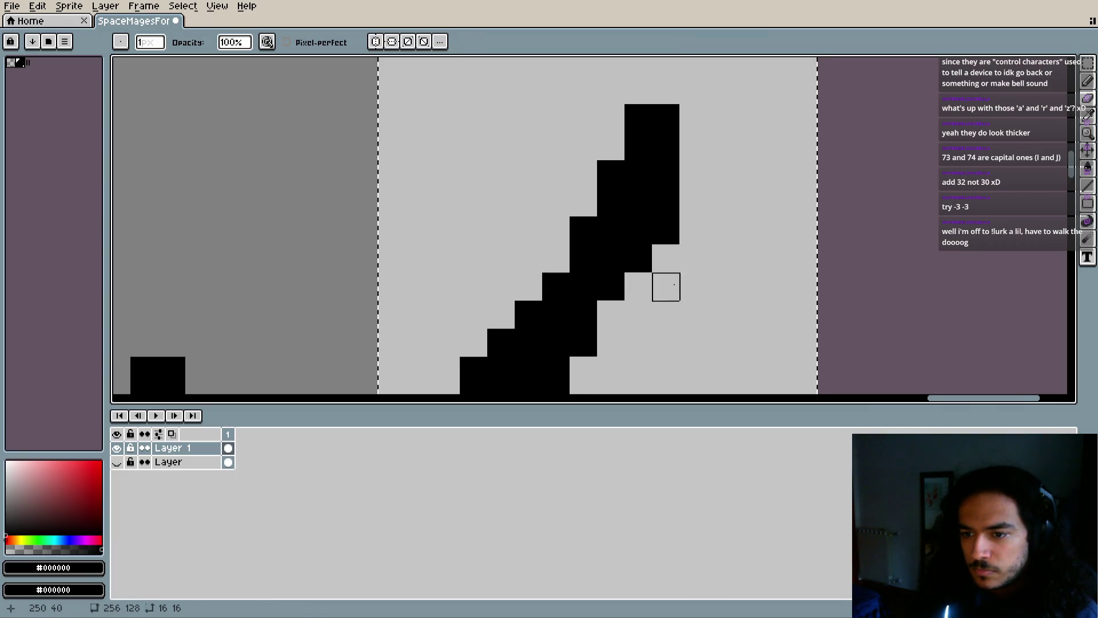
scroll(666, 258, down, 4)
scroll(688, 206, up, 1)
scroll(662, 301, down, 1)
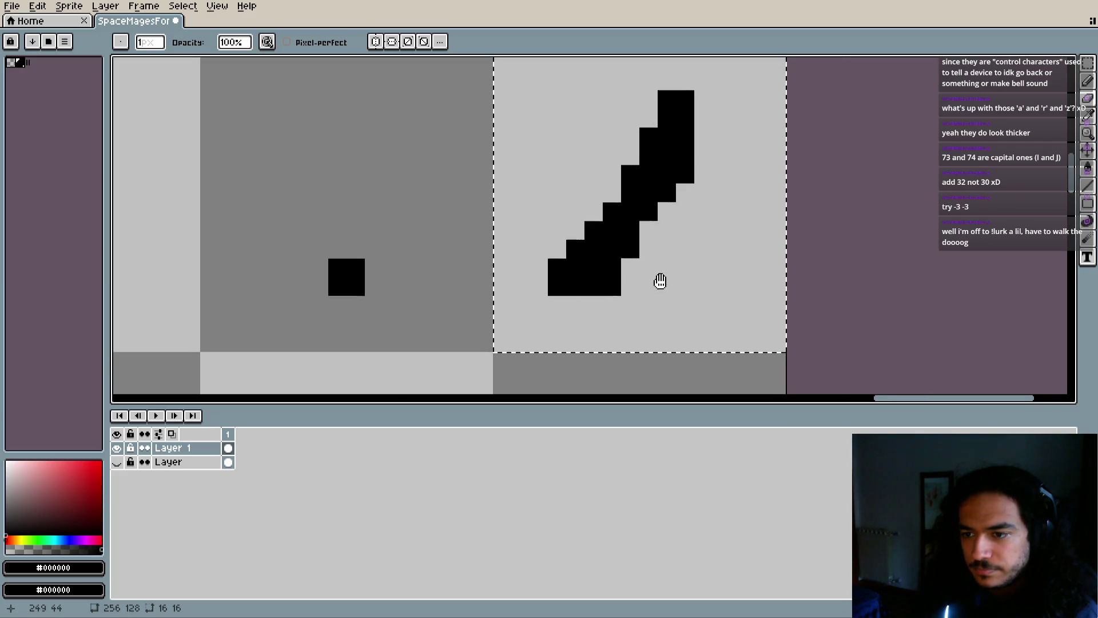
mouse_move(575, 299)
mouse_down()
mouse_move(576, 227)
mouse_move(558, 291)
mouse_up()
scroll(600, 320, up, 2)
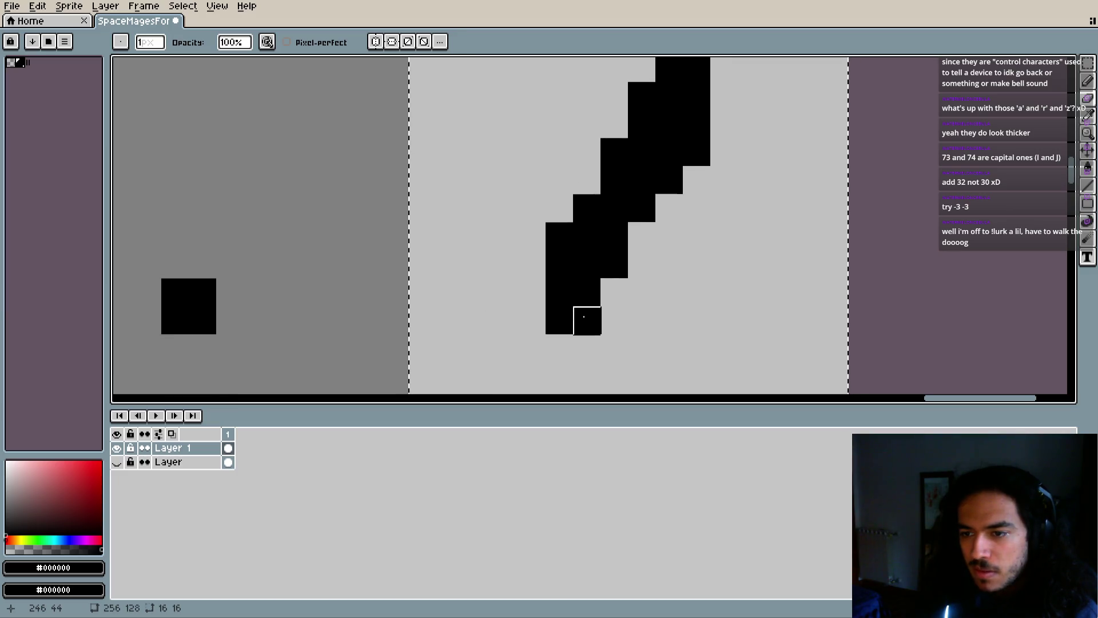
click(559, 235)
Erase the last stray pixels from the slash's top right column
mouse_move(657, 315)
mouse_down()
mouse_move(632, 354)
mouse_move(595, 379)
mouse_up()
drag(694, 268, 686, 233)
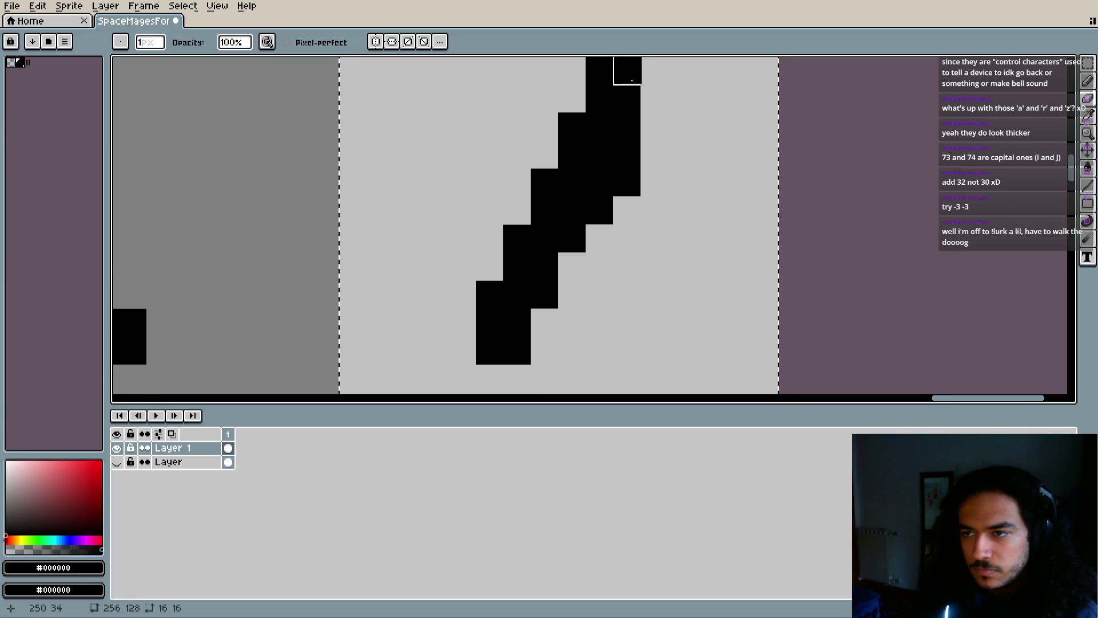
drag(627, 151, 628, 179)
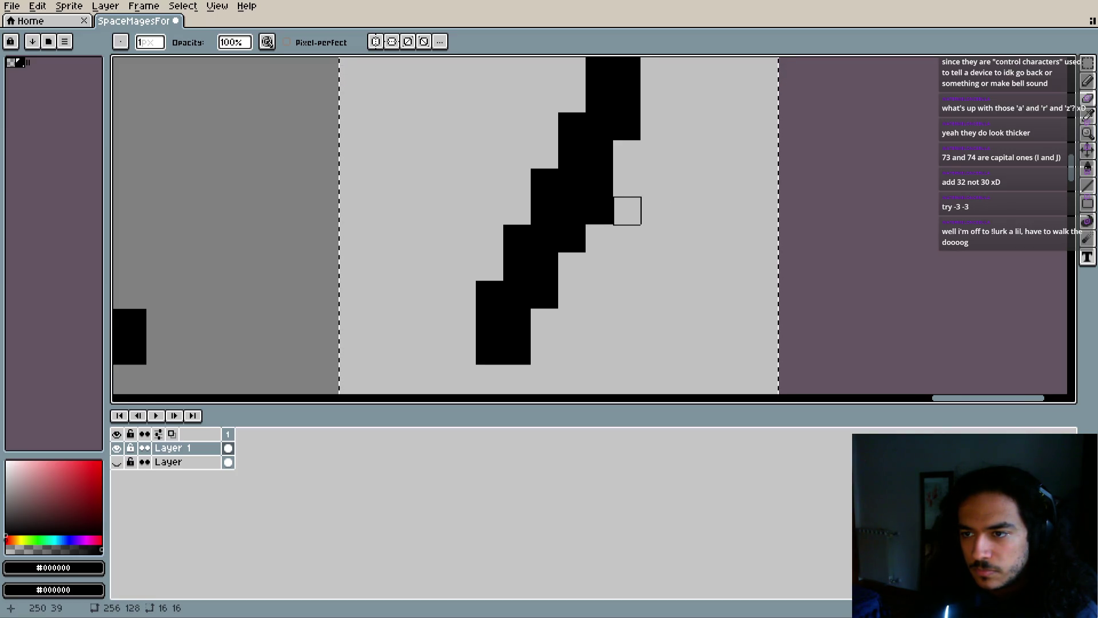
click(599, 210)
scroll(620, 284, down, 4)
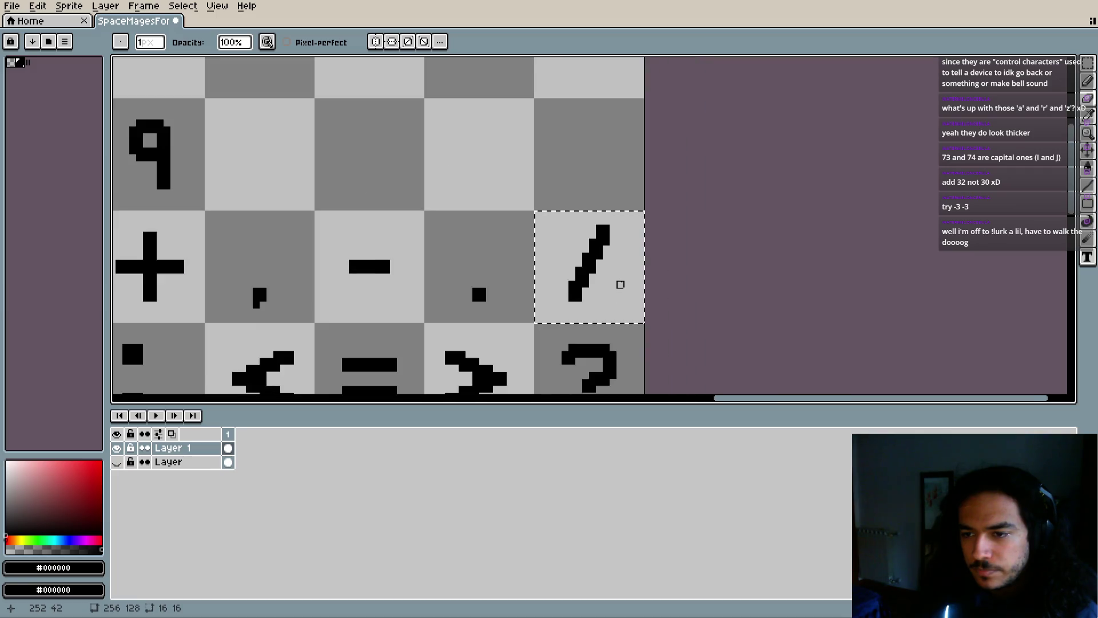
scroll(620, 284, down, 3)
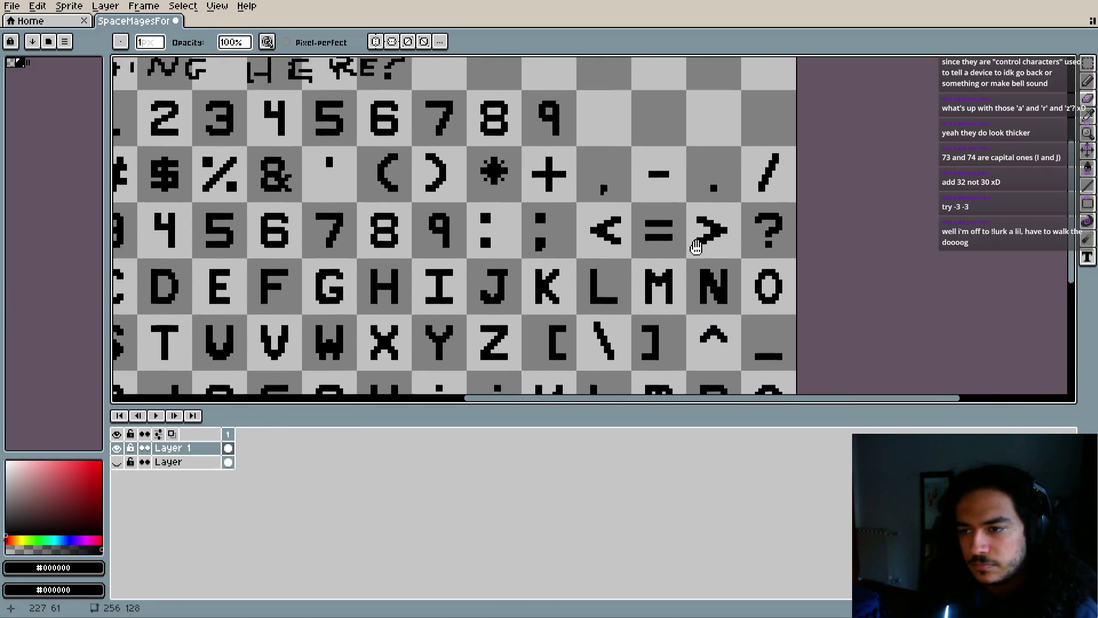
Bring the bracket glyphs on the font sheet's top row into view, ready for marquee selection
scroll(693, 250, down, 2)
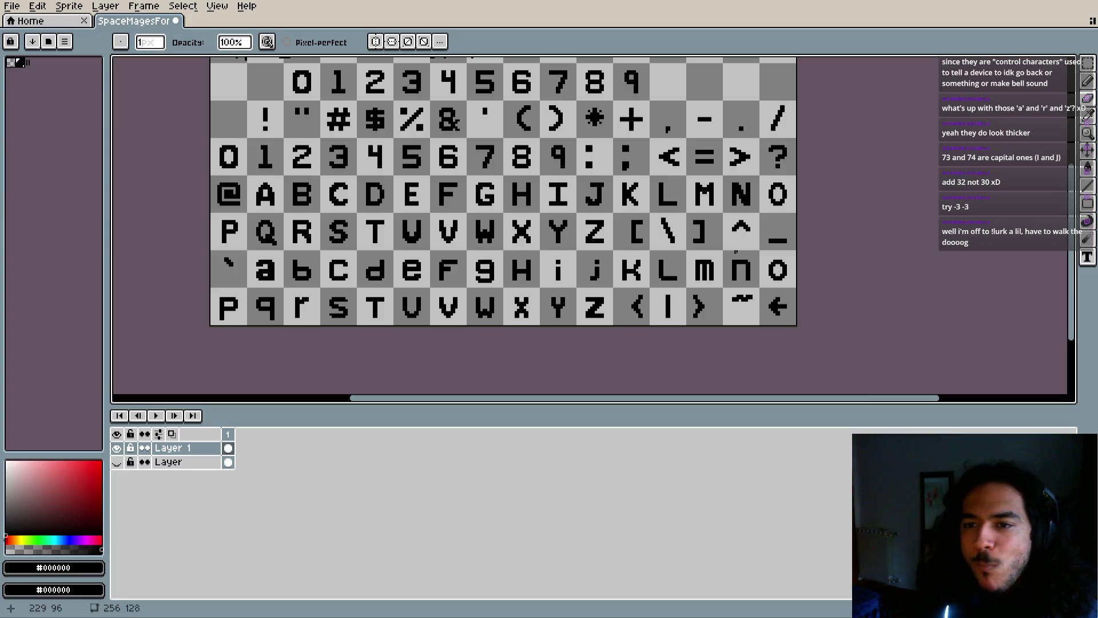
drag(521, 137, 523, 172)
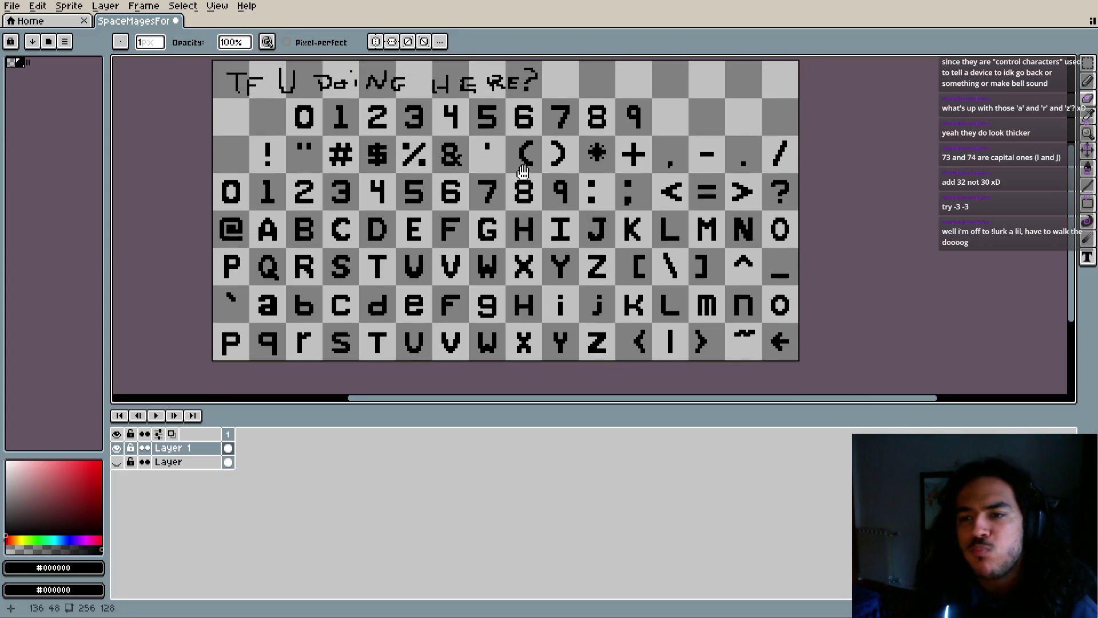
scroll(509, 174, up, 2)
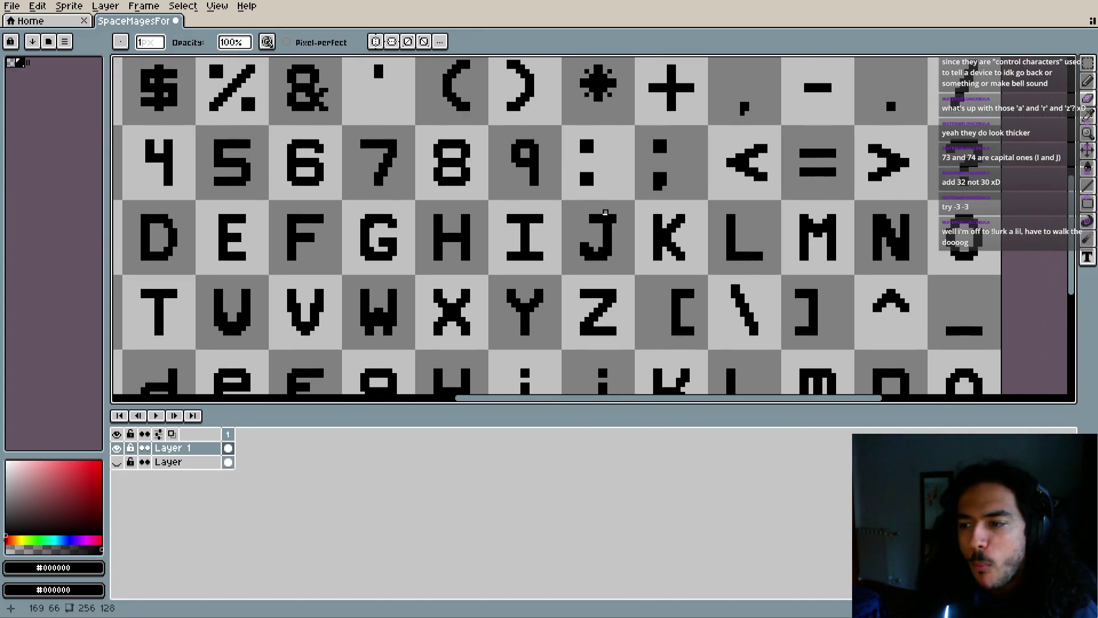
drag(830, 329, 742, 308)
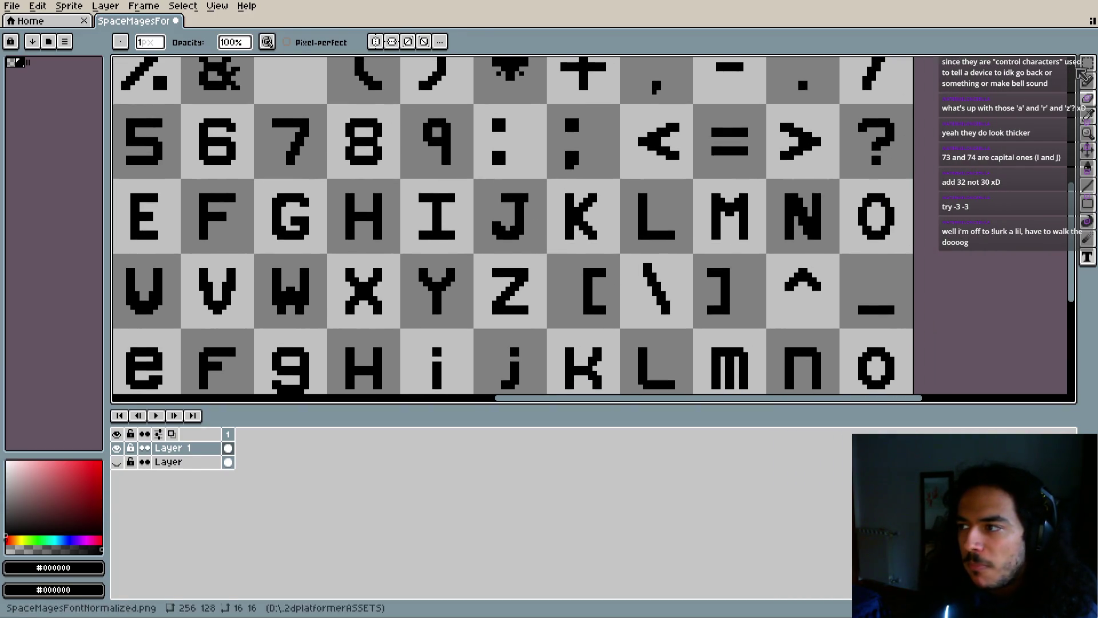
key(m)
scroll(580, 204, up, 2)
scroll(599, 207, up, 2)
mouse_move(437, 162)
mouse_down()
mouse_move(502, 192)
mouse_move(563, 347)
mouse_up()
key(ctrl+d)
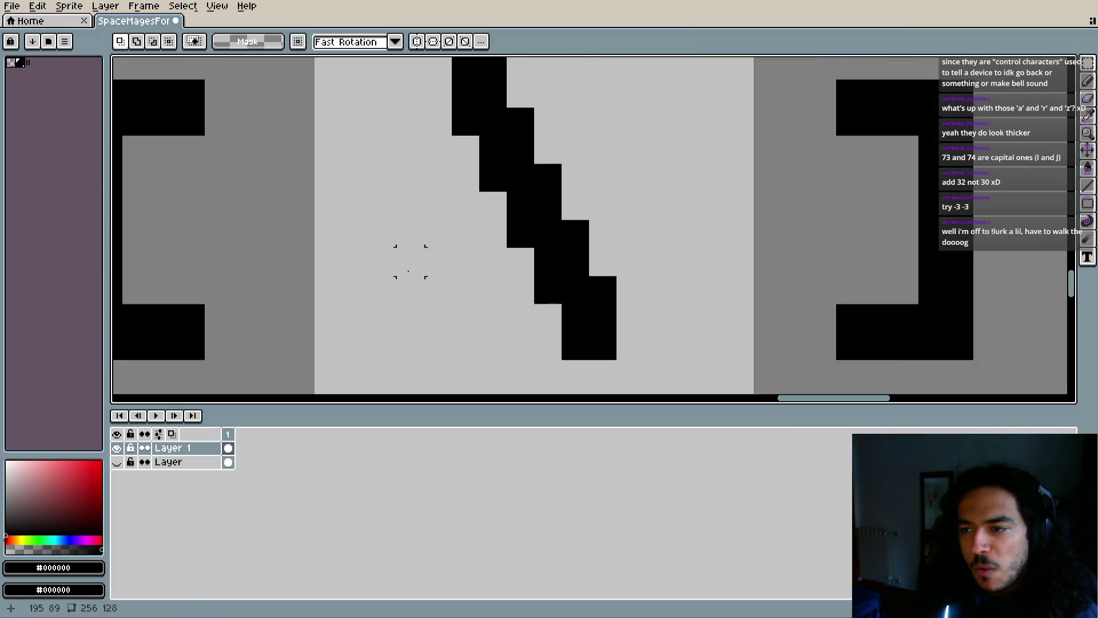
Select the '[' glyph, move it one pixel right, and deselect to commit
scroll(414, 272, right, 5)
drag(525, 182, 644, 352)
drag(608, 313, 626, 314)
key(ctrl+d)
Zoom and pan around the sheet to check the shifted bracket
scroll(708, 289, down, 2)
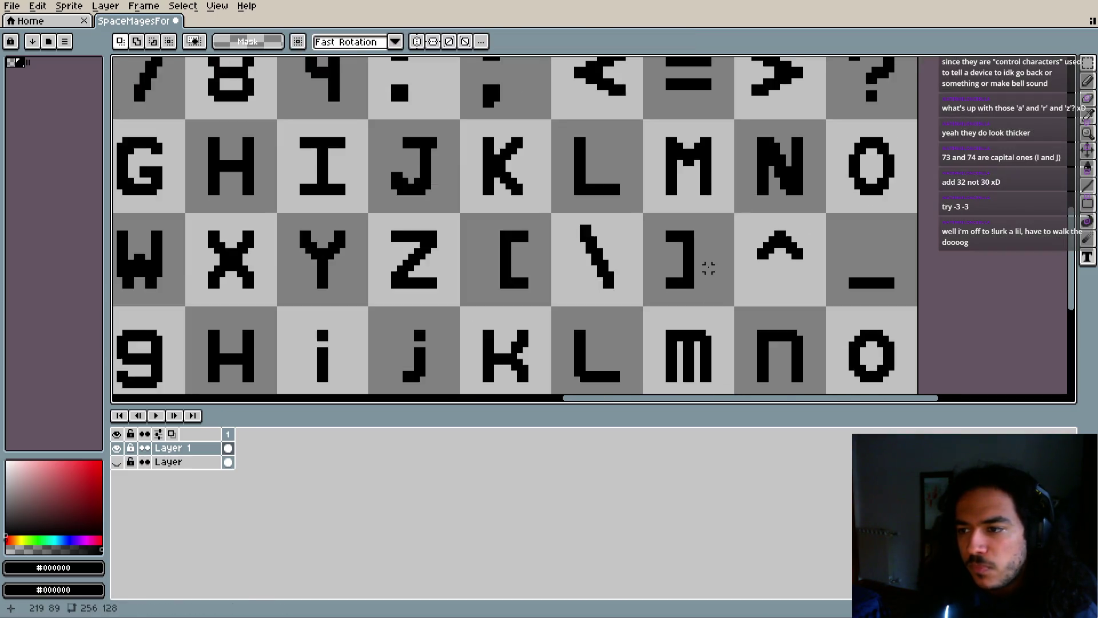
scroll(705, 269, left, 4)
scroll(735, 240, down, 2)
scroll(552, 245, down, 2)
scroll(551, 245, right, 3)
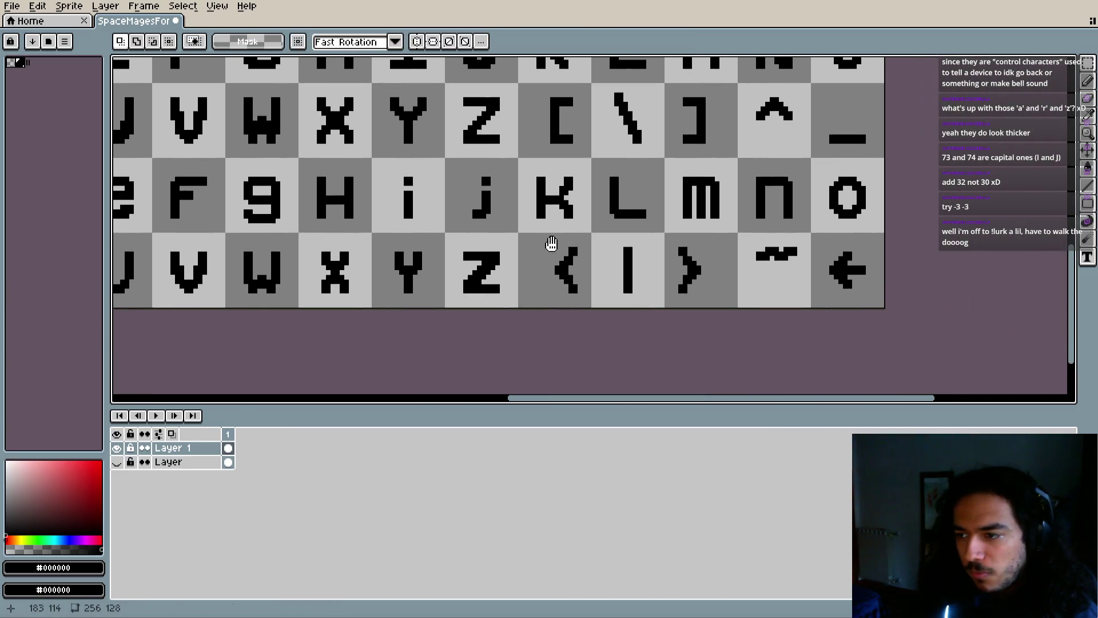
scroll(686, 277, right, 2)
scroll(686, 286, up, 2)
scroll(692, 286, down, 1)
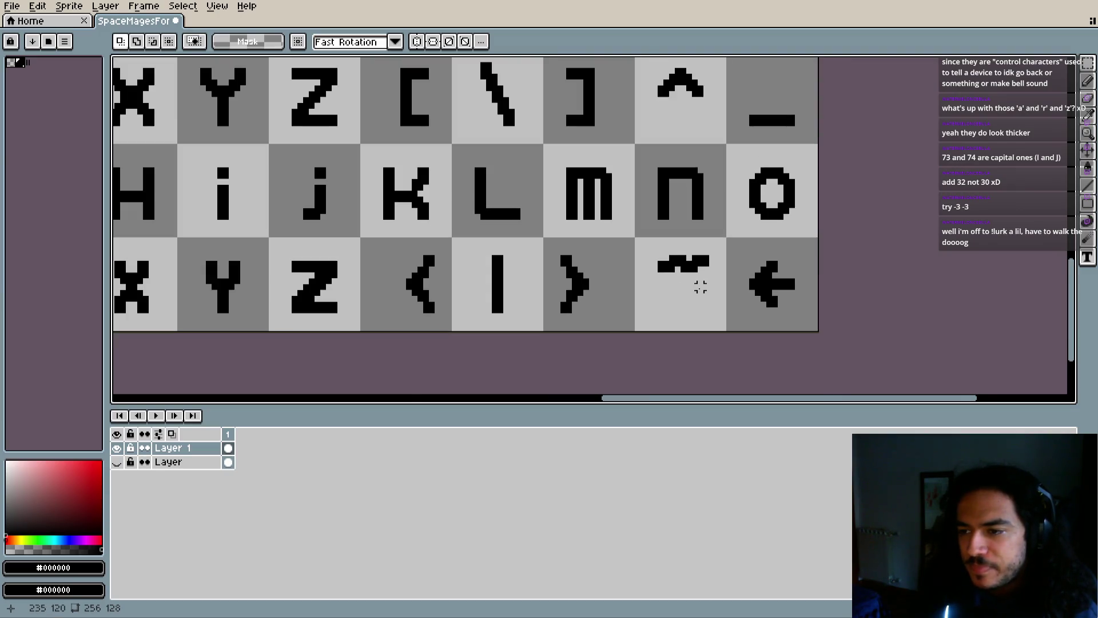
scroll(689, 305, down, 4)
scroll(571, 263, left, 2)
scroll(572, 263, up, 2)
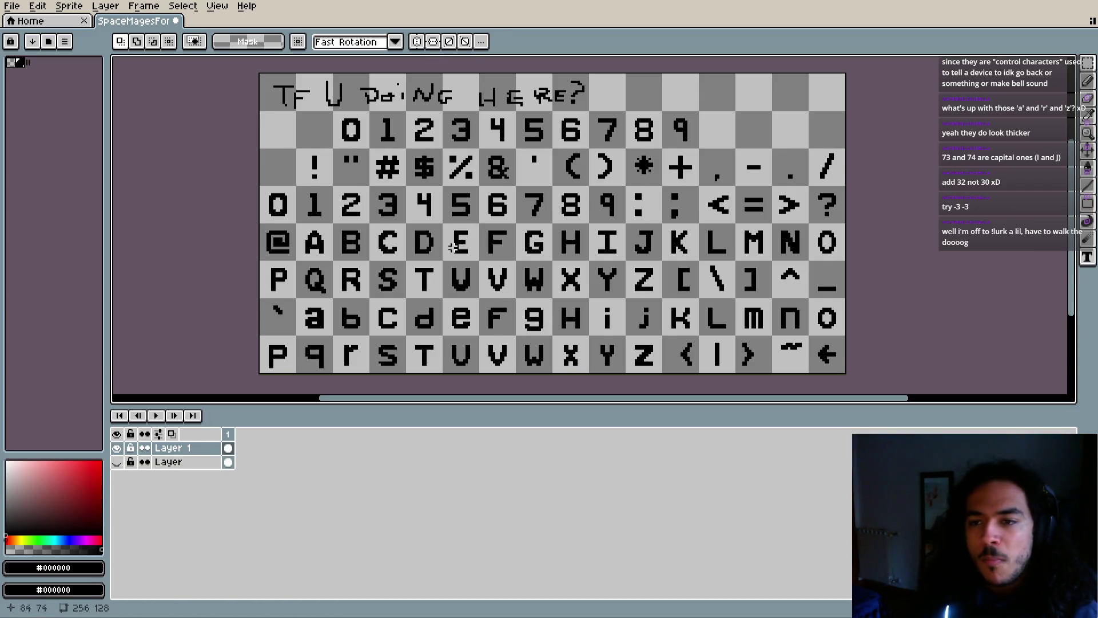
Zoom out and centre the whole font sheet in view
scroll(443, 254, right, 3)
scroll(443, 255, up, 1)
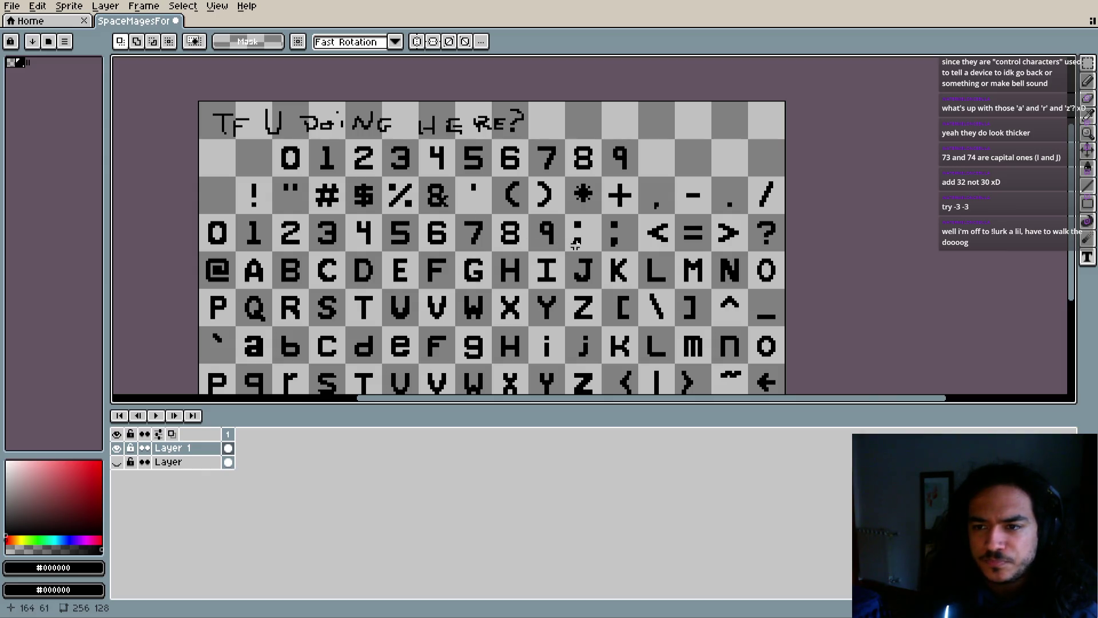
drag(571, 275, 612, 256)
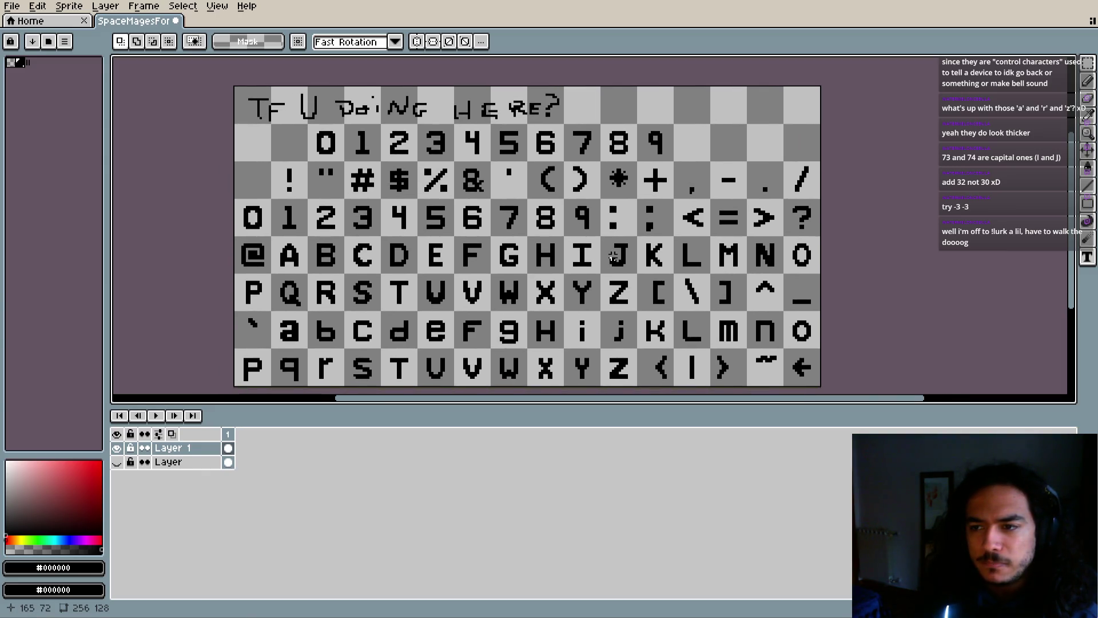
scroll(582, 212, up, 5)
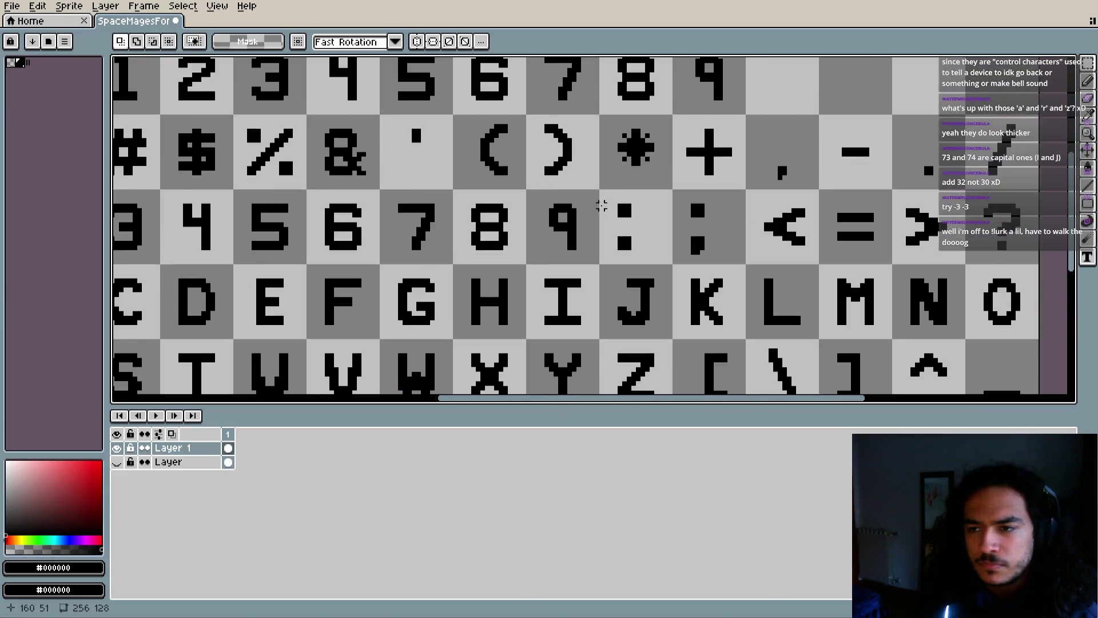
drag(601, 201, 592, 222)
click(1087, 114)
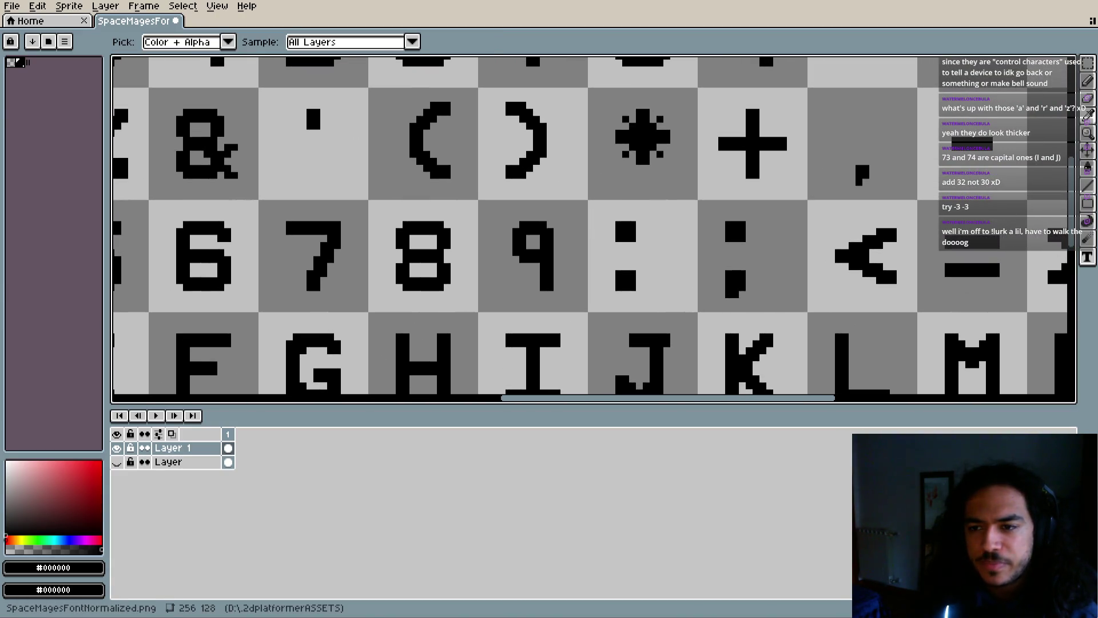
key(m)
scroll(520, 255, down, 6)
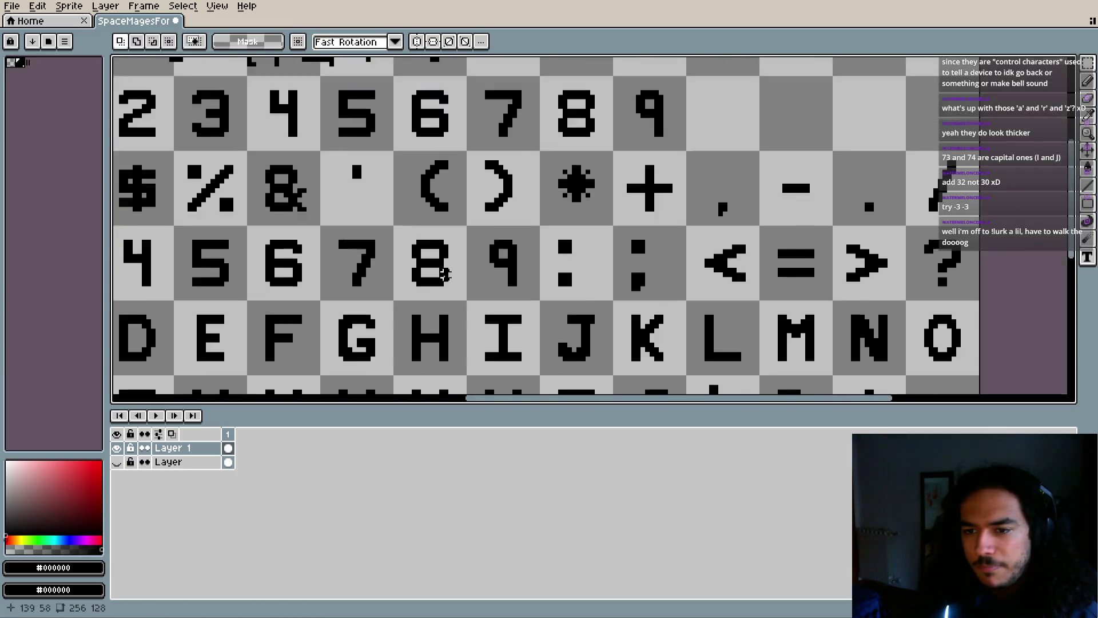
scroll(519, 255, up, 2)
drag(519, 256, 532, 226)
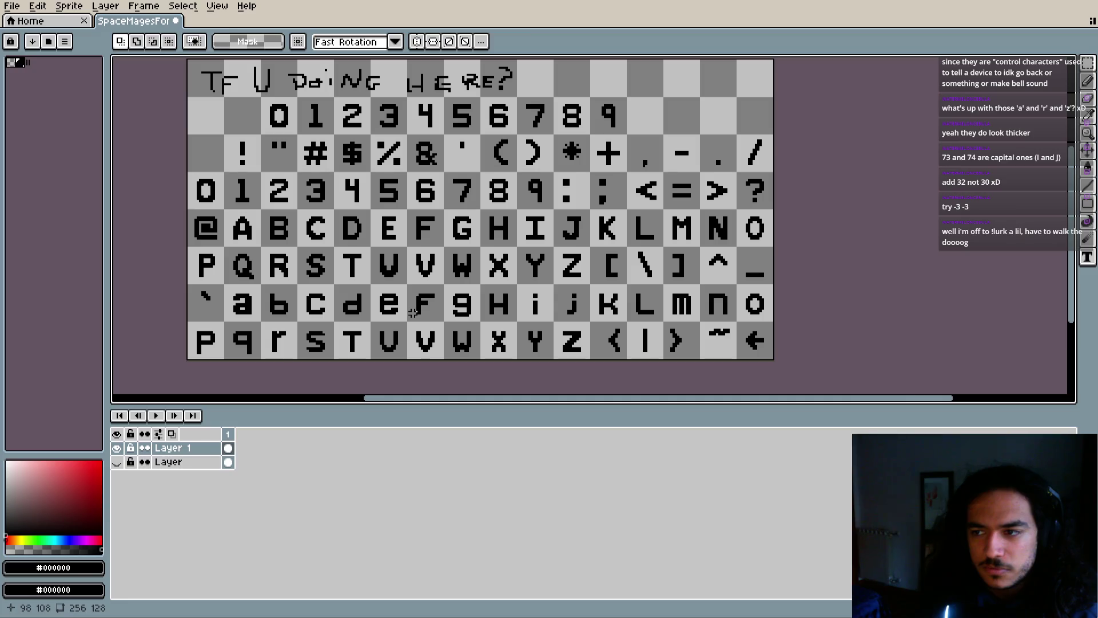
key(i)
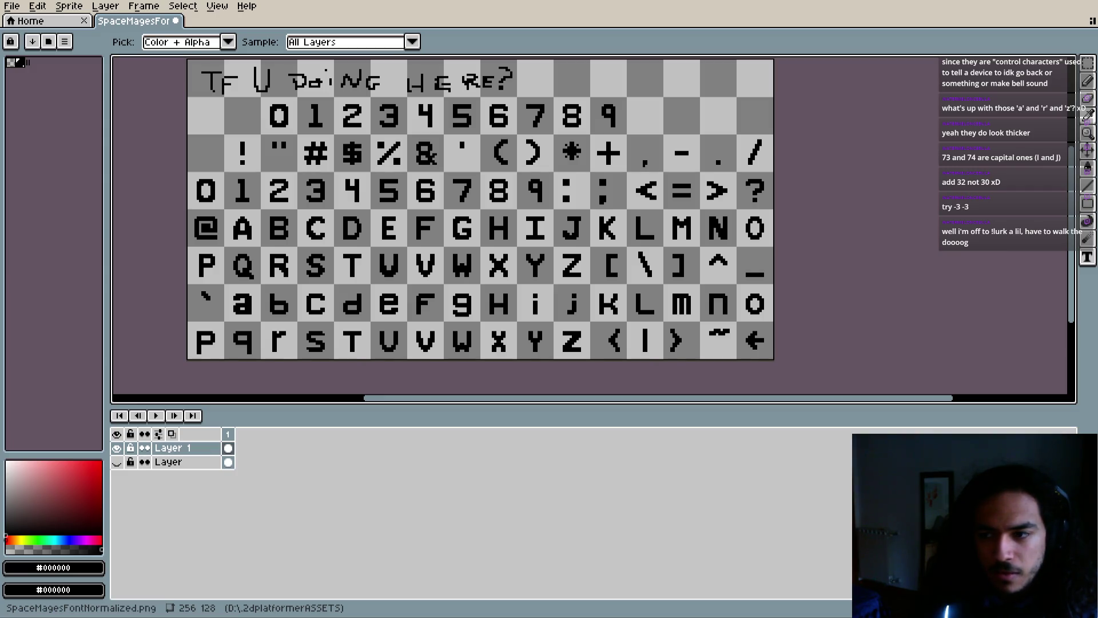
Save the sheet to SpaceMagesFontNormalized.png, confirm the PNG prompt, and return to Godot
key(ctrl+s)
click(511, 373)
key(i)
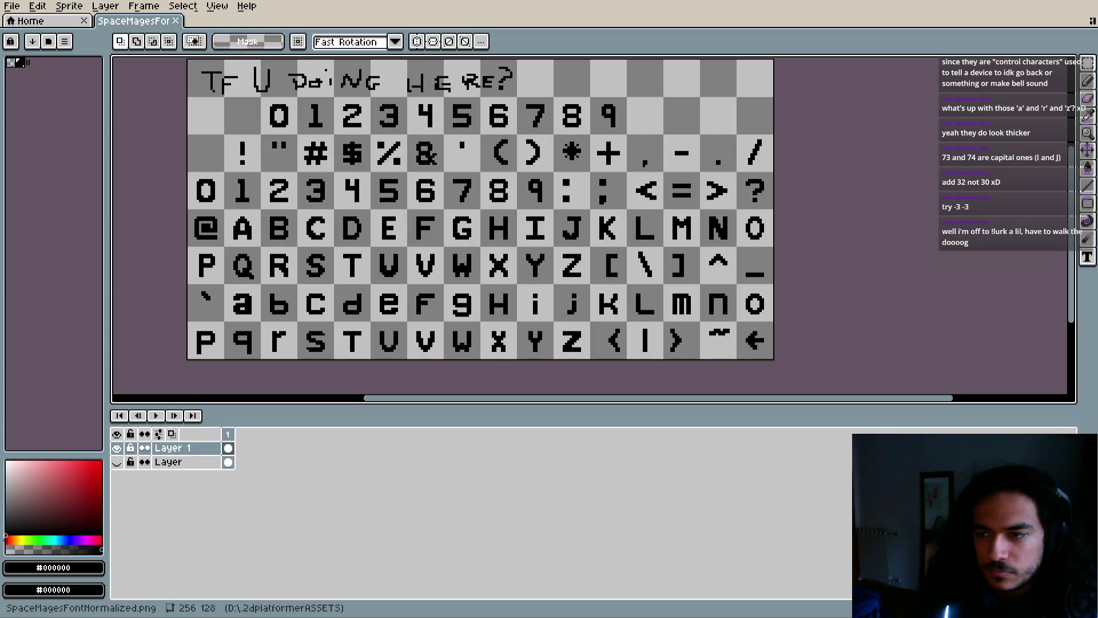
key(alt+Tab)
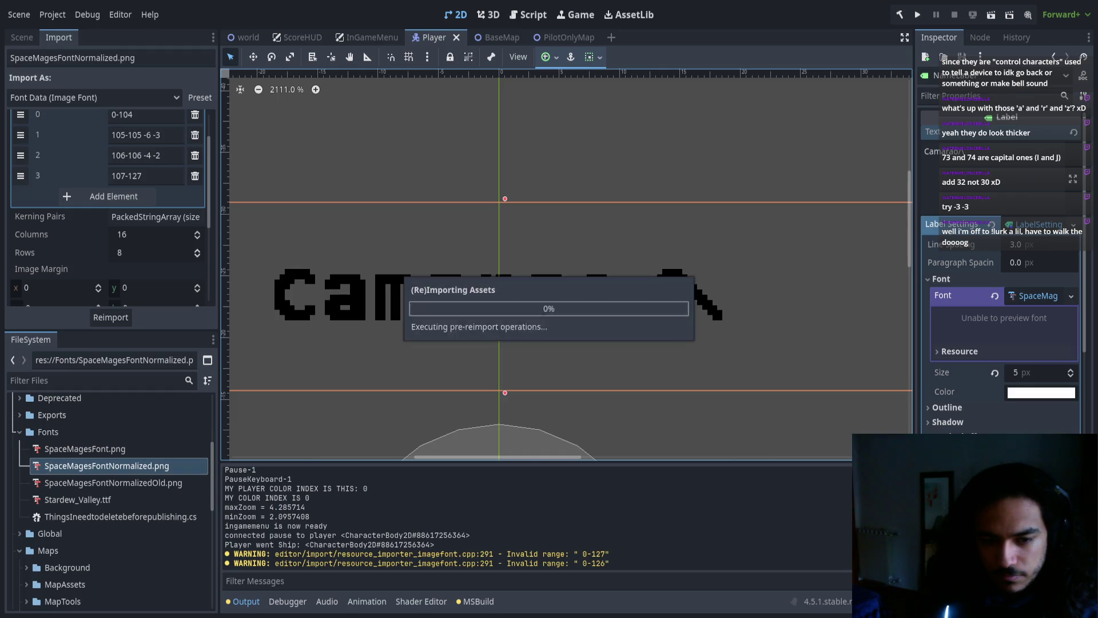
Add '[]' to the test label's text and zoom in to check how the brackets render
scroll(824, 263, down, 3)
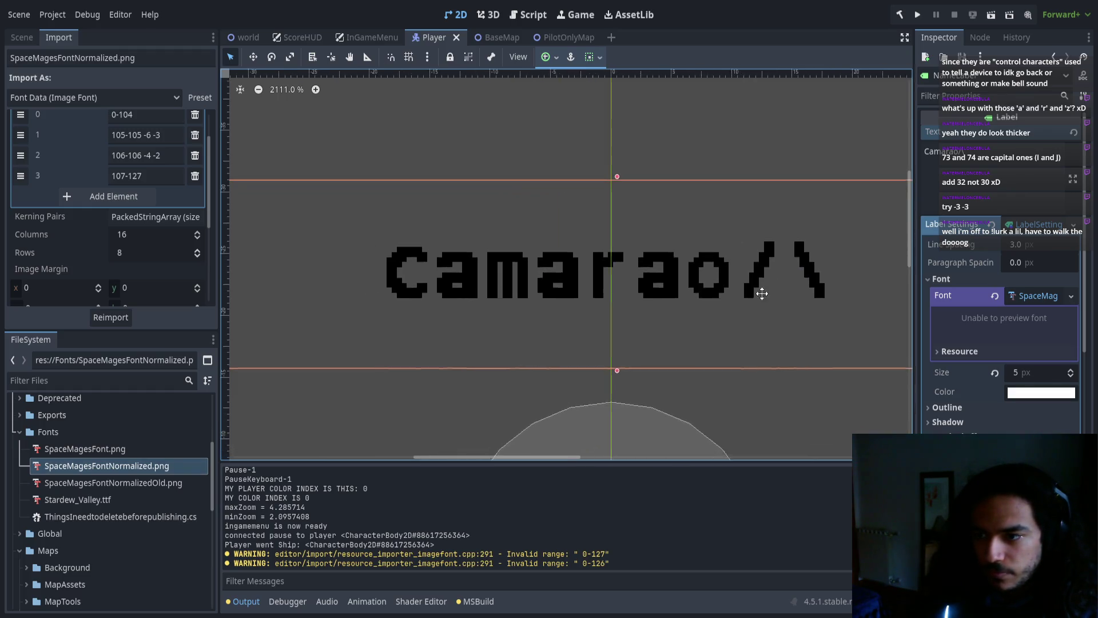
drag(728, 320, 670, 315)
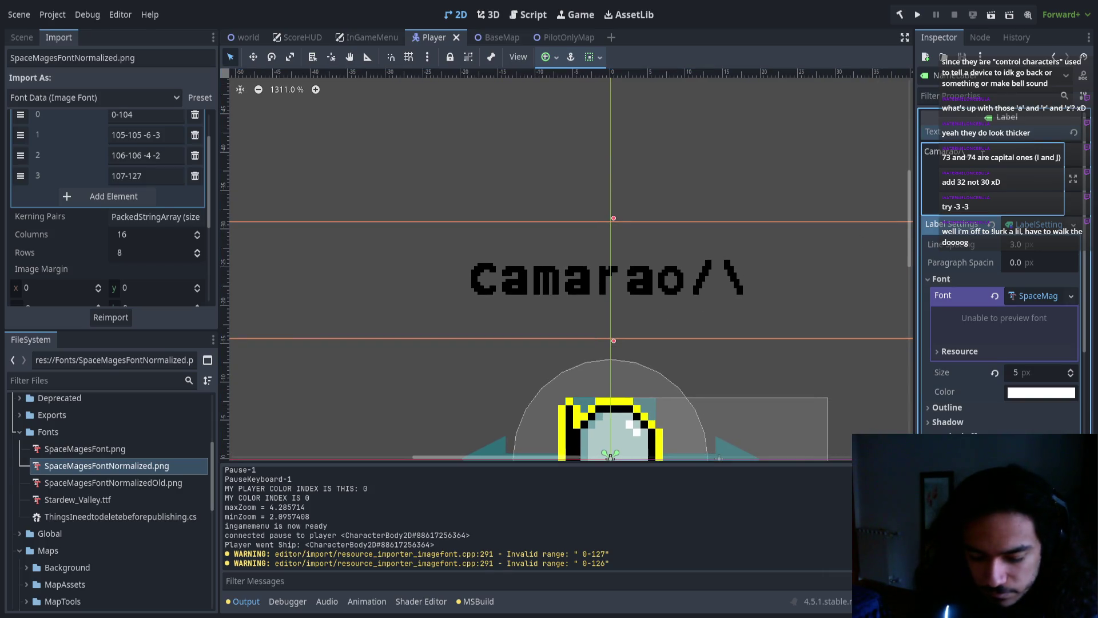
text(-)
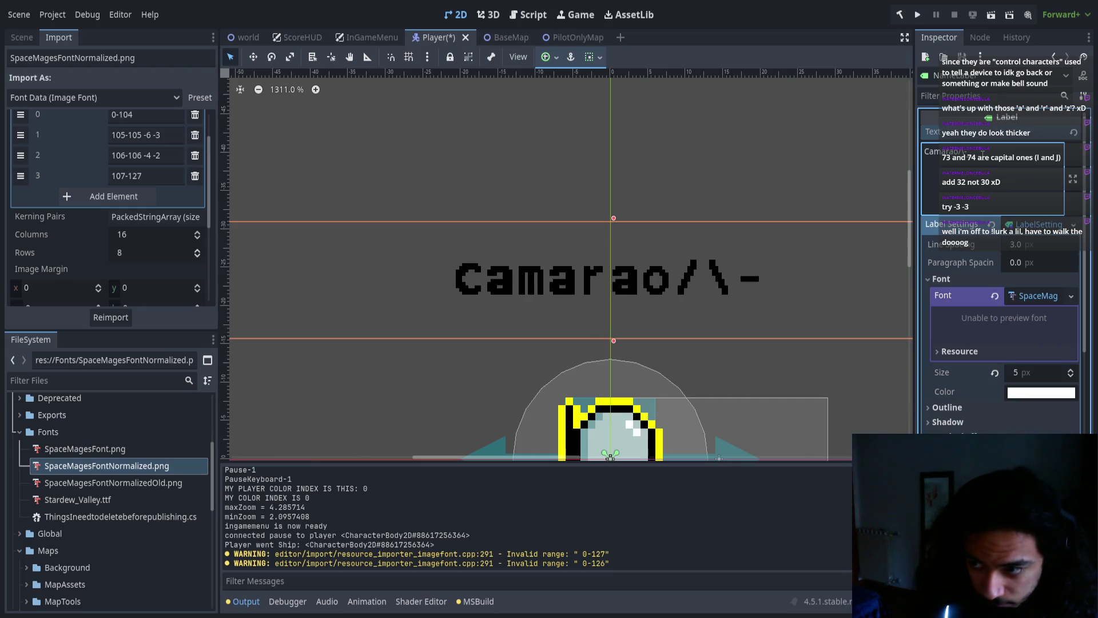
key(BackSpace)
text([])
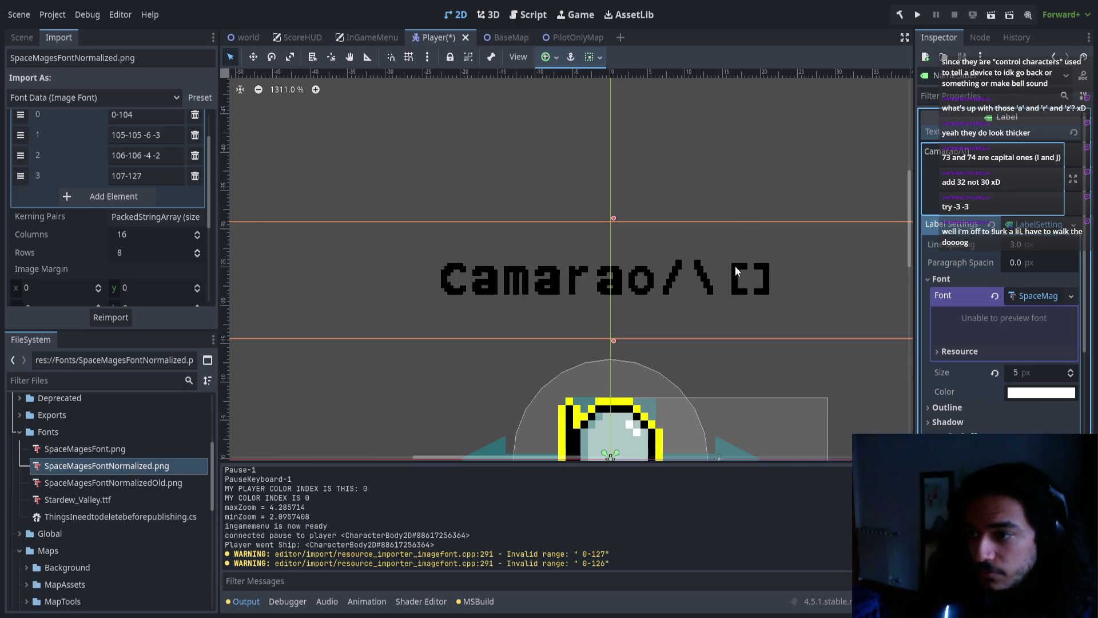
scroll(733, 265, up, 8)
scroll(674, 262, up, 5)
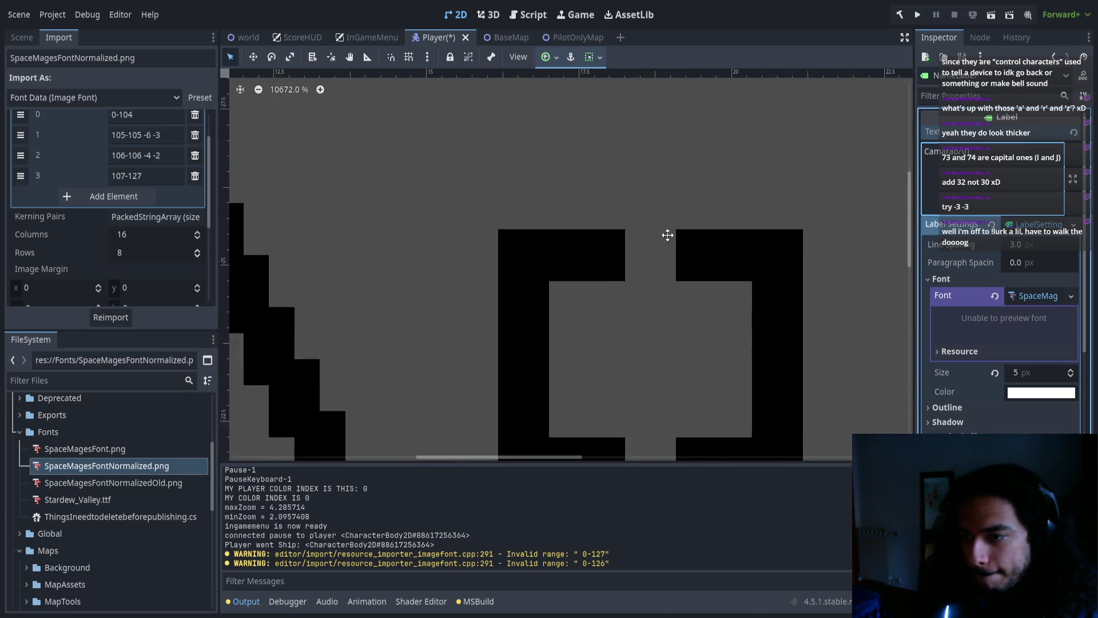
scroll(701, 175, down, 6)
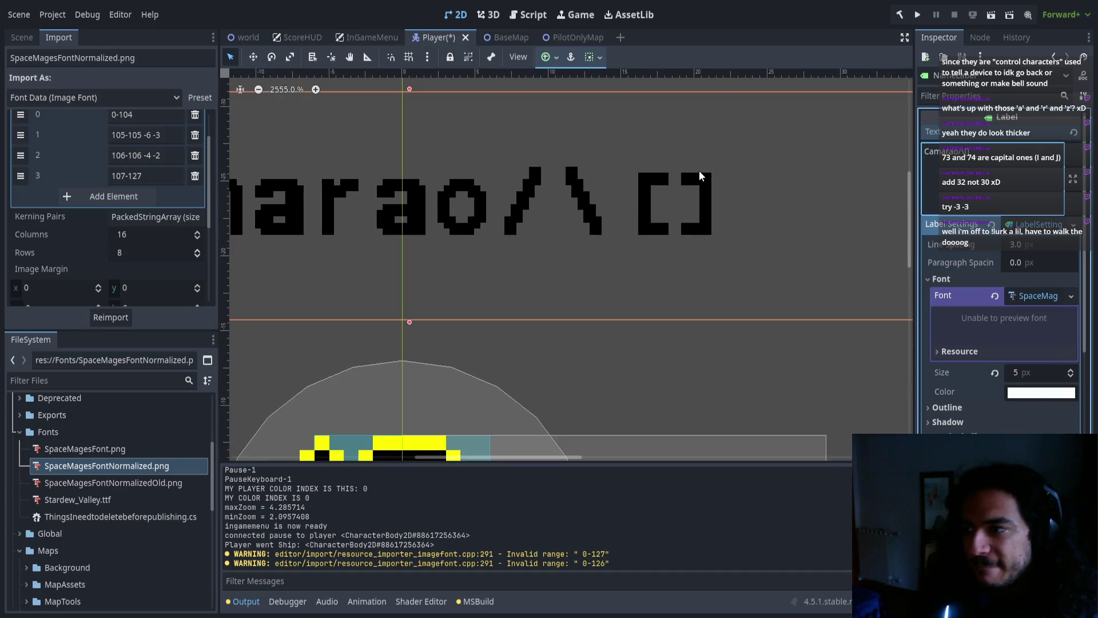
Save the Player scene, look over the label, and go back to Aseprite
key(ctrl+s)
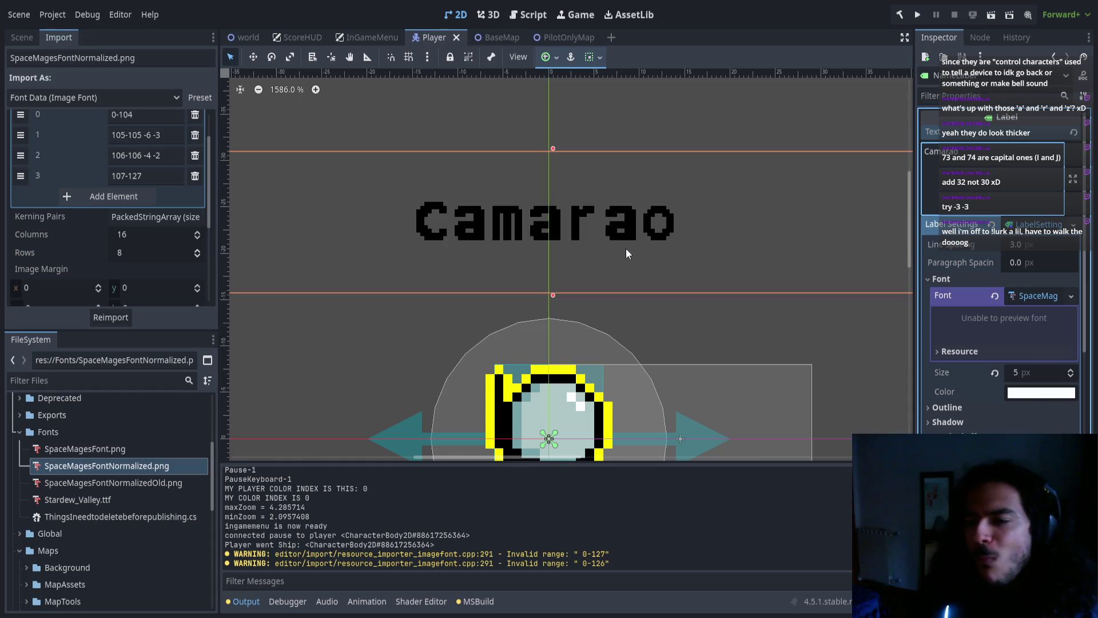
scroll(552, 208, up, 3)
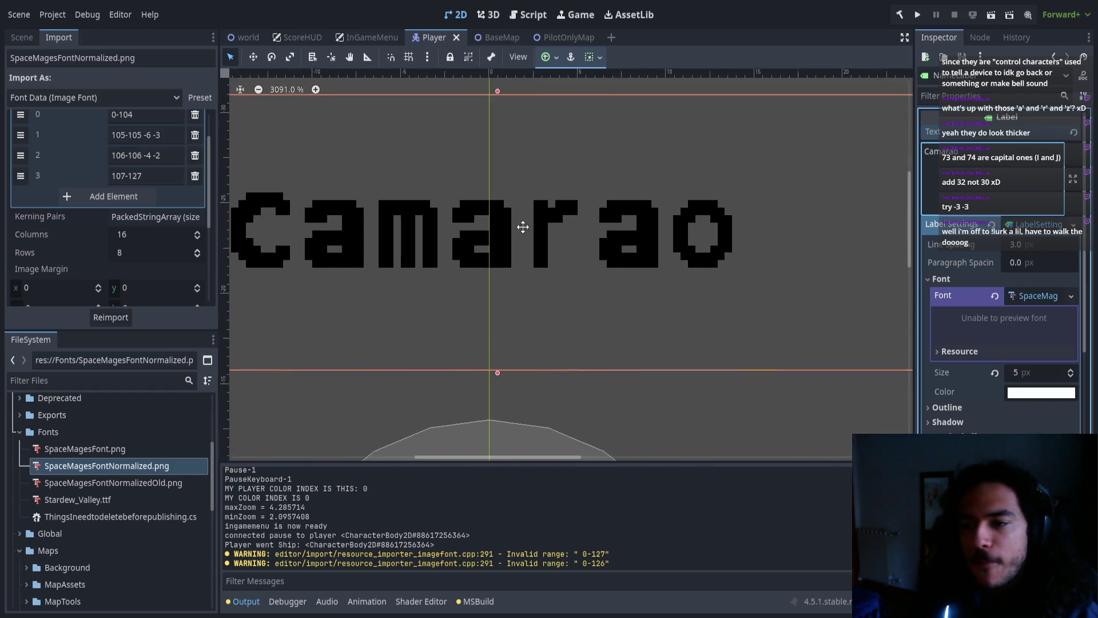
scroll(526, 226, up, 5)
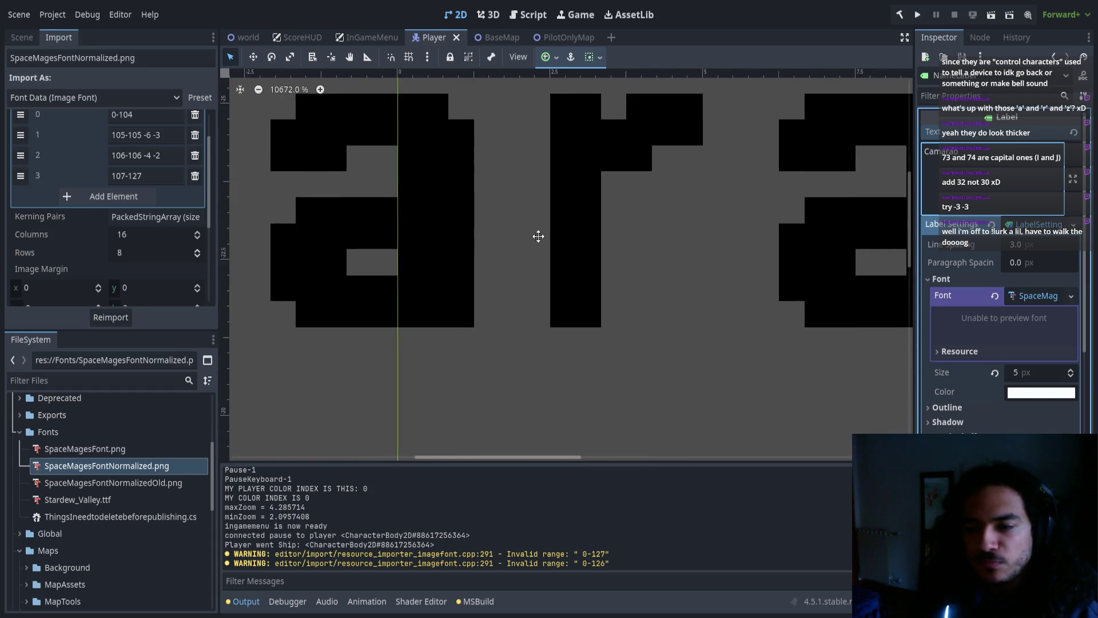
scroll(451, 299, down, 4)
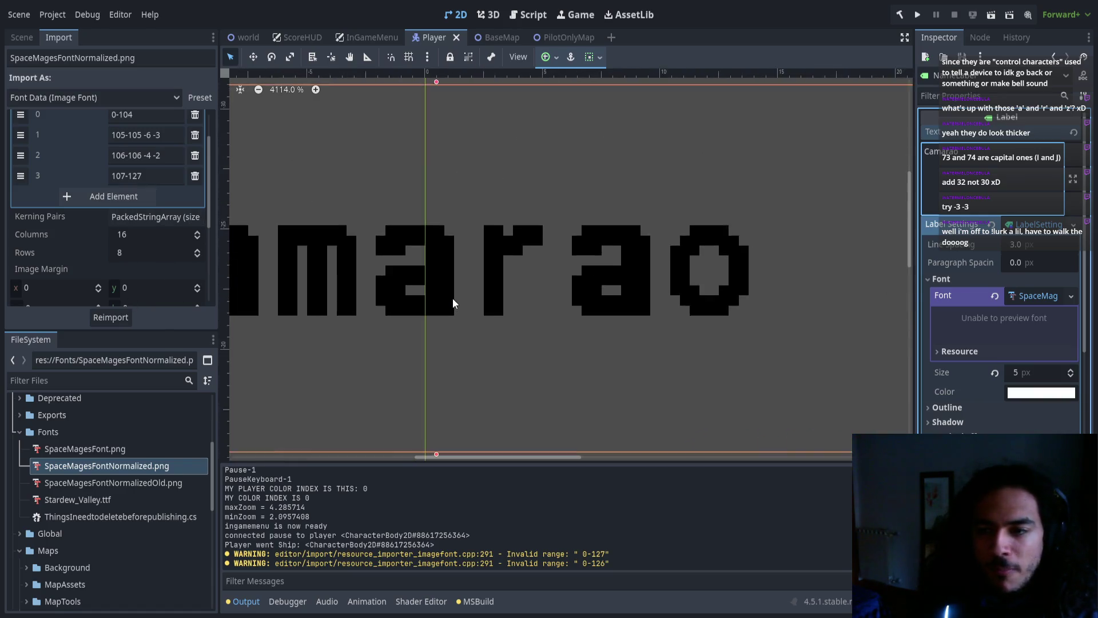
scroll(452, 298, down, 3)
key(alt+Tab)
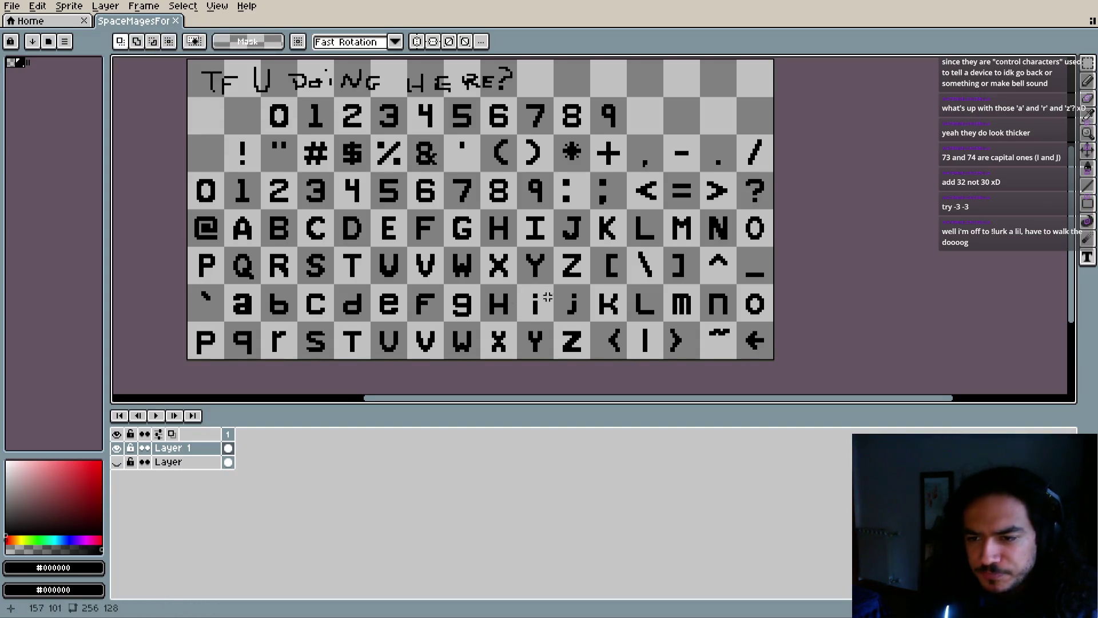
key(i)
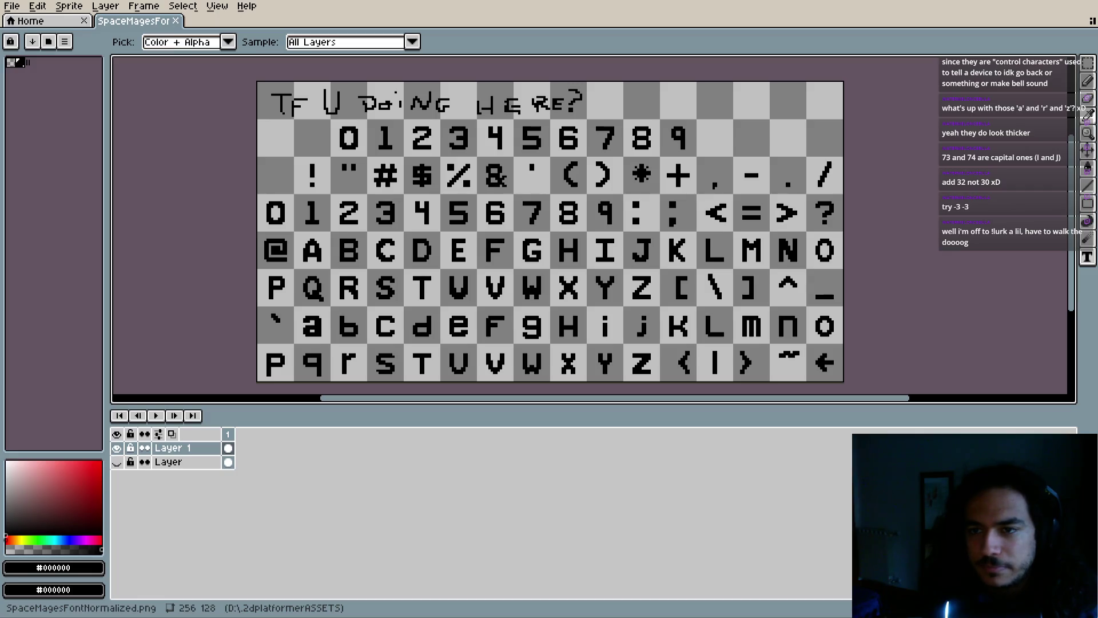
key(m)
Inspect the digit, symbol and lowercase f–k, v–| glyphs up close, then return to Godot
scroll(613, 286, up, 3)
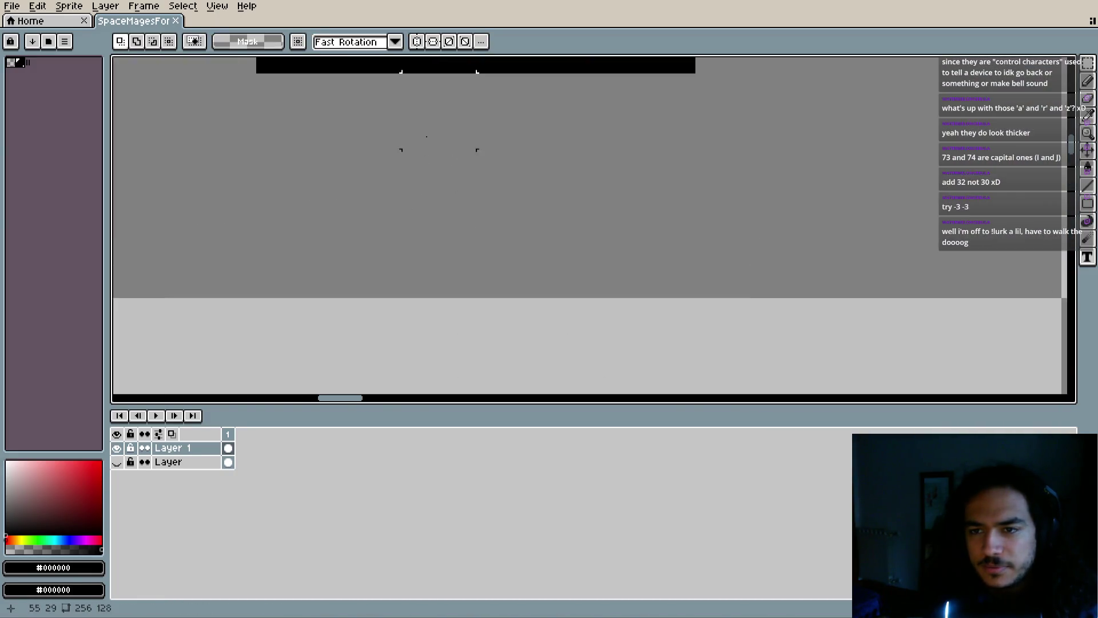
scroll(584, 258, down, 1)
drag(685, 238, 256, 238)
scroll(589, 220, up, 4)
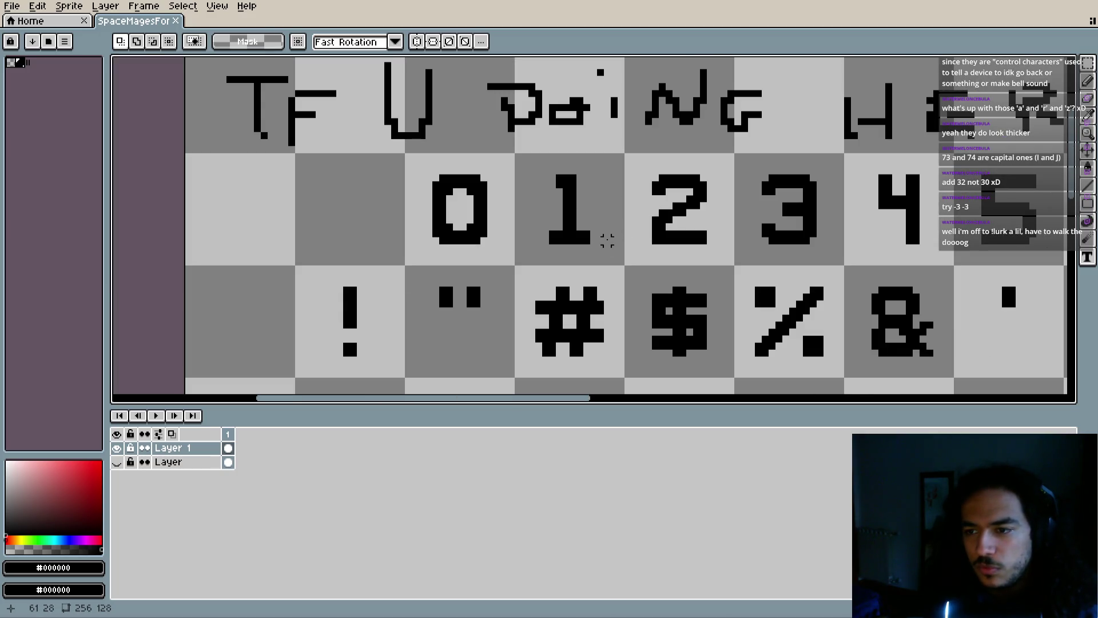
drag(608, 238, 478, 171)
scroll(576, 164, down, 5)
scroll(610, 241, up, 5)
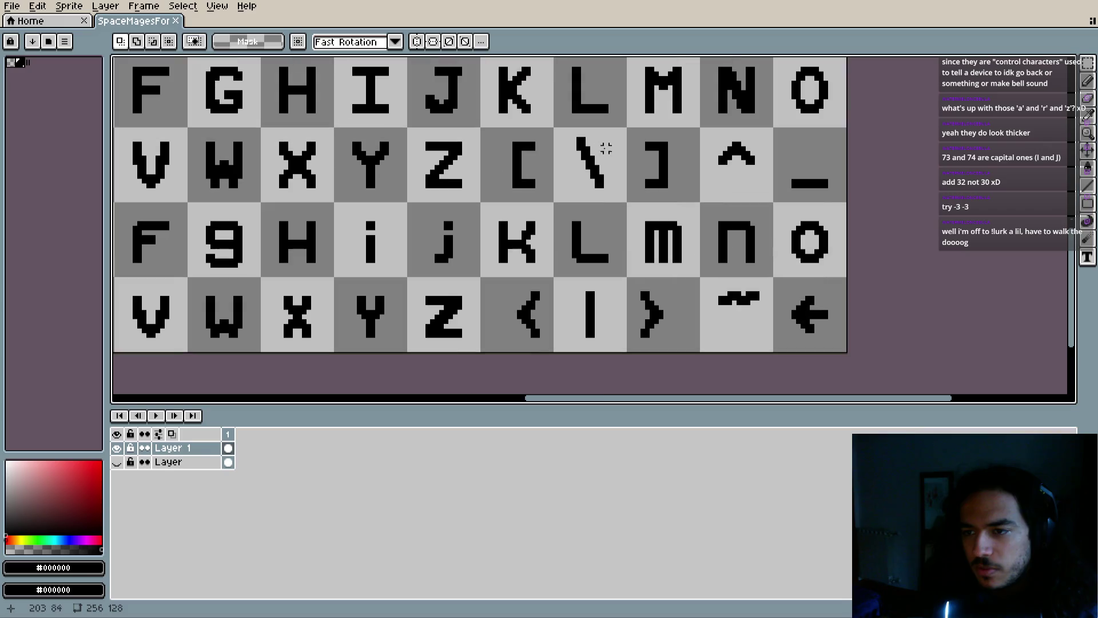
drag(611, 241, 672, 257)
scroll(672, 257, up, 2)
drag(395, 277, 542, 240)
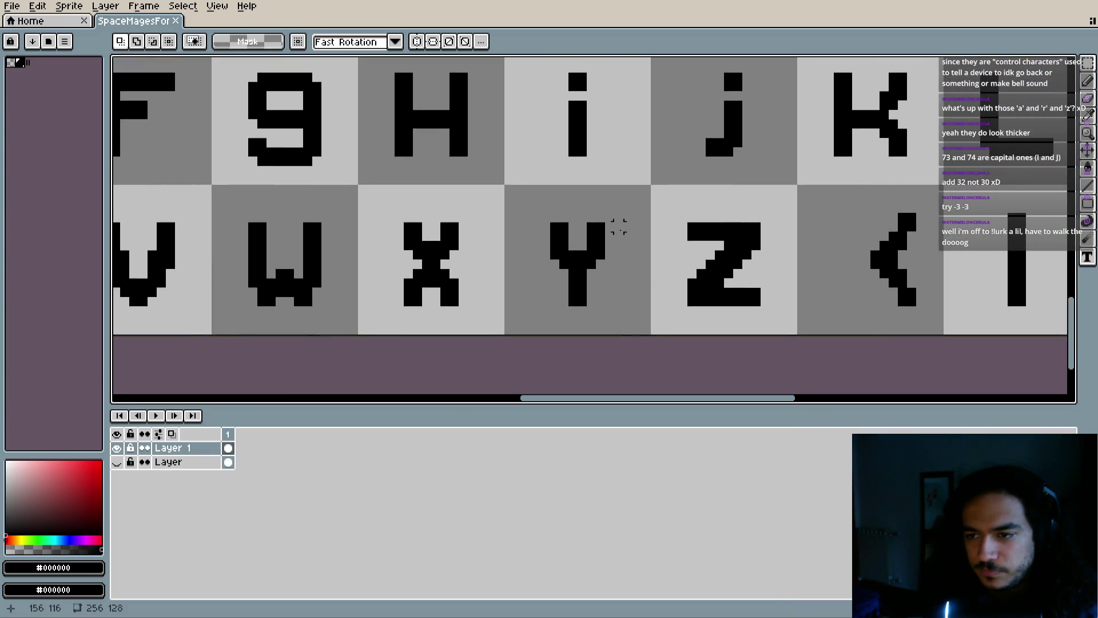
key(i)
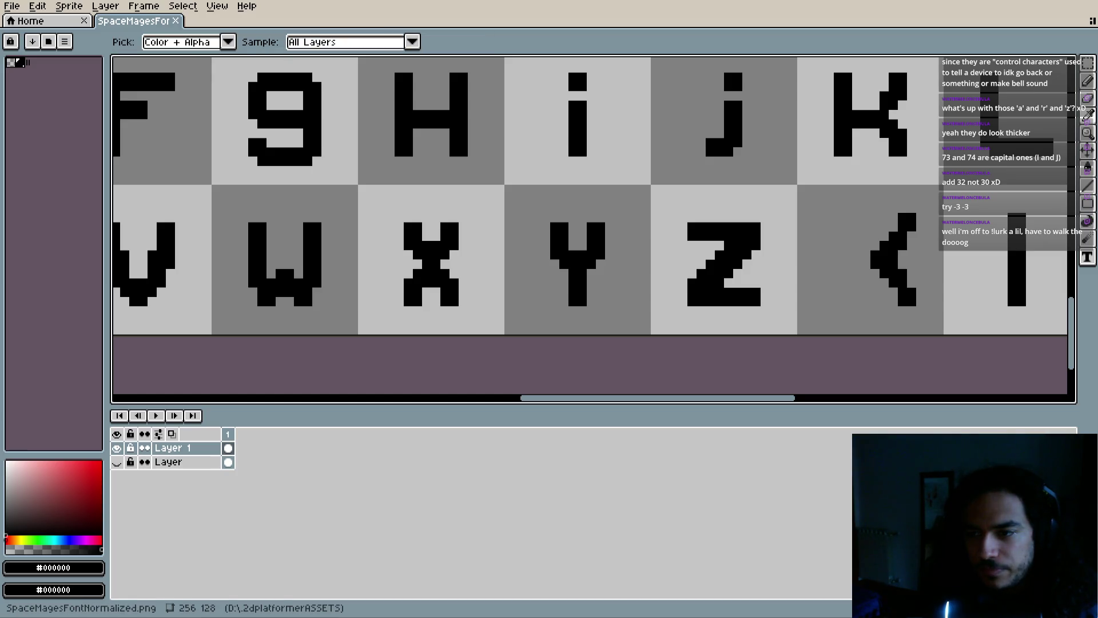
key(alt+Tab)
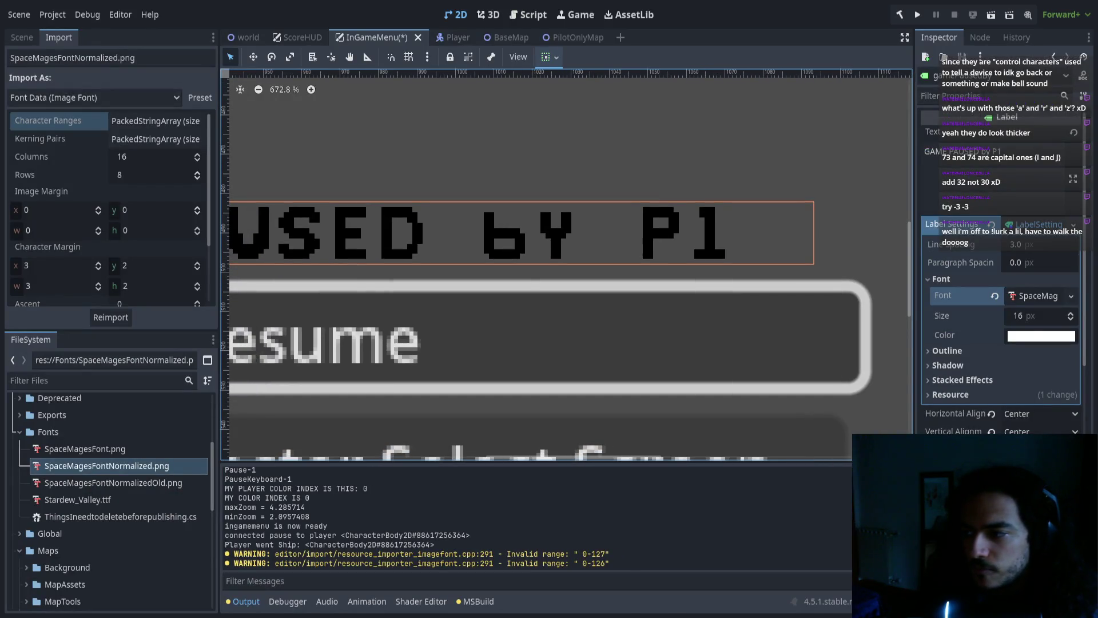
Expand the font's Character Ranges and reimport it, glancing at Aseprite in between
scroll(125, 176, down, 1)
scroll(136, 183, up, 1)
click(140, 121)
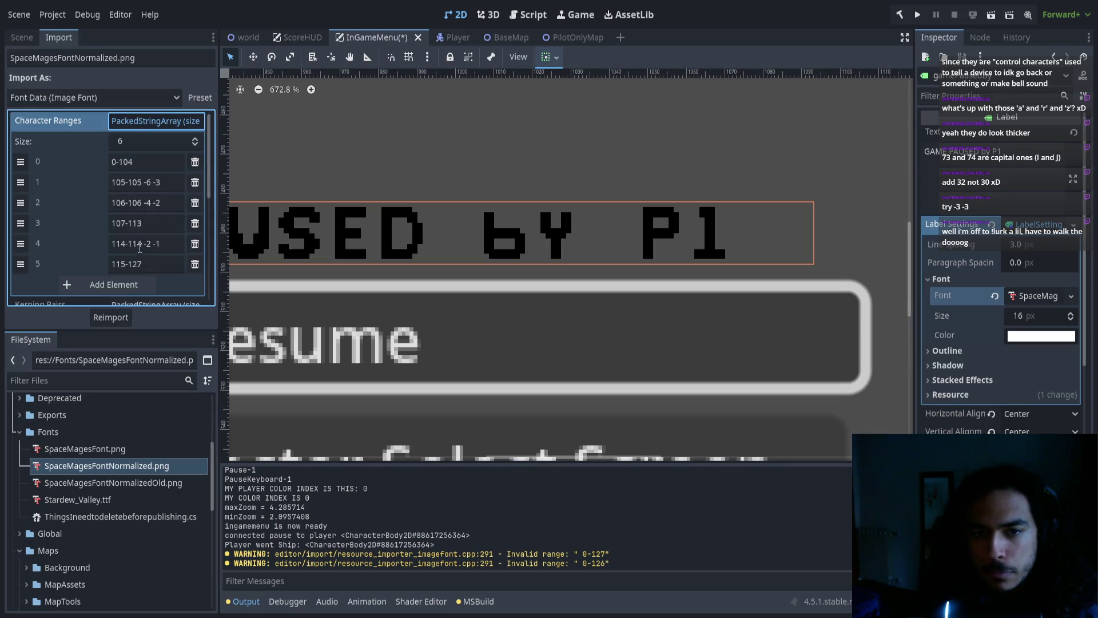
click(111, 317)
key(alt+Tab)
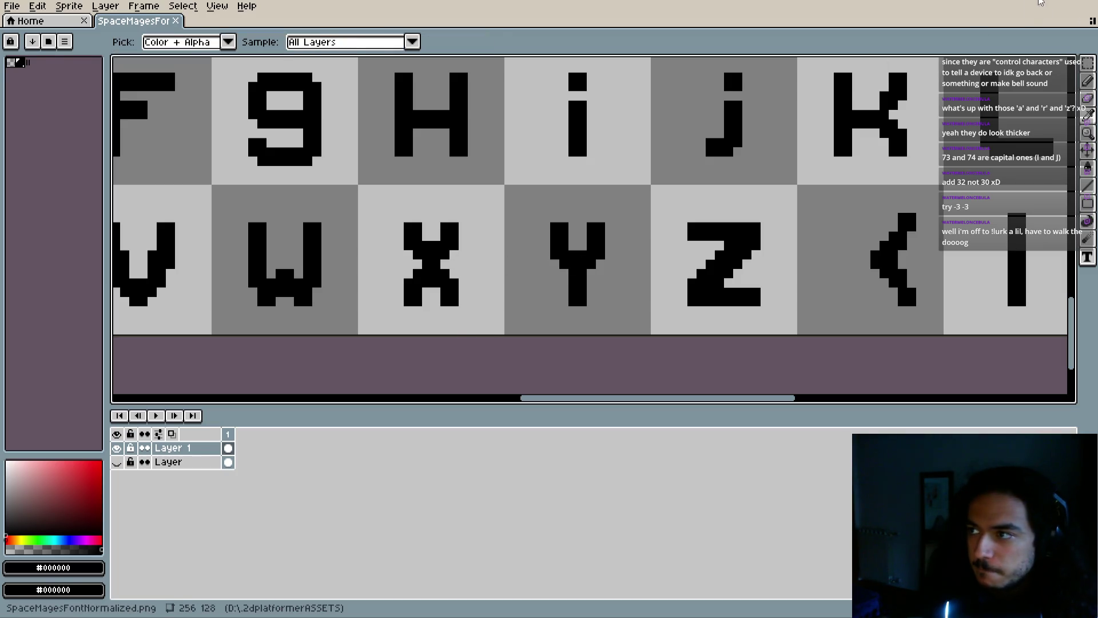
key(alt+Tab)
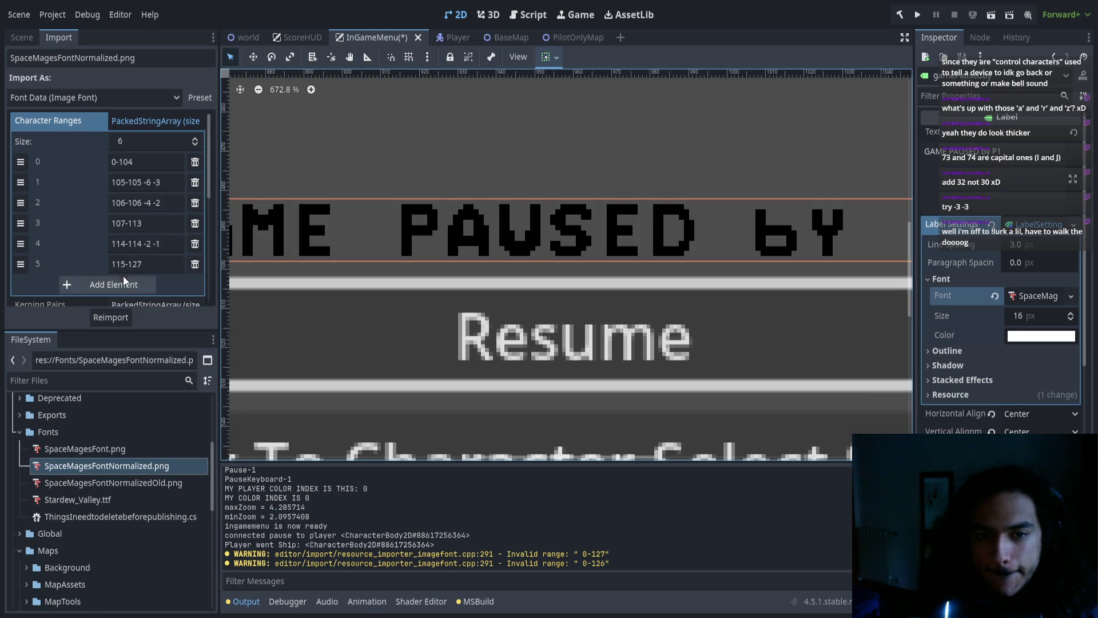
Add two new range entries and change the last range from 115-127 to 122-127
click(125, 284)
click(114, 303)
scroll(114, 274, down, 2)
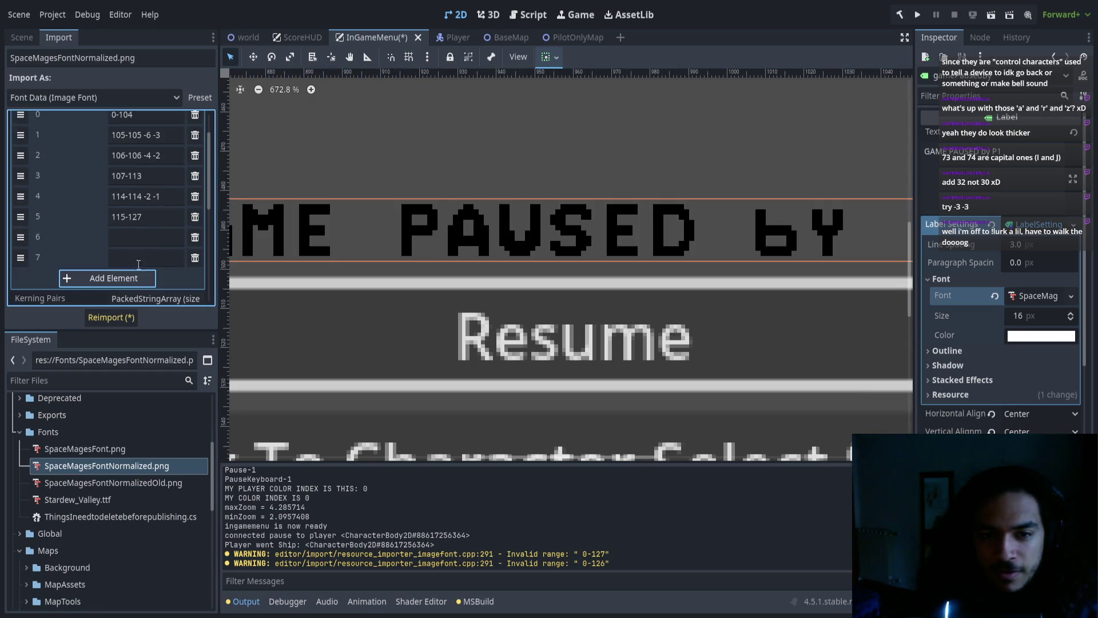
drag(20, 216, 20, 259)
click(126, 257)
text(122-127)
Fill the new entries as 121-121 and 115-122, giving 121-121 offsets -2 -1
click(131, 237)
text(1)
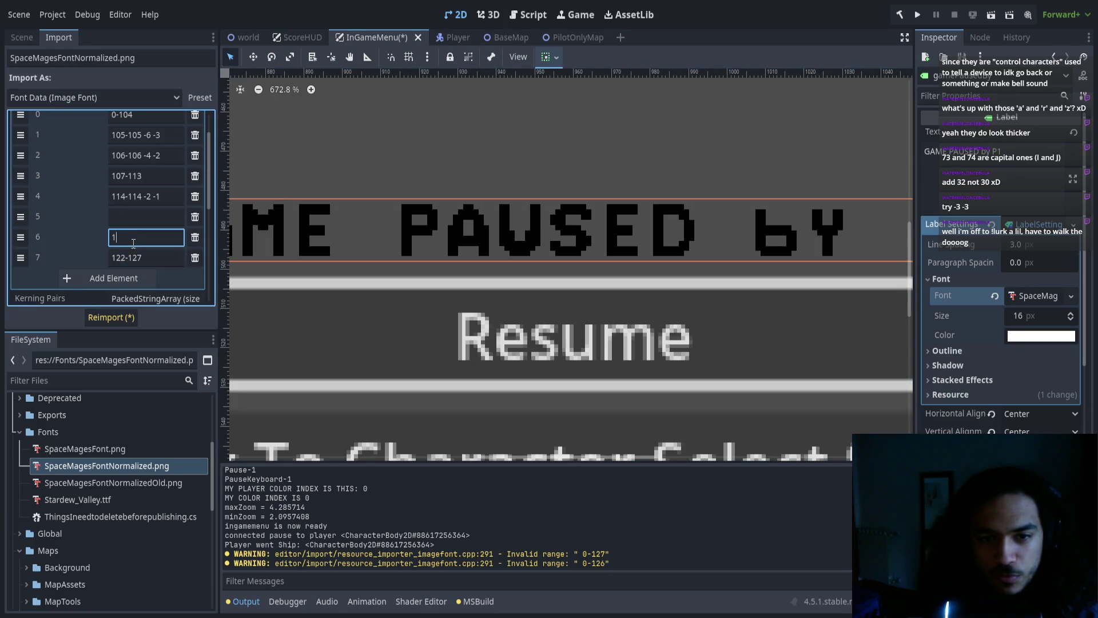
text(21-121)
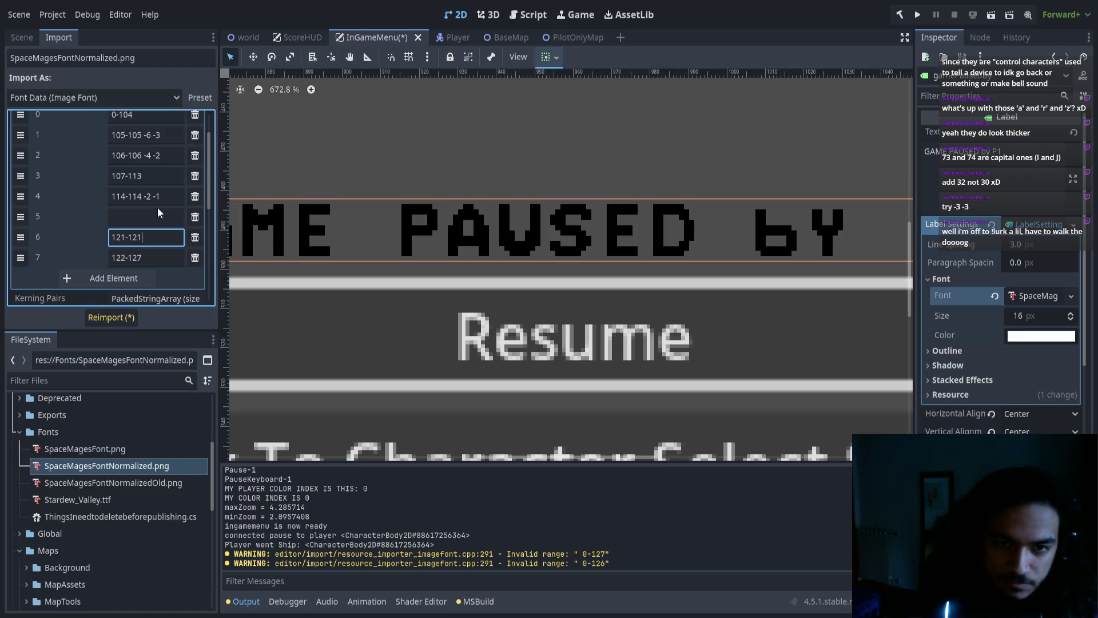
click(156, 218)
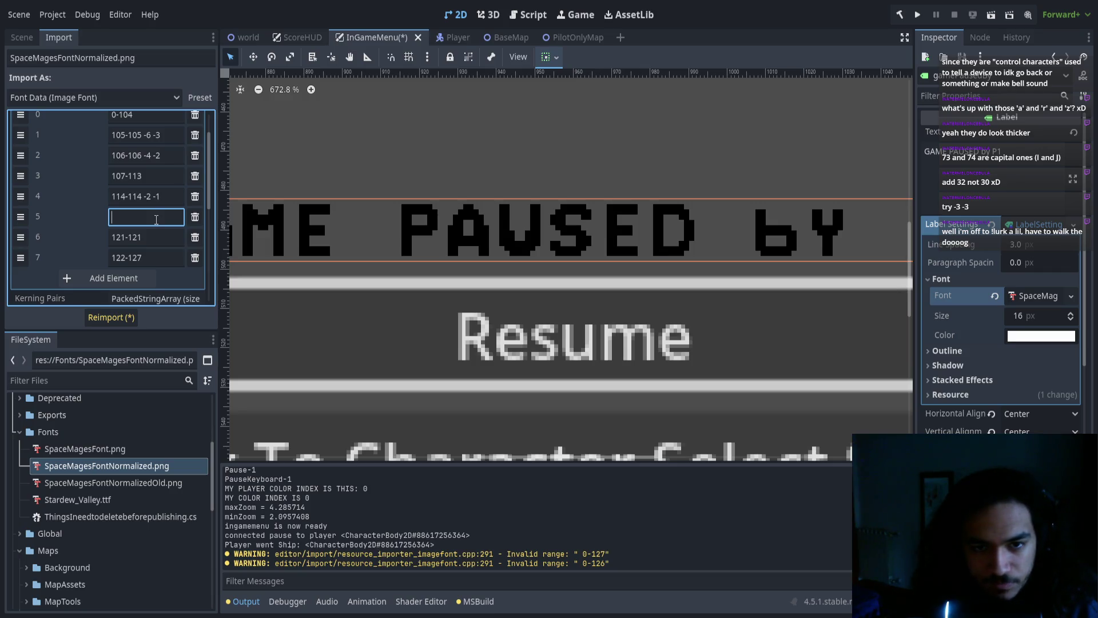
text(115-)
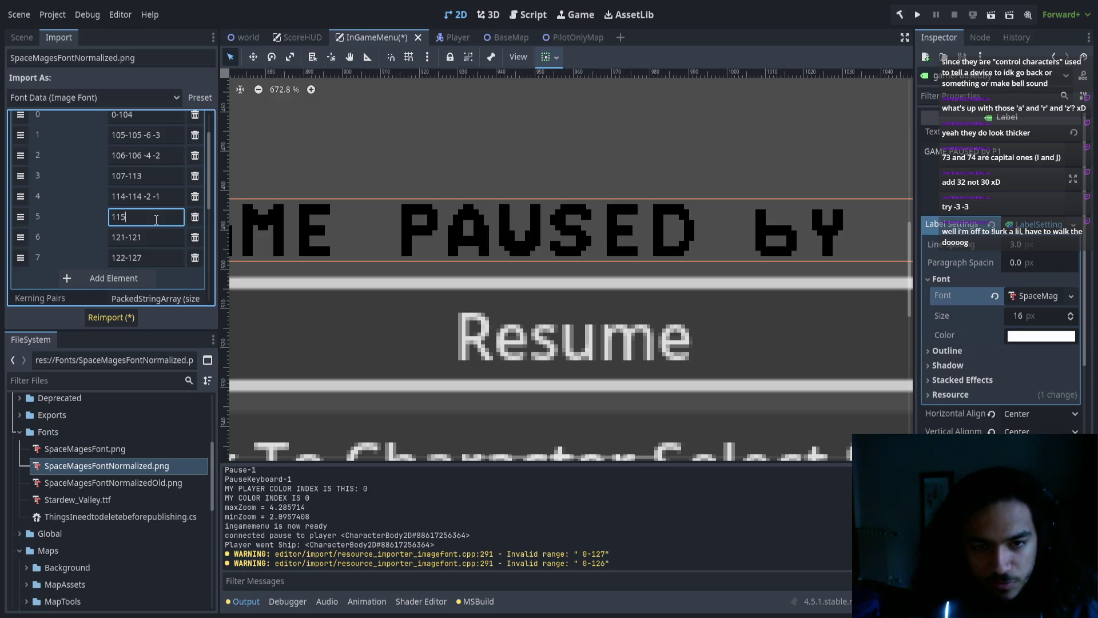
text(122)
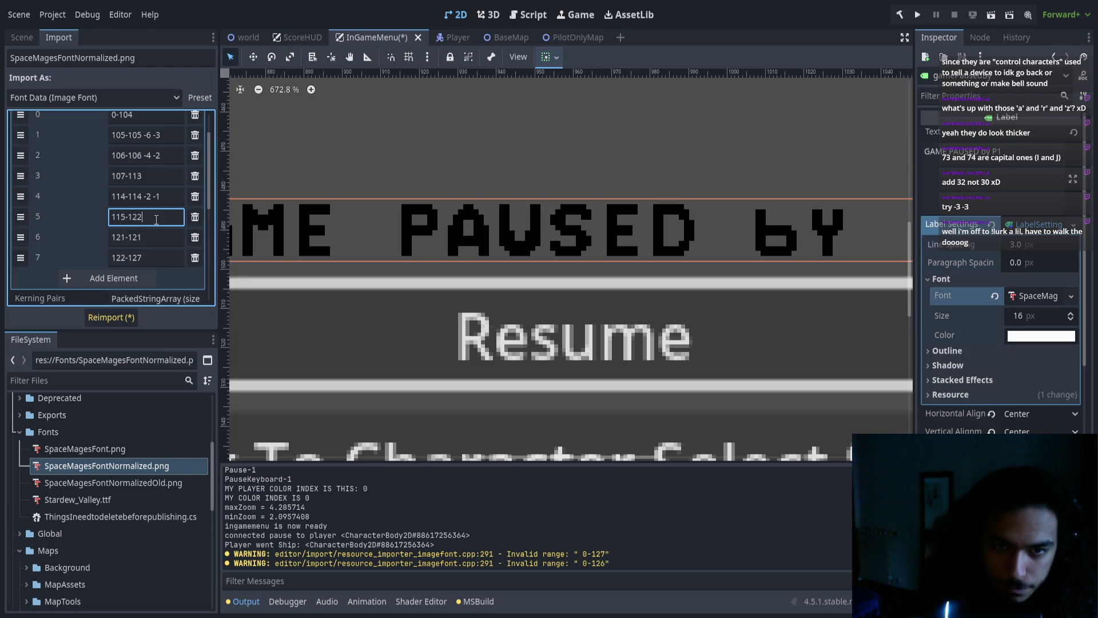
click(167, 243)
text(-2 -1)
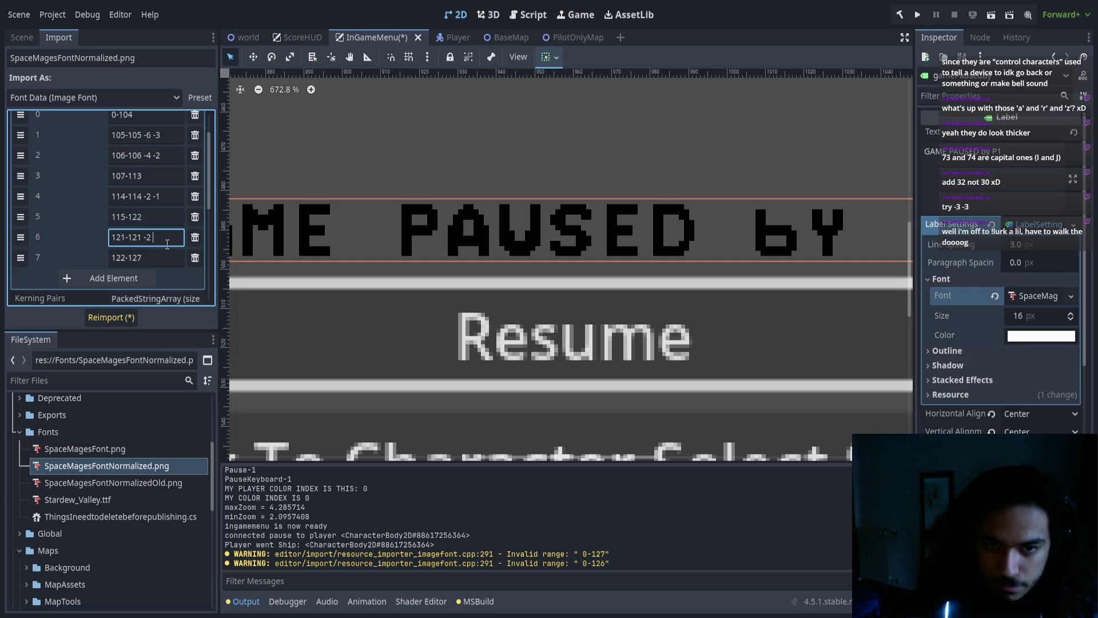
Review the updated character ranges and switch back to Aseprite
scroll(145, 216, up, 1)
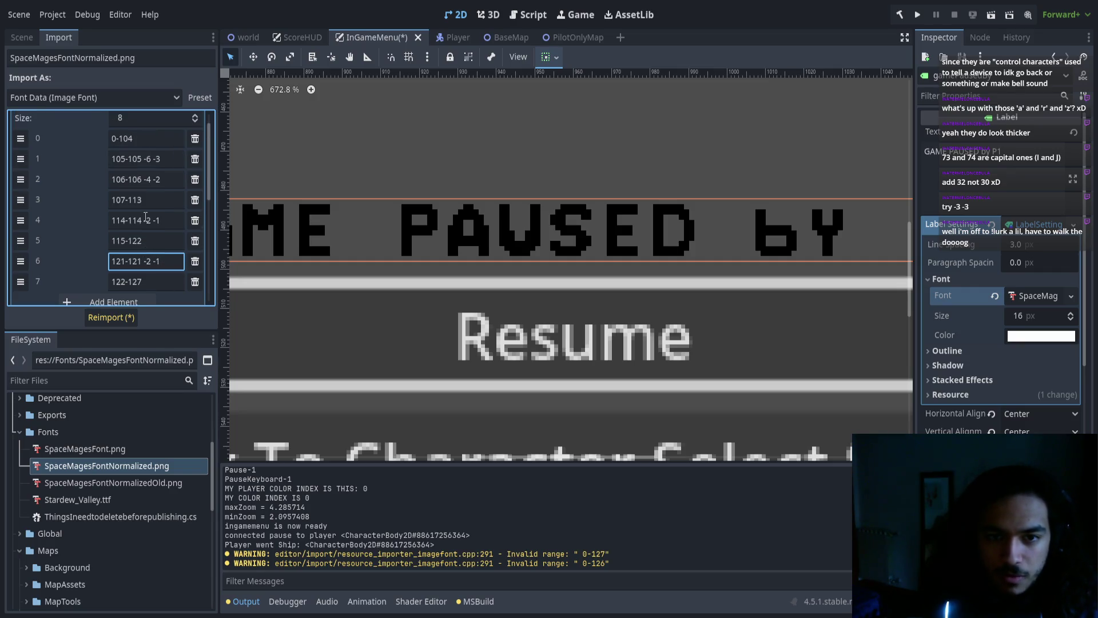
scroll(612, 262, right, 10)
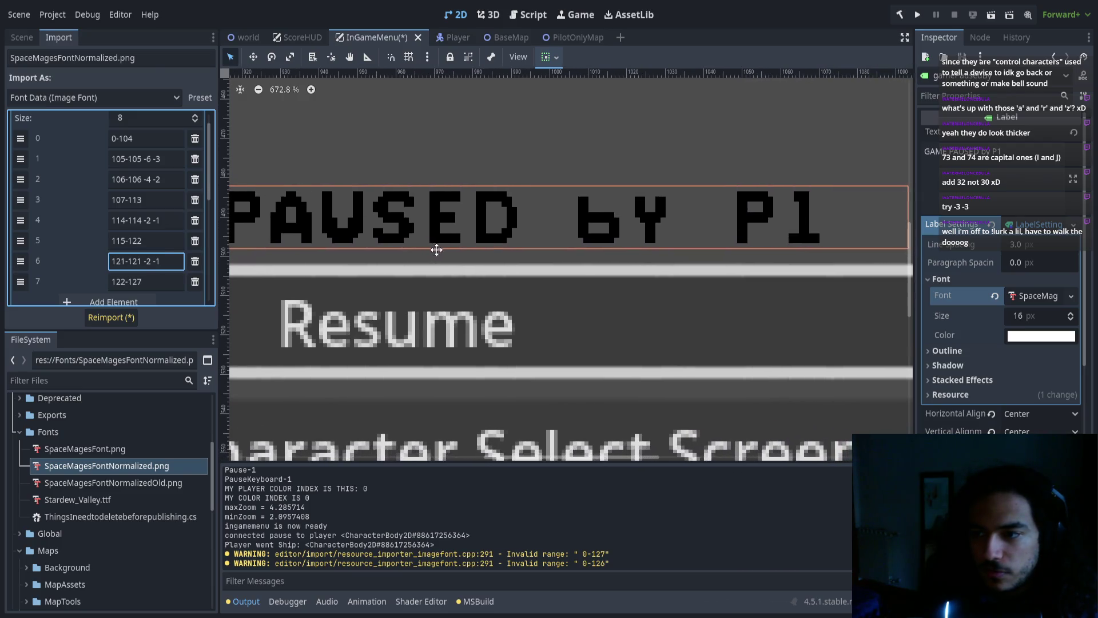
scroll(504, 236, up, 3)
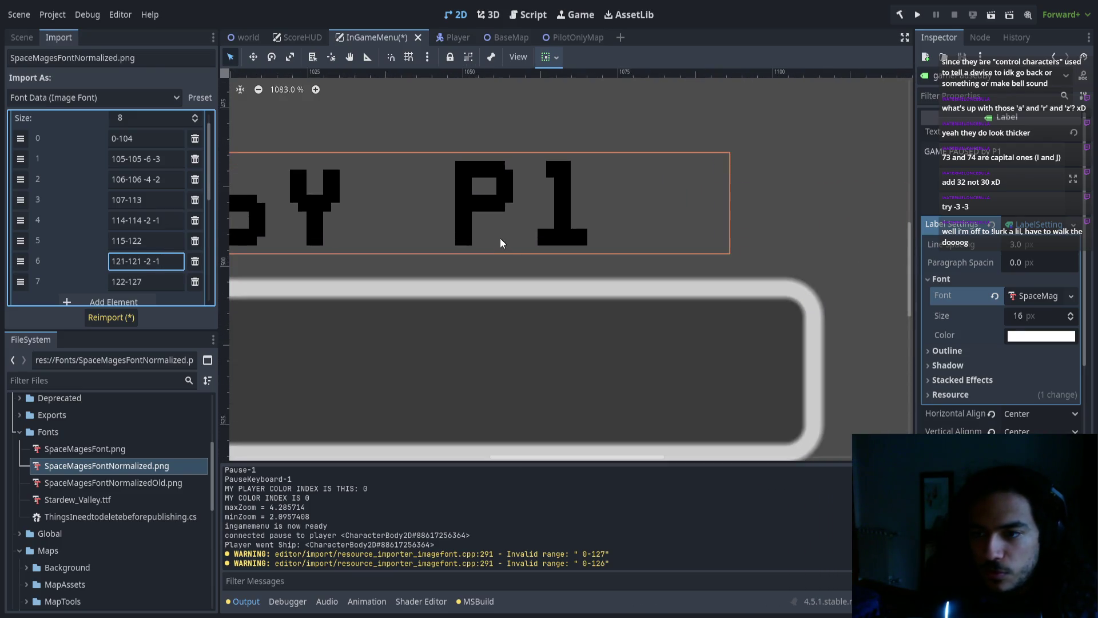
key(alt+Tab)
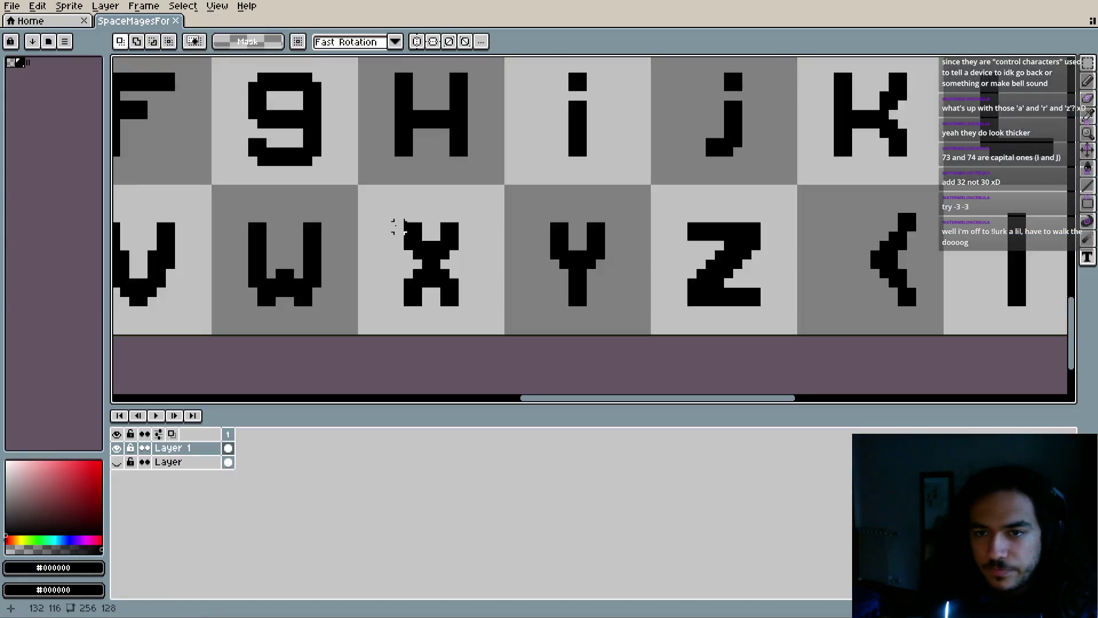
scroll(395, 227, down, 5)
scroll(398, 226, up, 5)
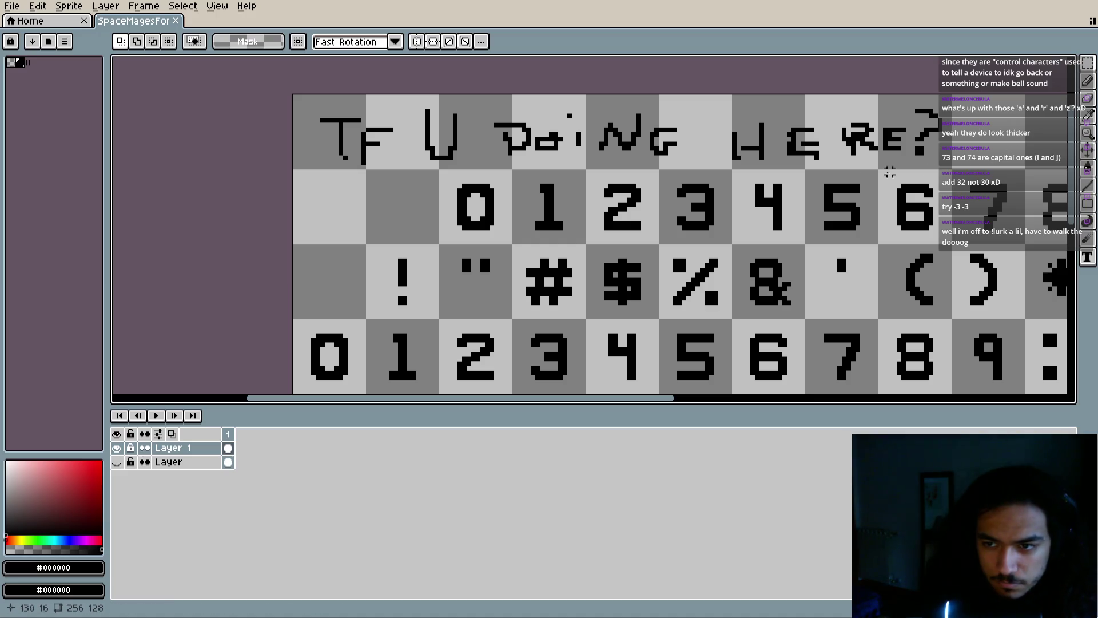
key(i)
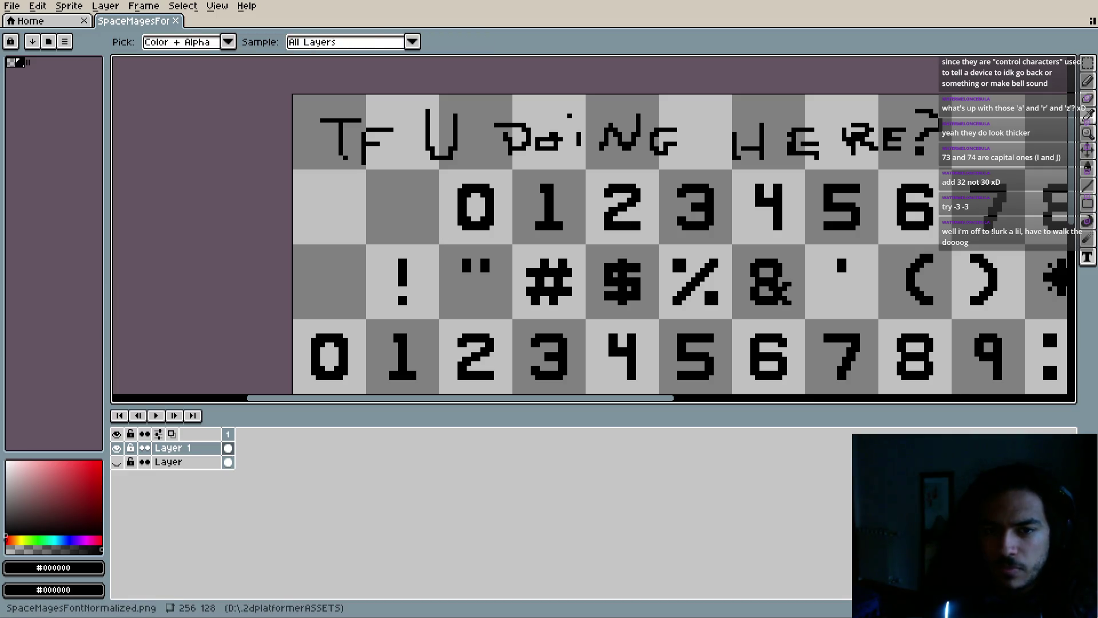
scroll(443, 228, right, 3)
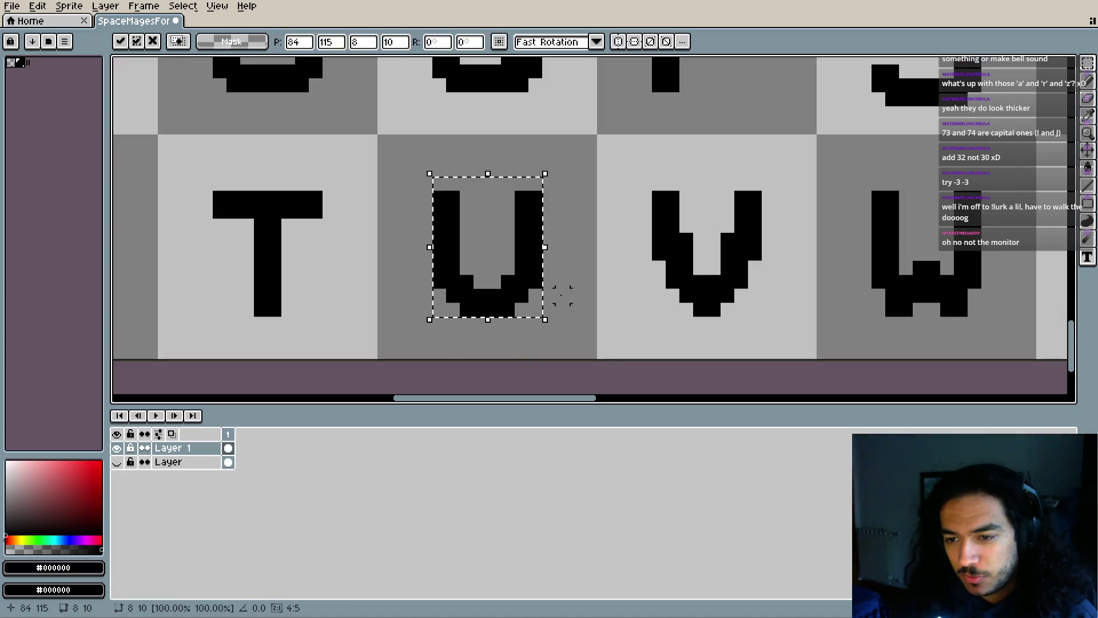
Move the lowercase u glyph up one pixel and commit it
drag(509, 297, 507, 289)
scroll(559, 324, down, 1)
scroll(559, 325, down, 1)
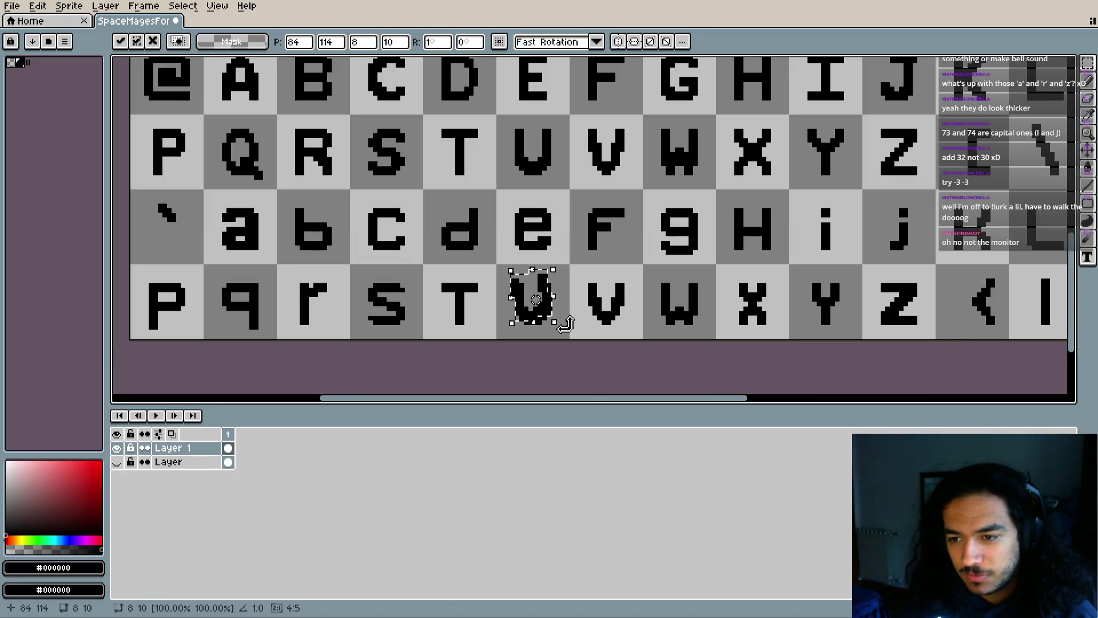
click(565, 333)
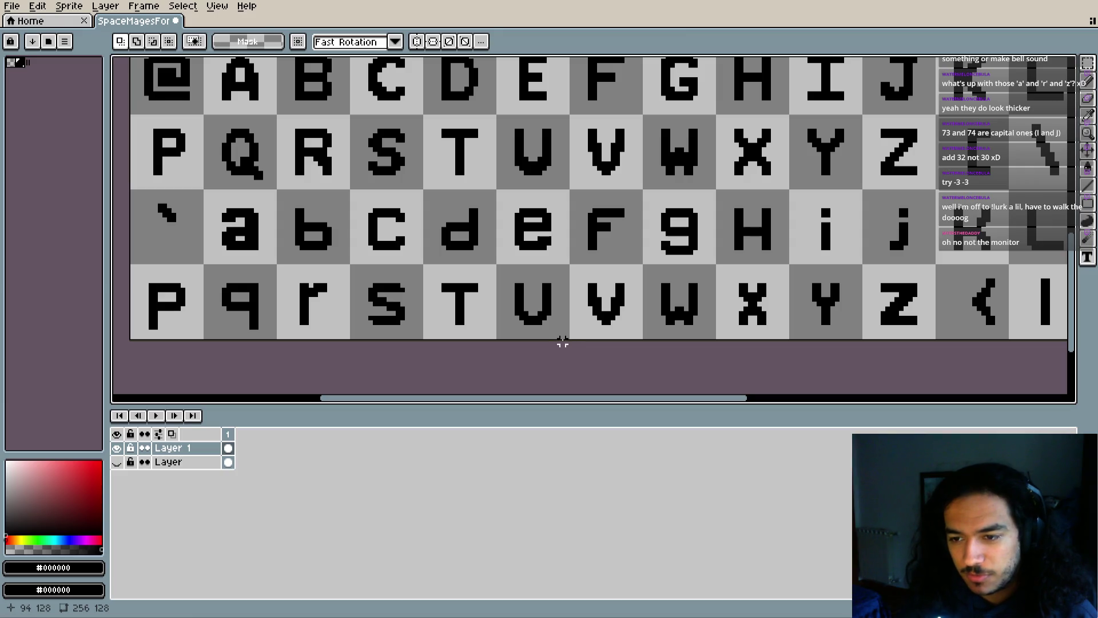
scroll(564, 338, down, 2)
Save the sheet to SpaceMagesFontNormalized.png, accepting the PNG layers warning
key(ctrl+s)
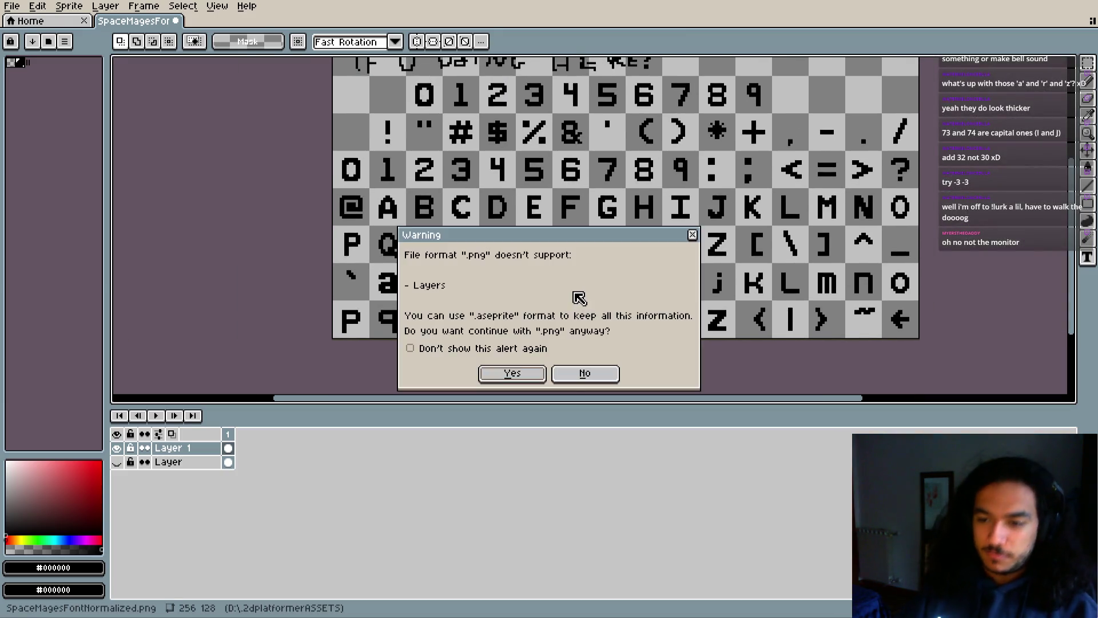
click(579, 371)
key(ctrl+s)
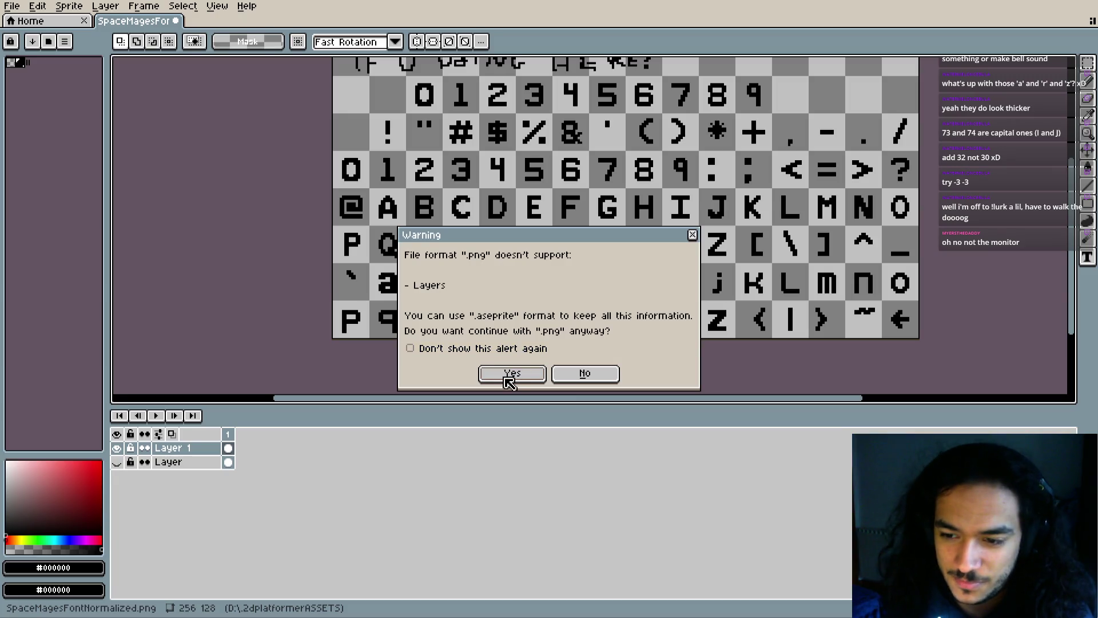
click(509, 375)
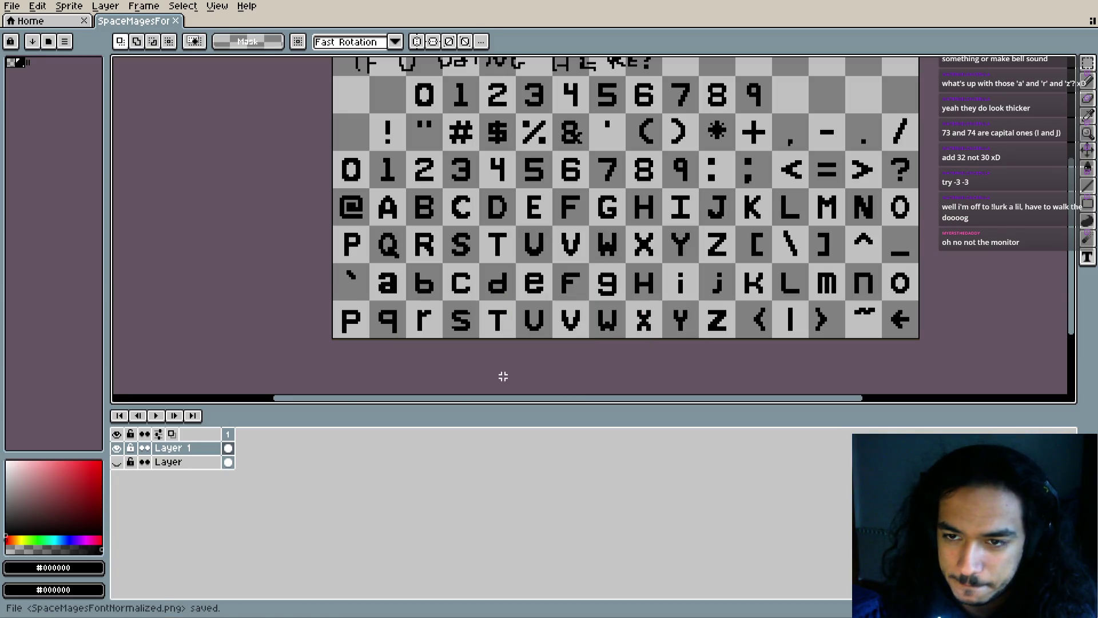
key(i)
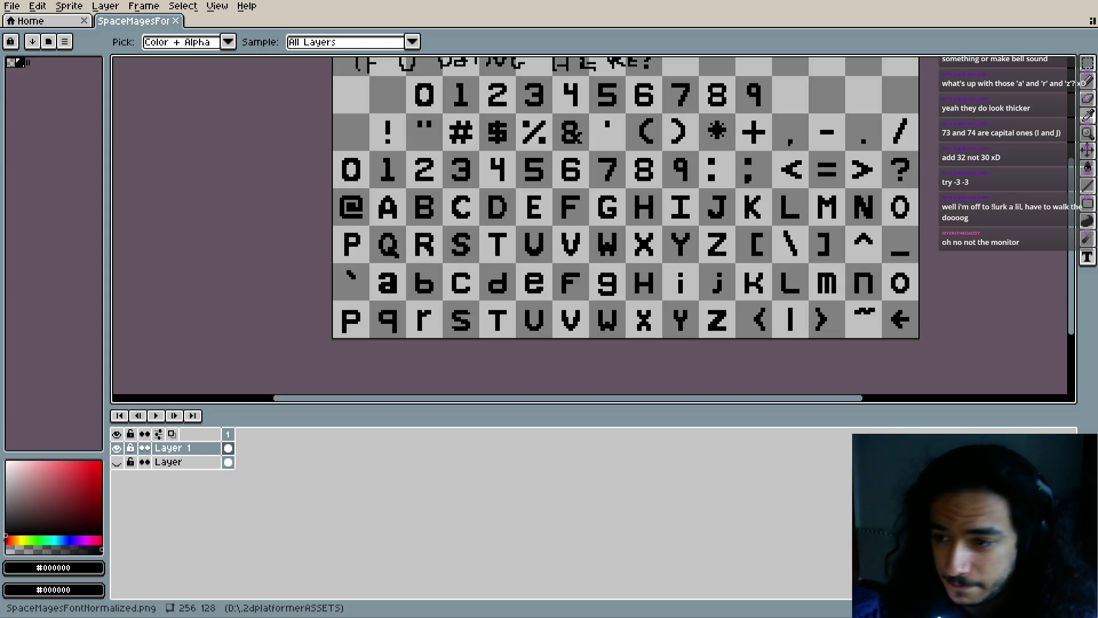